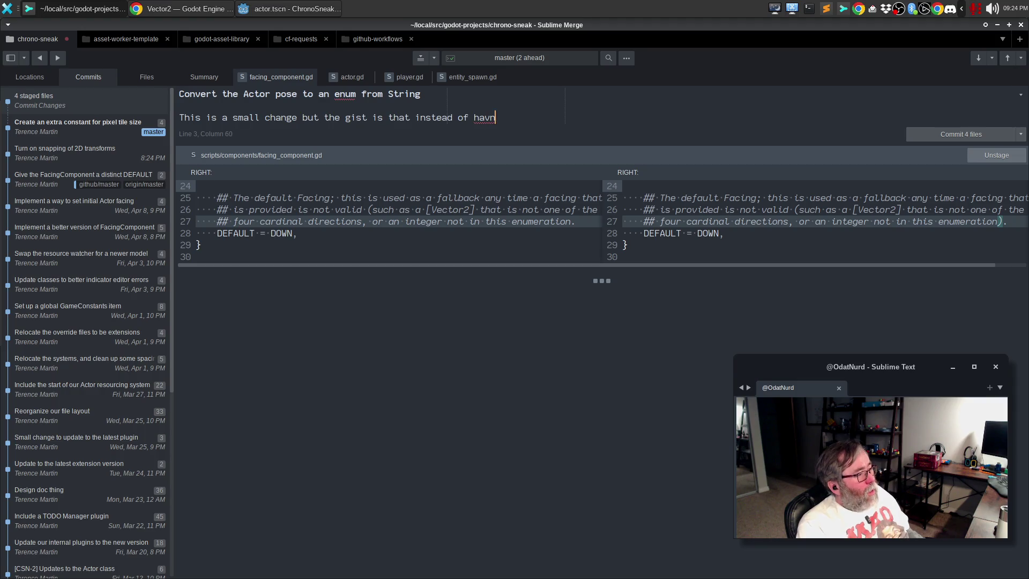
# - Finish the first paragraph: use an enumeration for the Actor's pose instead of a string
pyautogui.press('BackSpace')
pyautogui.press('BackSpace')
pyautogui.write('n')
pyautogui.press('BackSpace')
pyautogui.press('BackSpace')
pyautogui.write('ving a ')
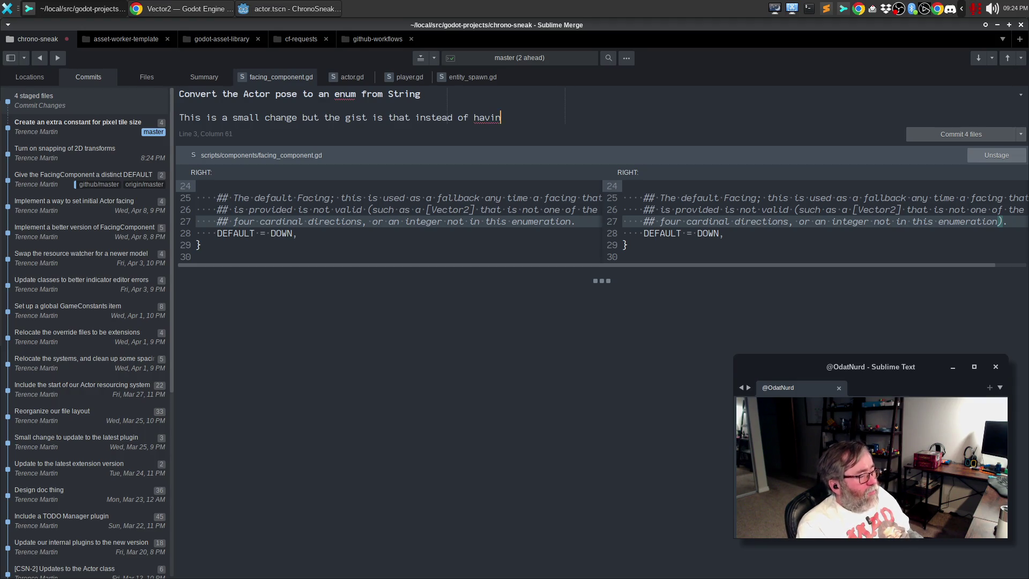
pyautogui.write('string')
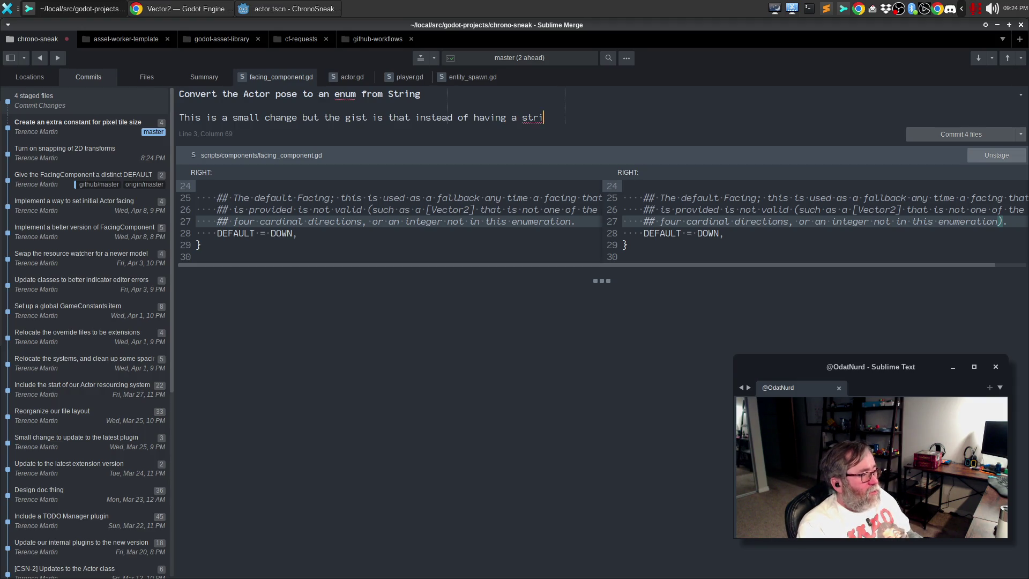
pyautogui.press('Return')
pyautogui.write('that represents the pose te c')
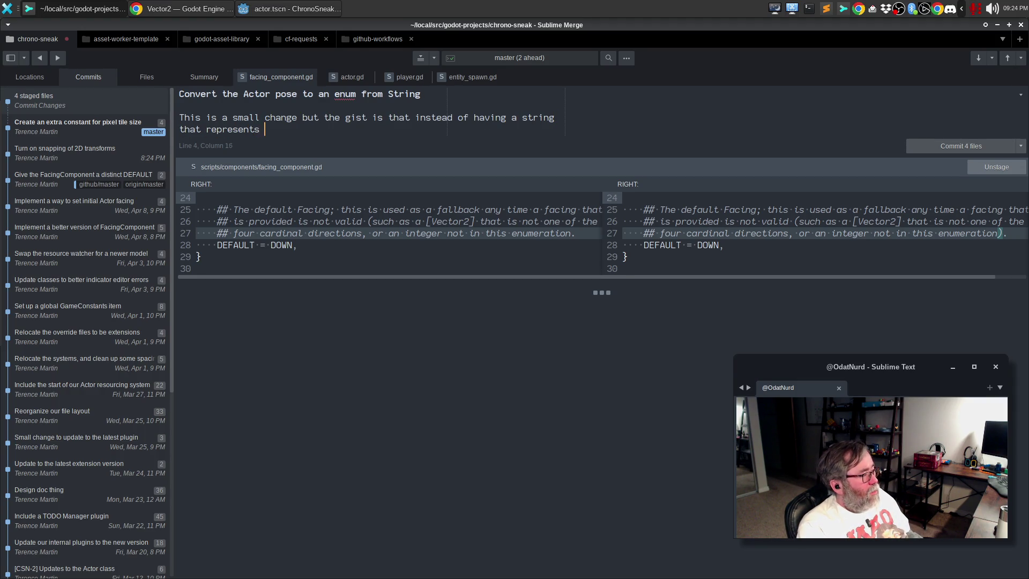
pyautogui.press('BackSpace')
pyautogui.press('BackSpace')
pyautogui.press('BackSpace')
pyautogui.write('he pose the')
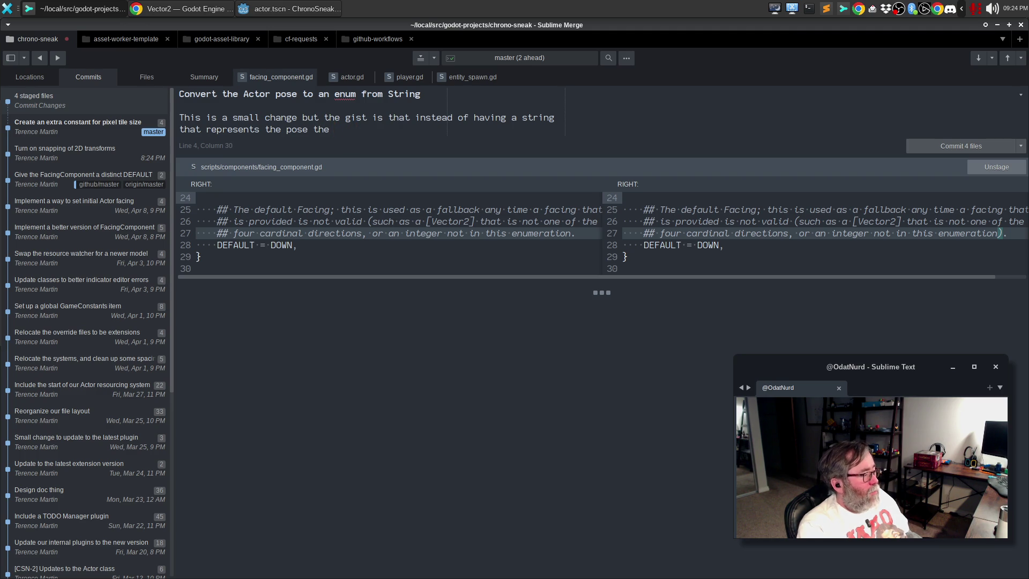
pyautogui.press('BackSpace')
pyautogui.press('BackSpace')
pyautogui.press('BackSpace')
pyautogui.write('an act')
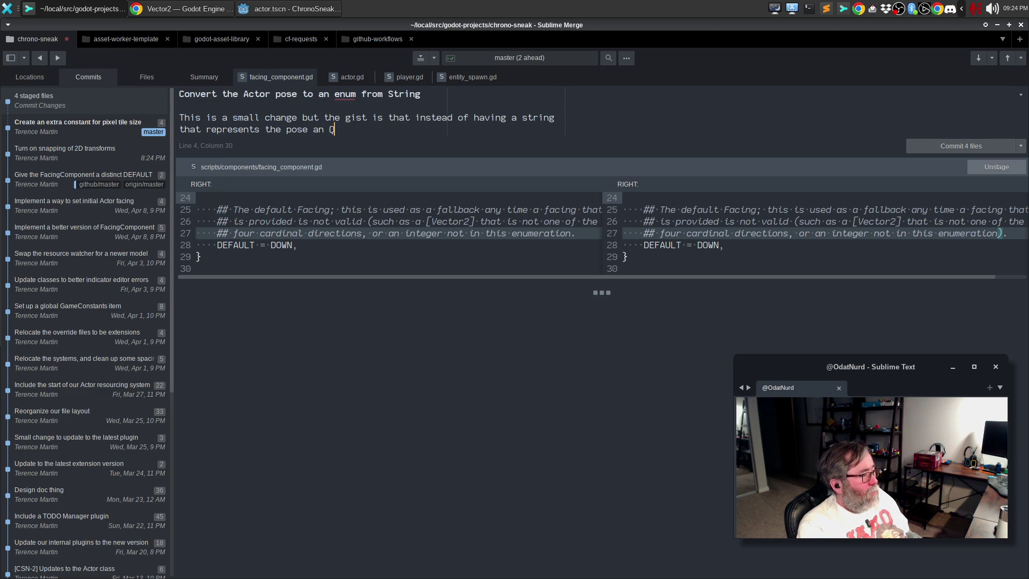
pyautogui.press('BackSpace')
pyautogui.press('BackSpace')
pyautogui.press('BackSpace')
pyautogui.write('Actor is c')
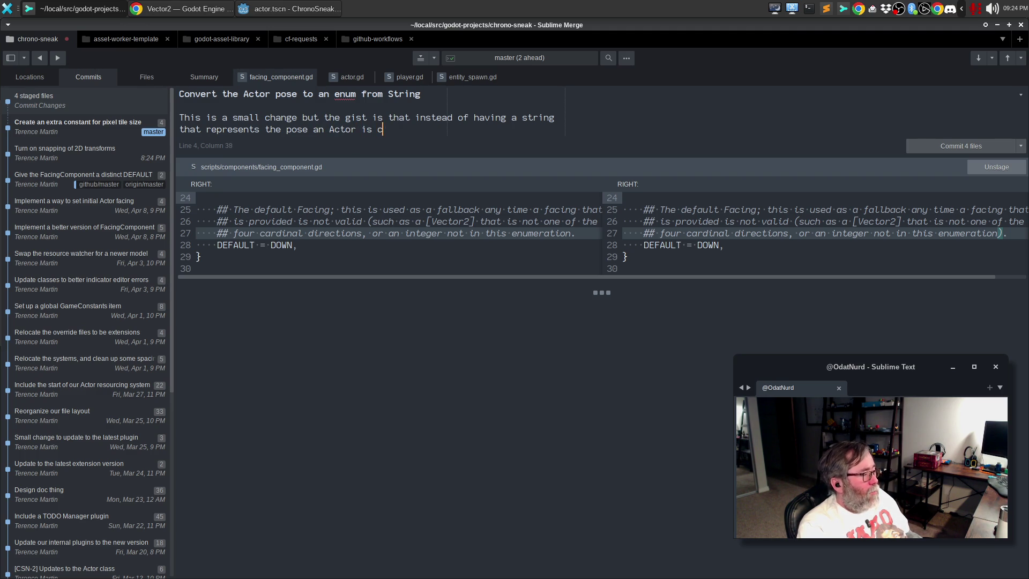
pyautogui.write('urrently in, we ')
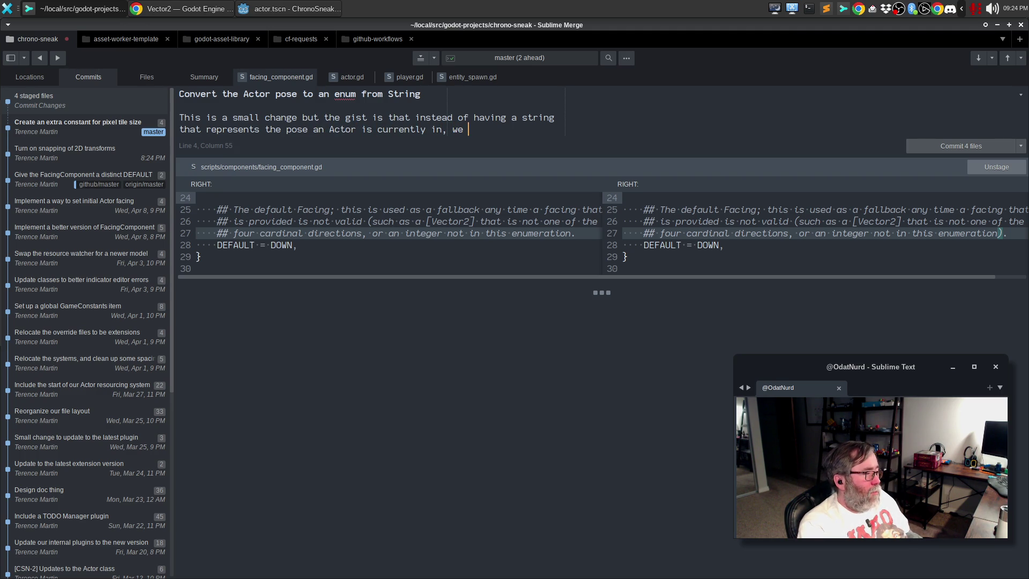
pyautogui.write('use an enumeration')
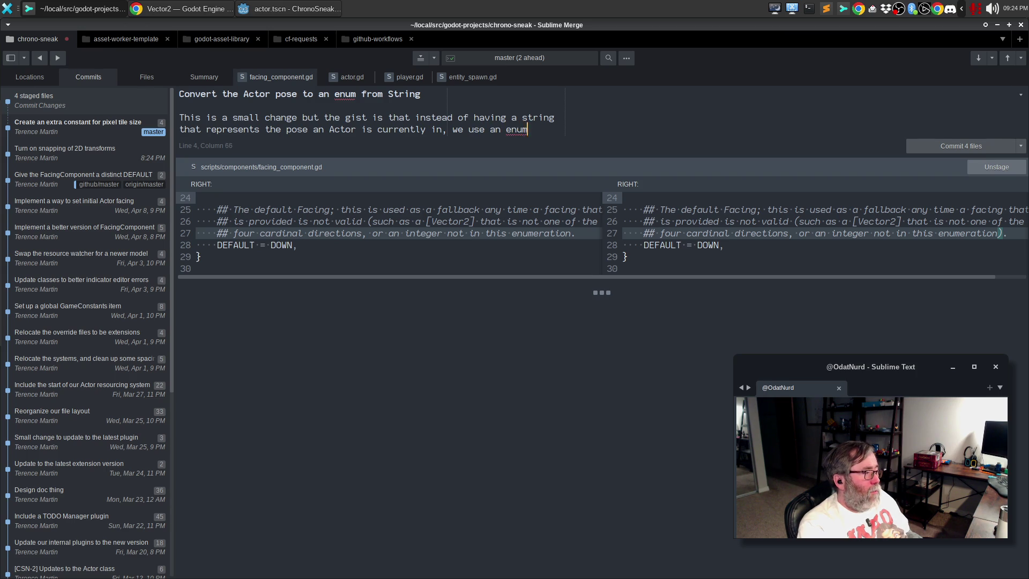
pyautogui.press('Return')
pyautogui.write('instead.')
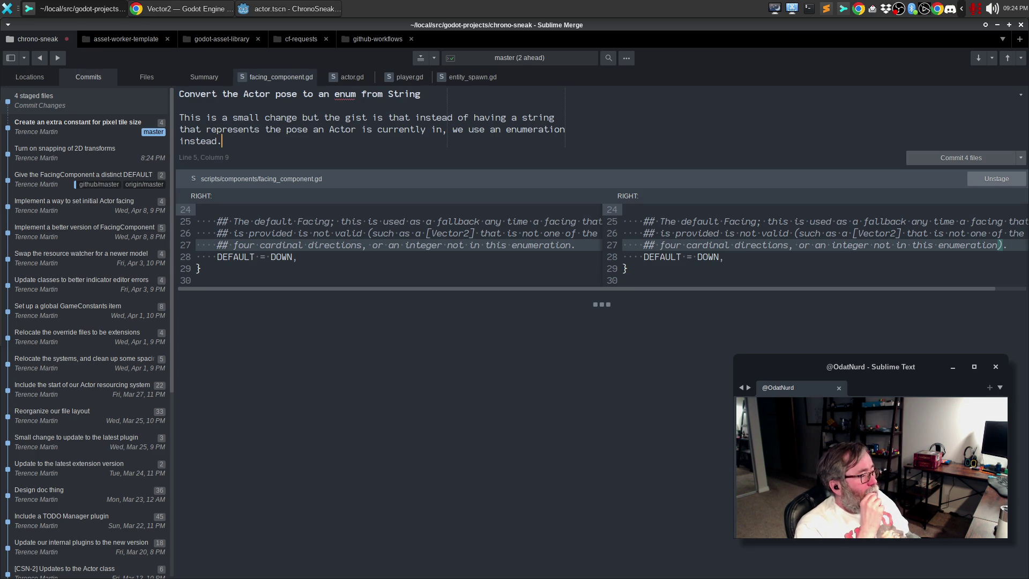
pyautogui.hotkey('alt', 'q')
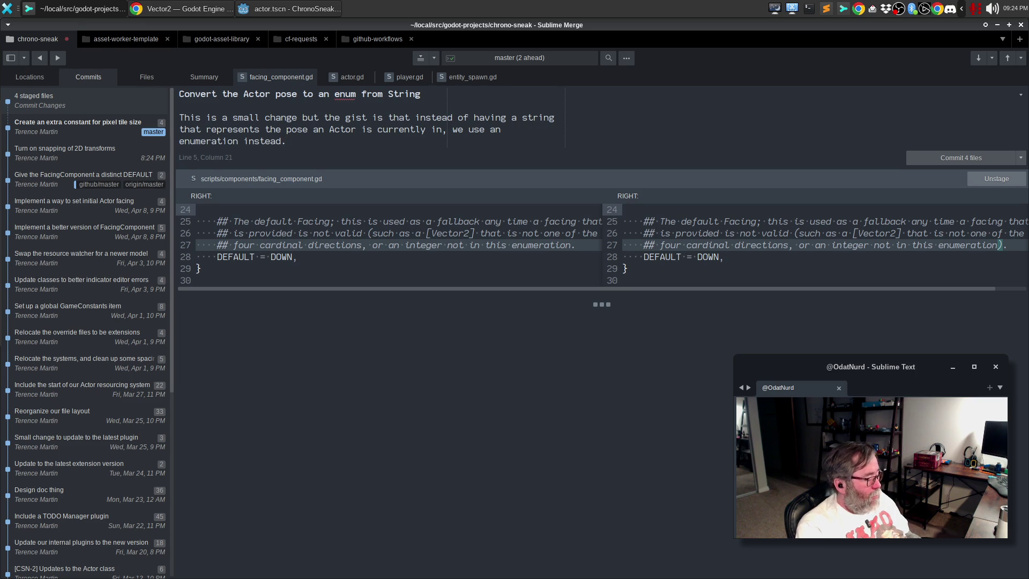
# - Add a paragraph suggesting a future move into global utilities, then commit the four staged files
pyautogui.press('Return')
pyautogui.press('Return')
pyautogui.write('This mak')
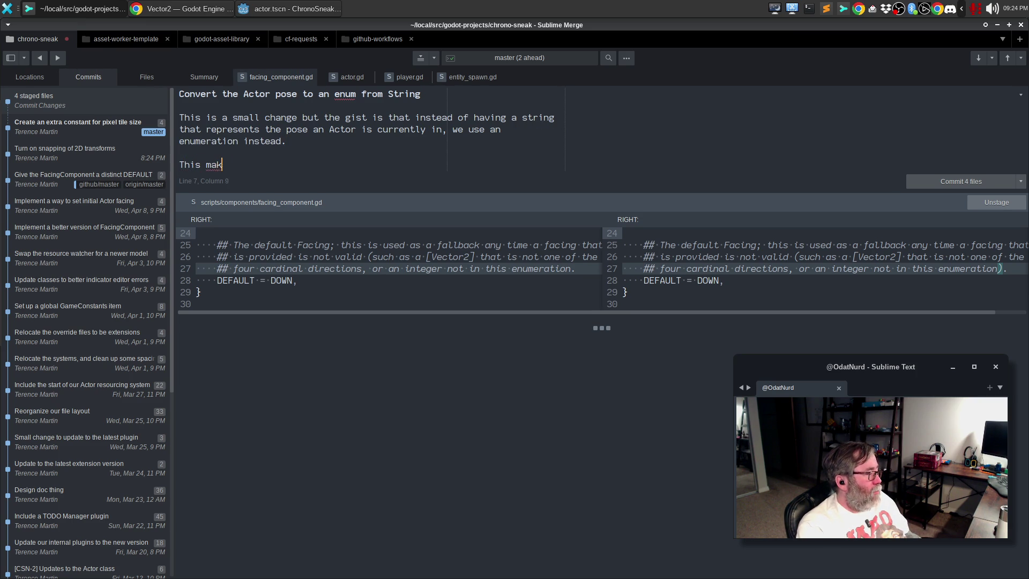
pyautogui.write('es the intent o')
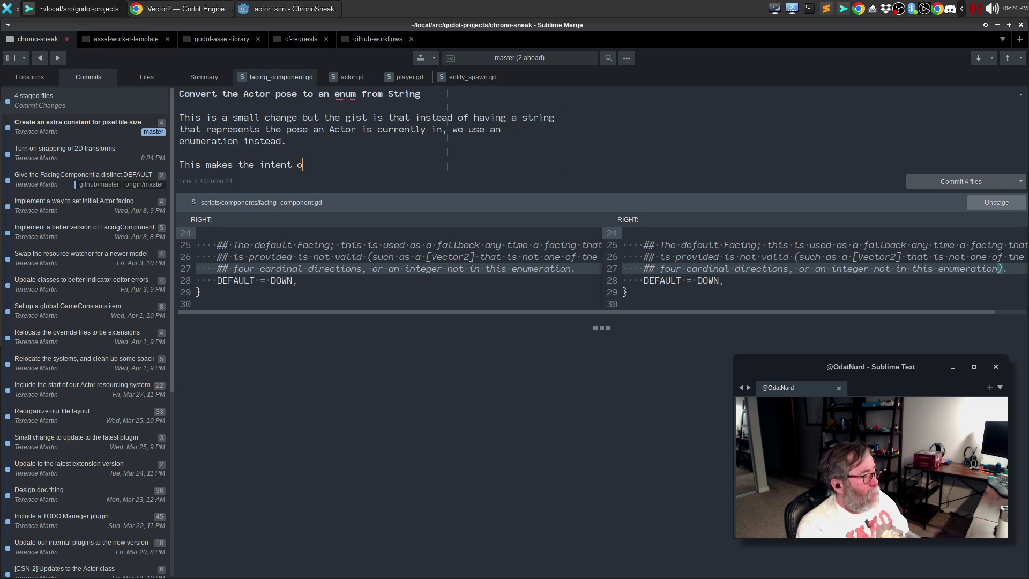
pyautogui.write('f everything cleare')
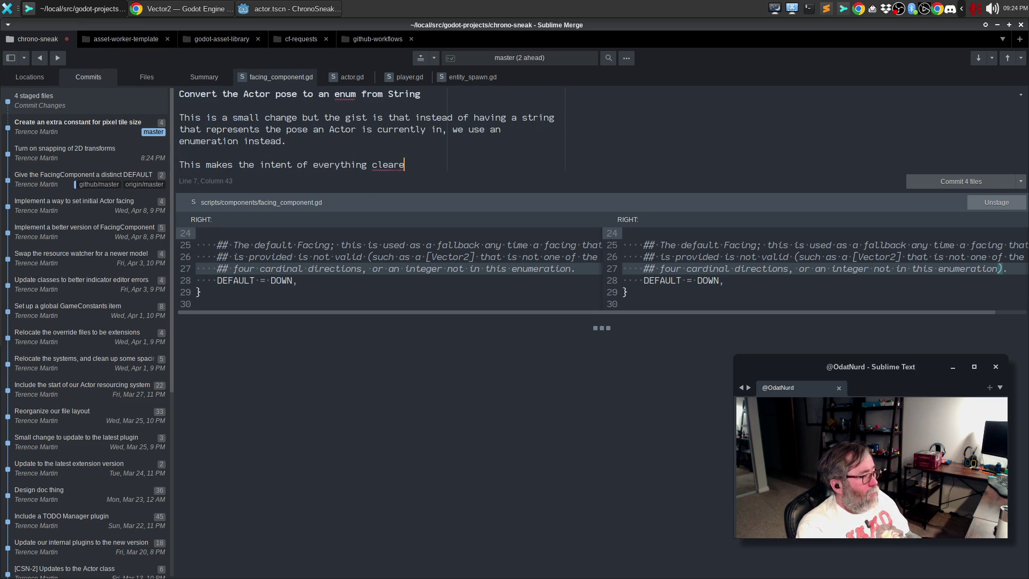
pyautogui.write('r. Currently ')
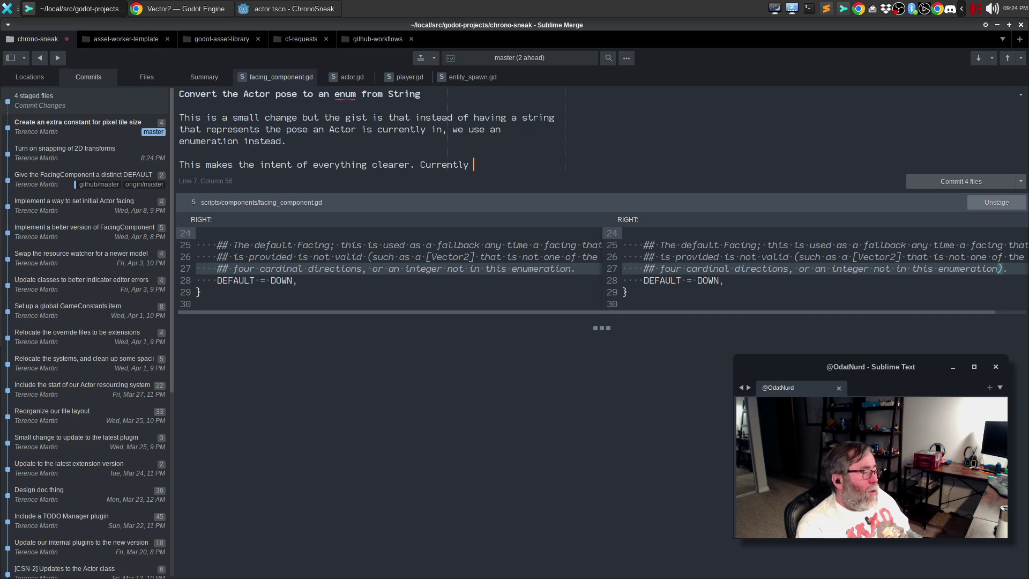
pyautogui.write('this is stored')
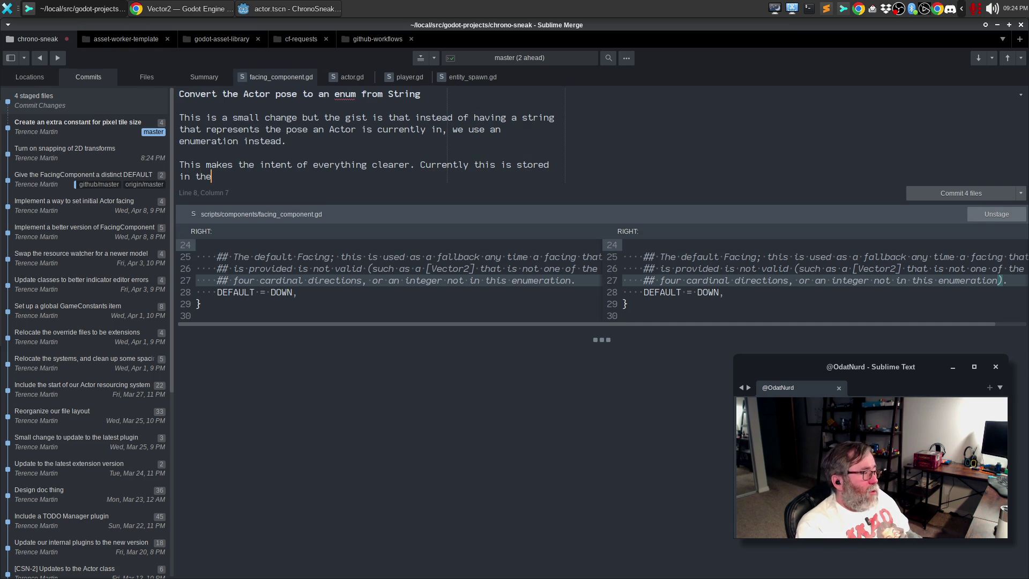
pyautogui.write(' in the Actor, although we')
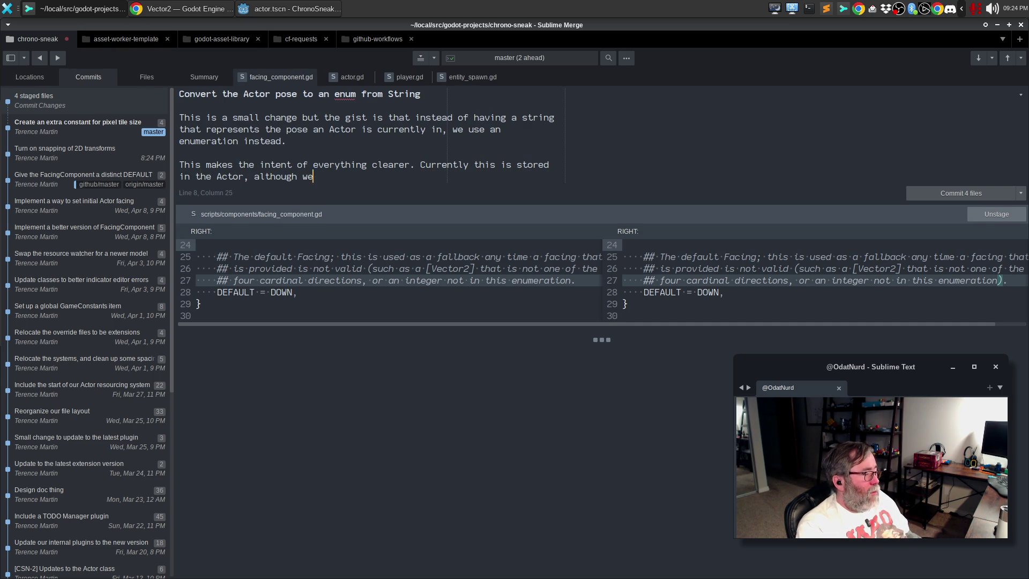
pyautogui.write(' could perhaps have it ')
pyautogui.write('work')
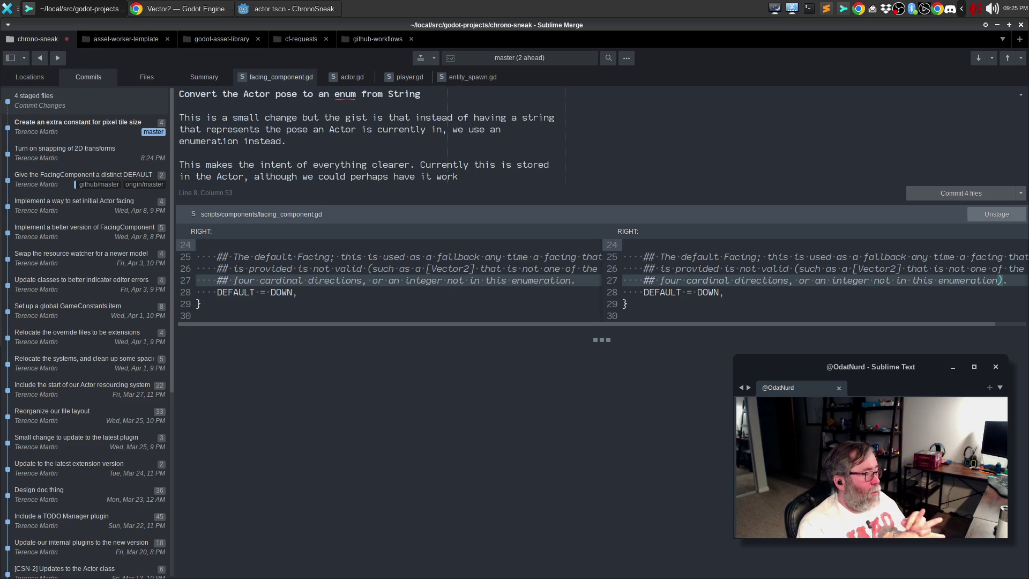
pyautogui.hotkey('ctrl', 'BackSpace')
pyautogui.hotkey('ctrl', 'BackSpace')
pyautogui.hotkey('ctrl', 'BackSpace')
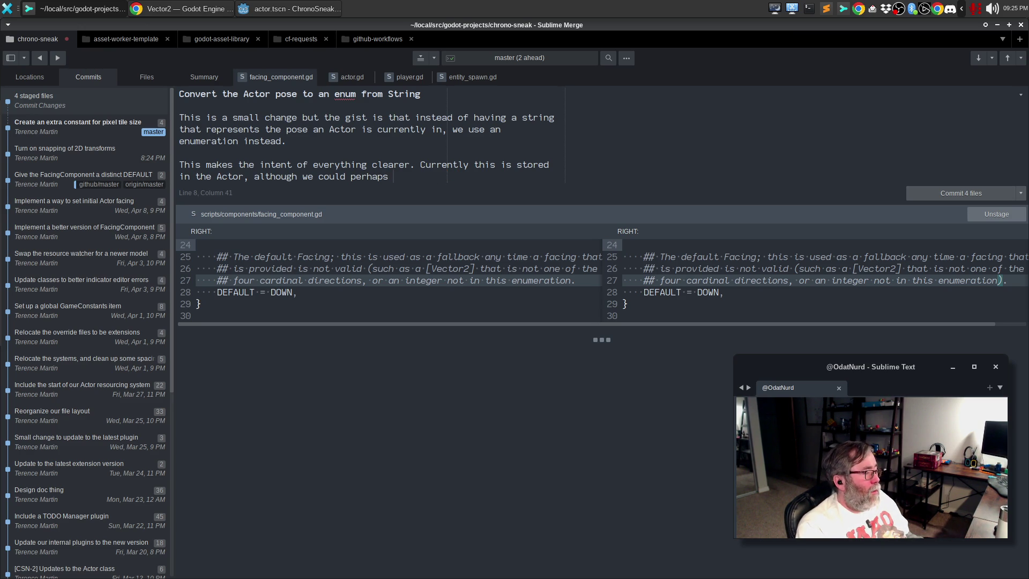
pyautogui.hotkey('ctrl', 'BackSpace')
pyautogui.write('in fuu')
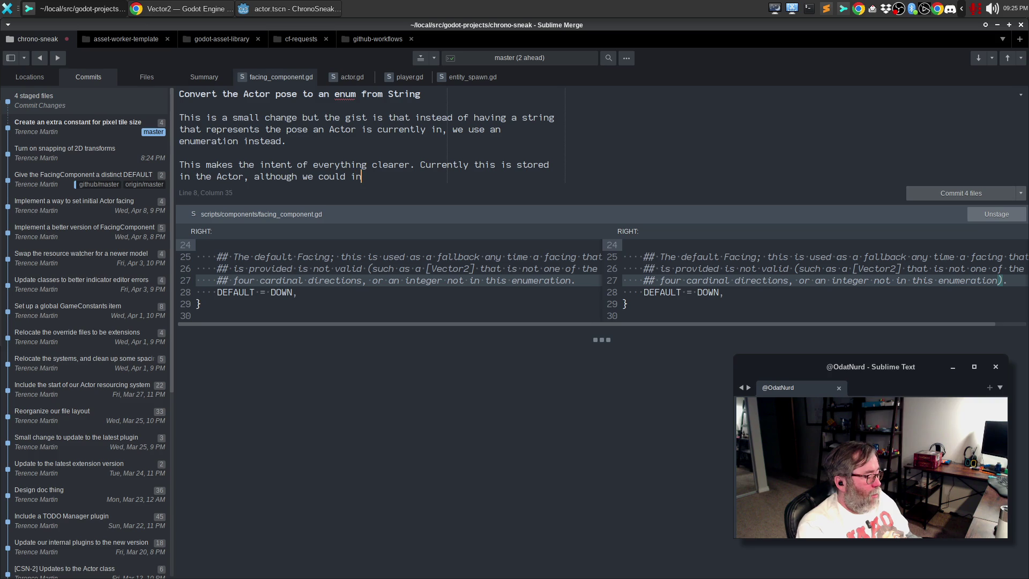
pyautogui.press('BackSpace')
pyautogui.write('ture pull it oyut')
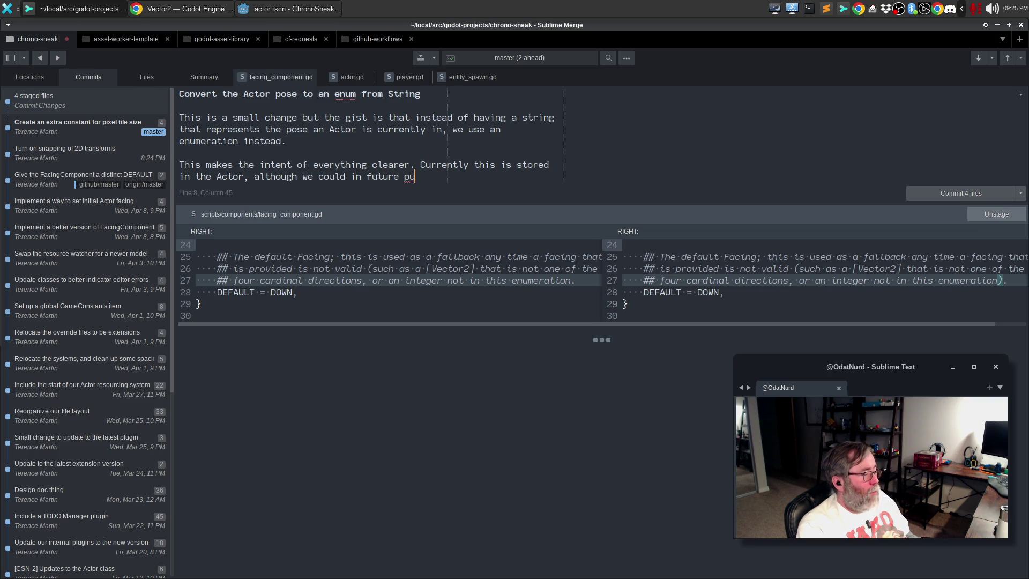
pyautogui.press('BackSpace')
pyautogui.press('BackSpace')
pyautogui.press('BackSpace')
pyautogui.write('ut ')
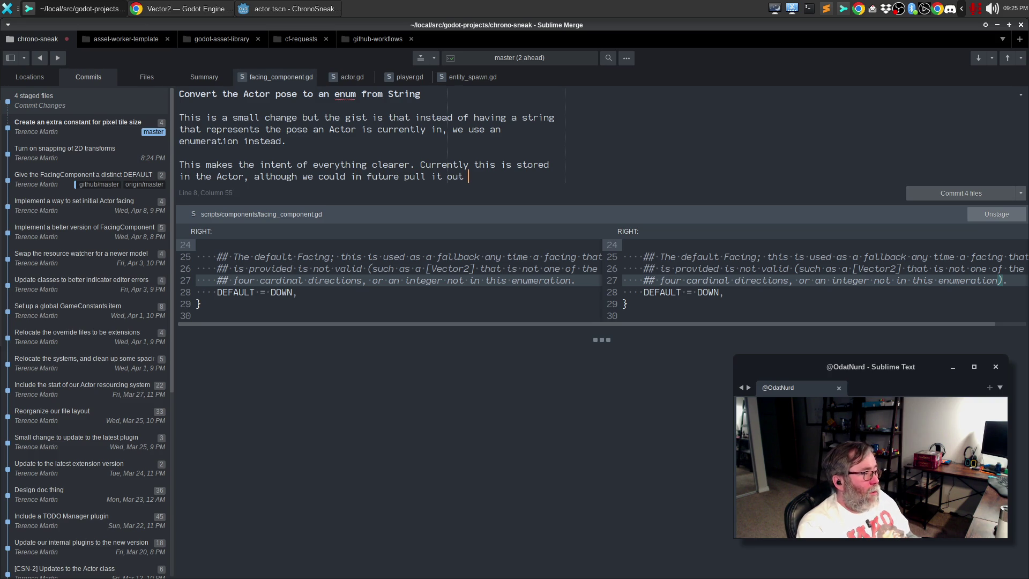
pyautogui.write('into some global')
pyautogui.press('Return')
pyautogui.write('u')
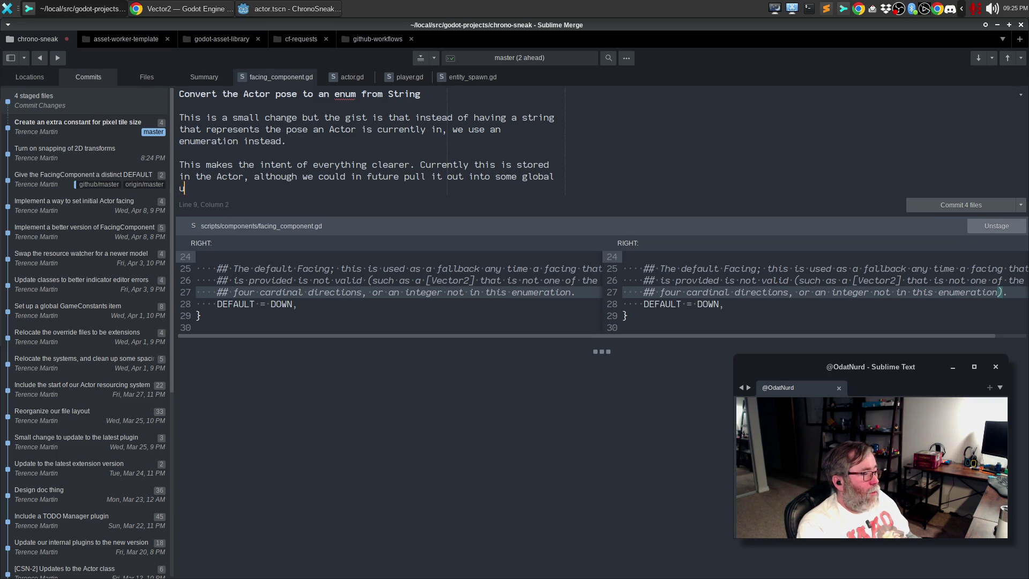
pyautogui.write('tilities or such.')
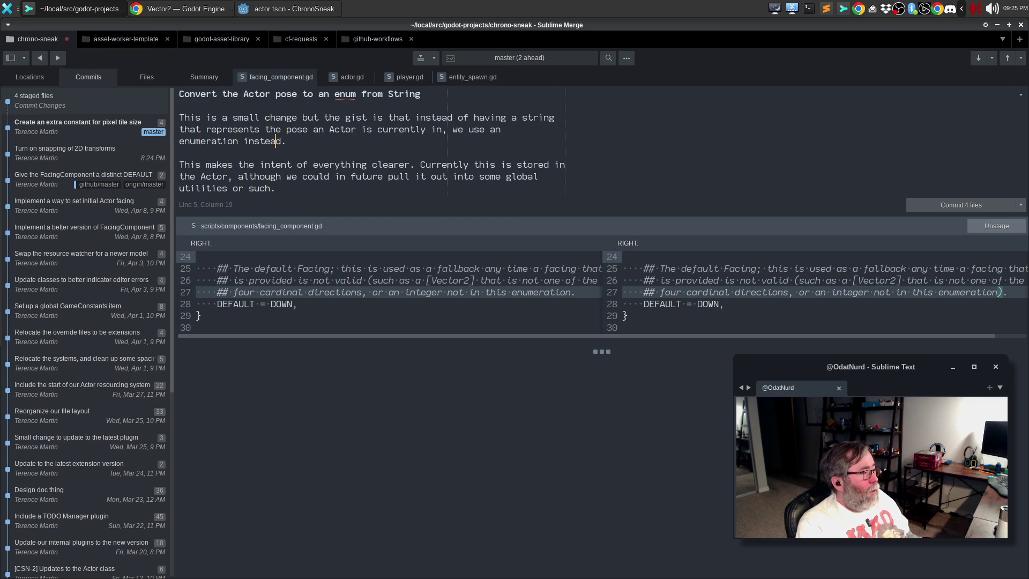
pyautogui.hotkey('ctrl', 'Return')
pyautogui.hotkey('alt', 'Tab')
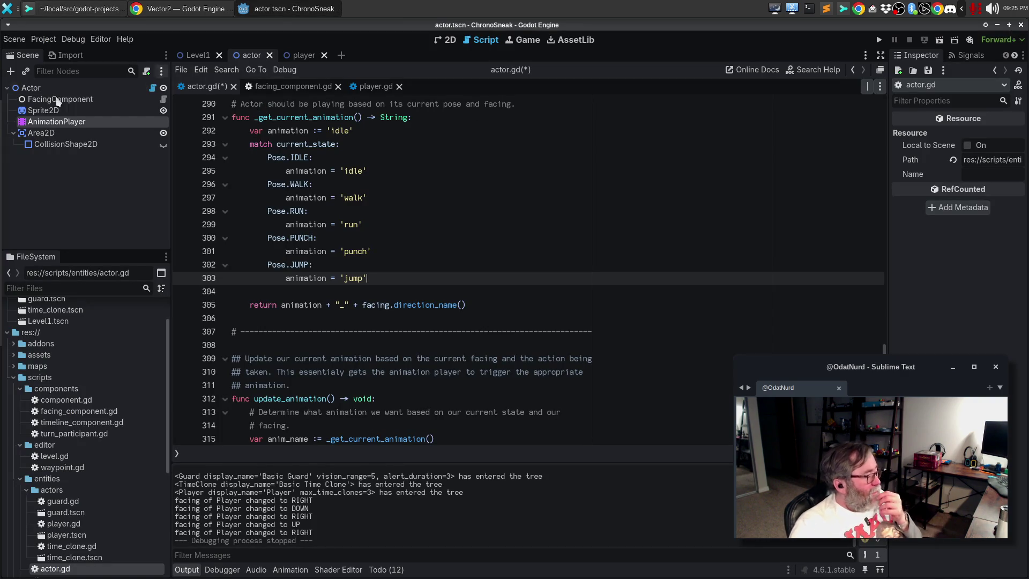
# - Enlarge the Todo notes list and go to entity_spawn.gd's line 49 facing TODO
pyautogui.click(397, 571)
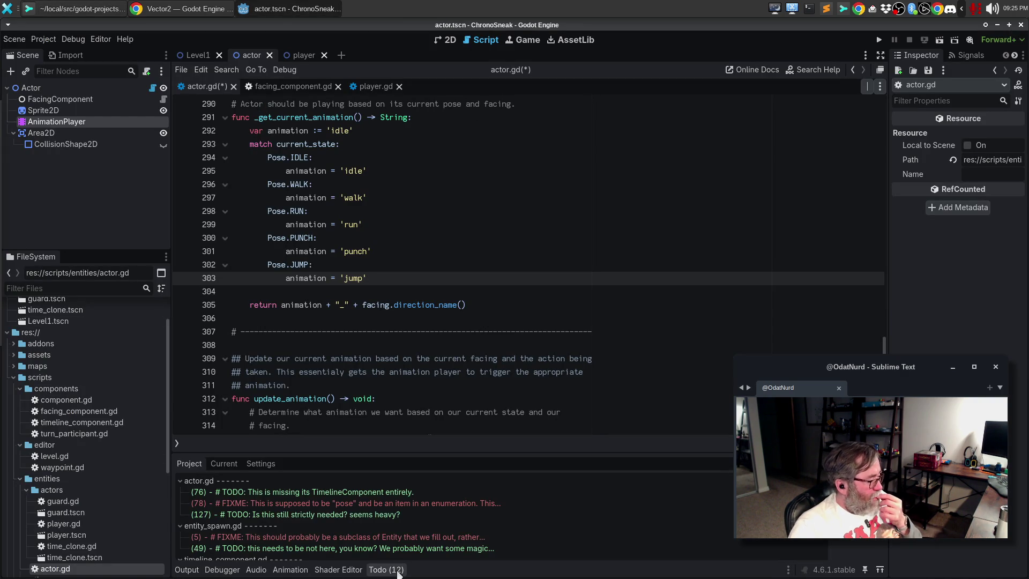
pyautogui.moveTo(487, 435)
pyautogui.mouseDown()
pyautogui.moveTo(484, 348)
pyautogui.moveTo(480, 399)
pyautogui.mouseUp()
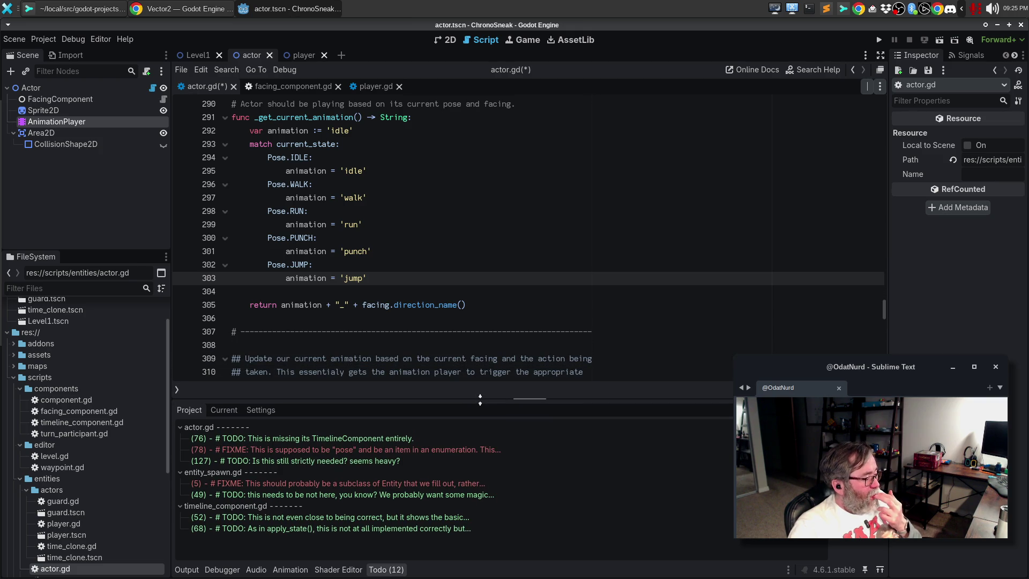
pyautogui.click(464, 496)
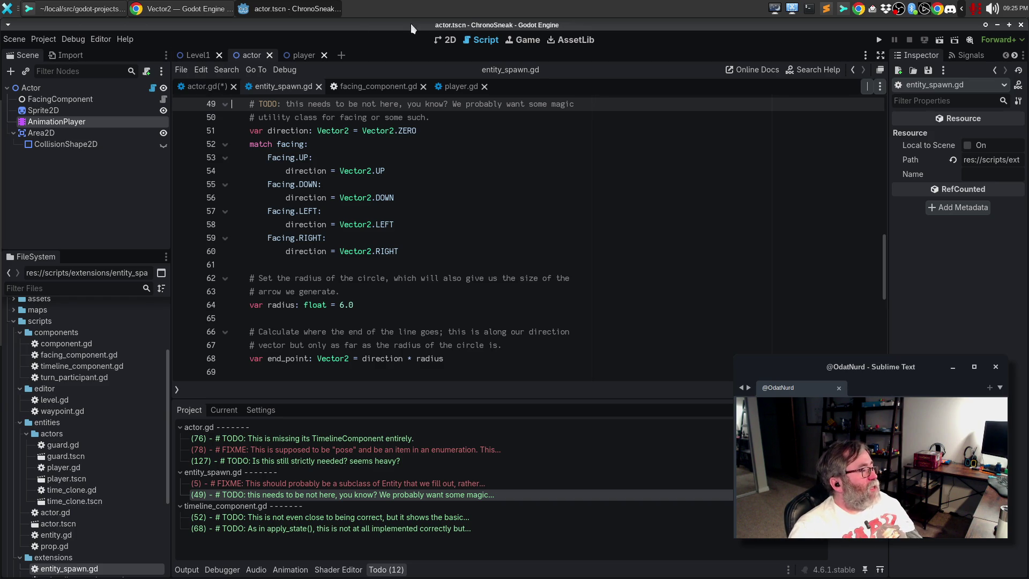
pyautogui.click(438, 41)
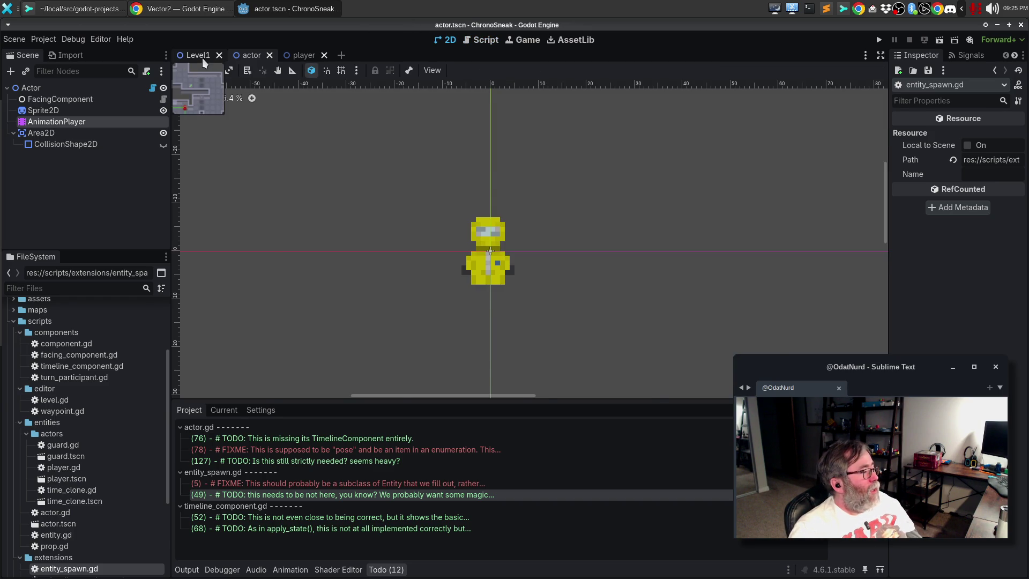
# - Look over the Level1 tile map's BaseLayer, then return to entity_spawn.gd in the script editor
pyautogui.click(201, 57)
pyautogui.scroll(8, 445, 211)
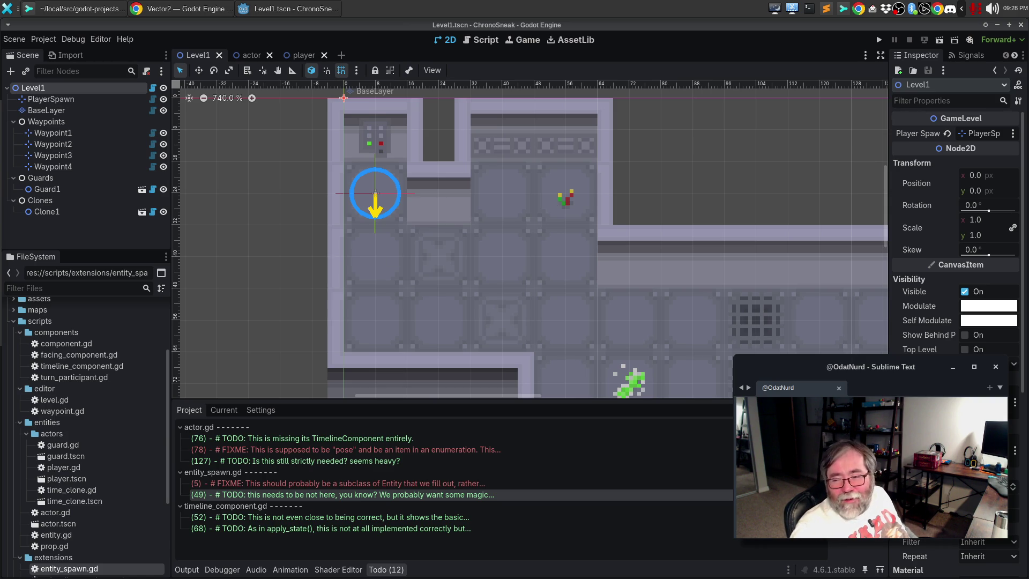
pyautogui.click(375, 197)
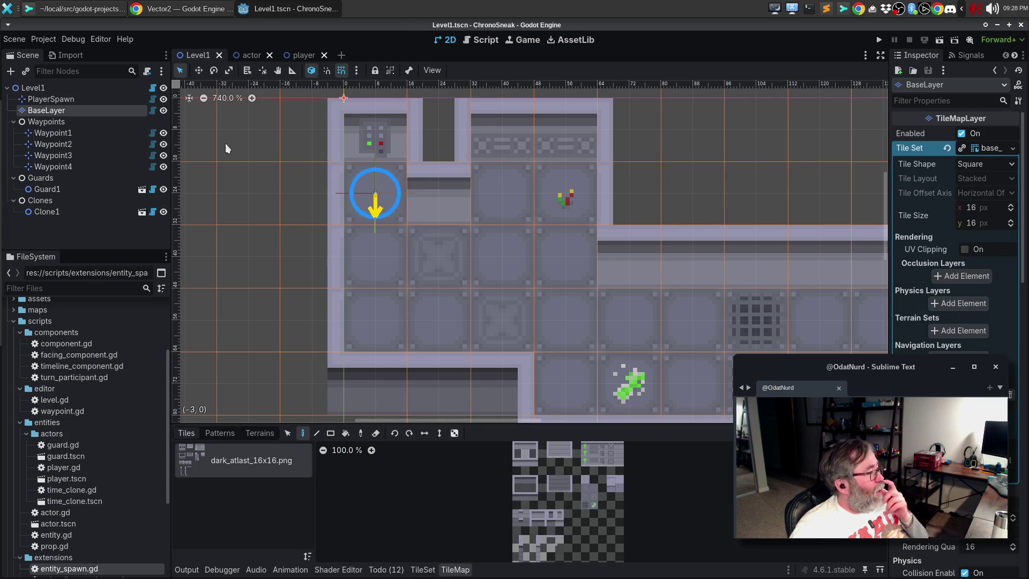
pyautogui.scroll(-7, 310, 262)
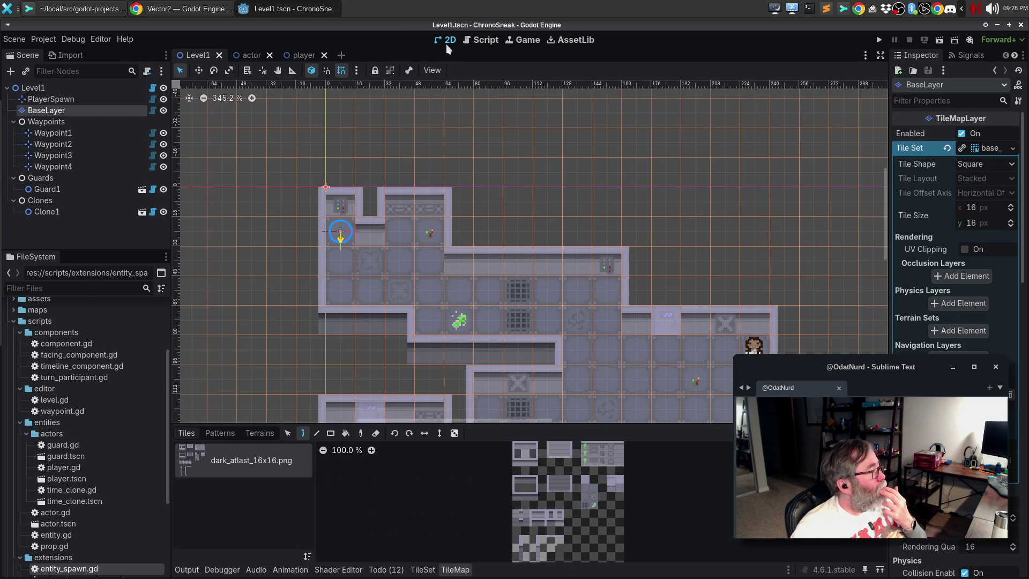
pyautogui.click(480, 42)
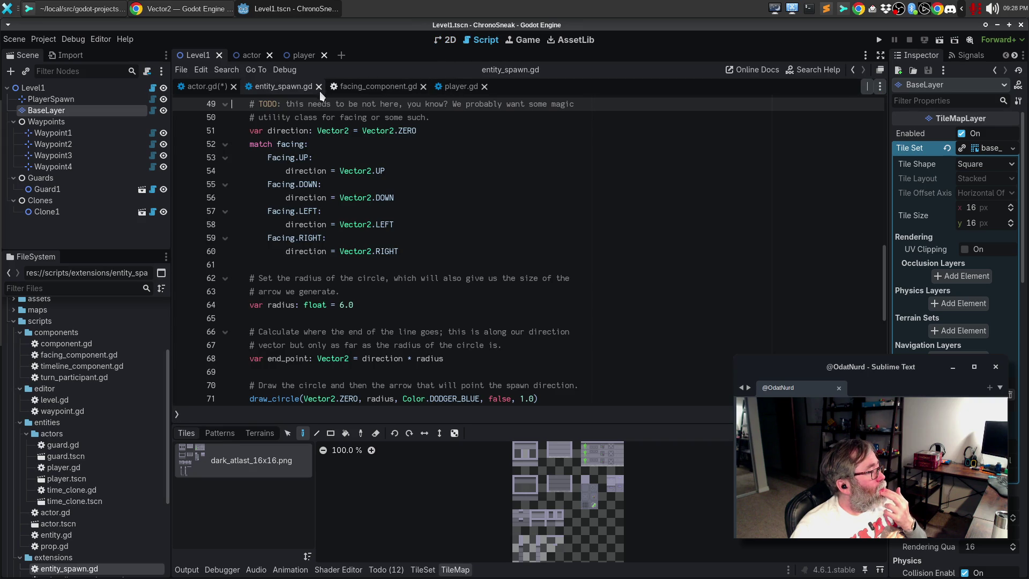
pyautogui.scroll(15, 361, 294)
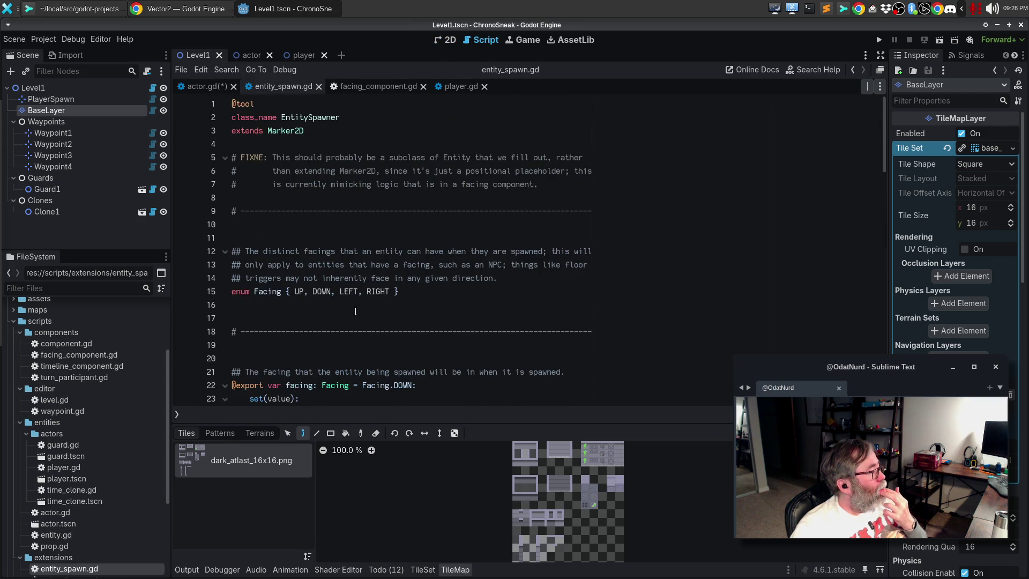
pyautogui.click(361, 293)
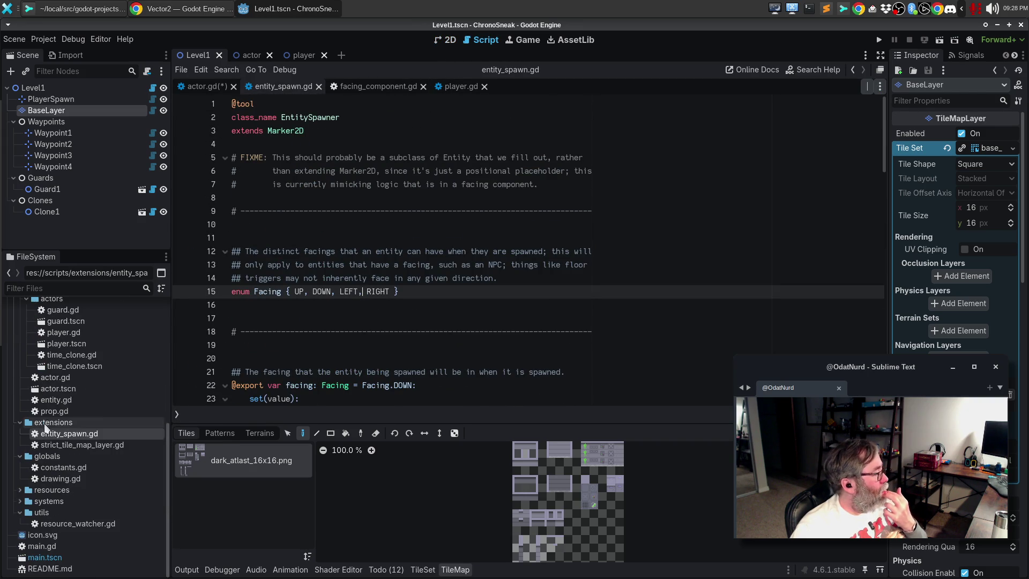
pyautogui.rightClick(280, 252)
pyautogui.click(258, 235)
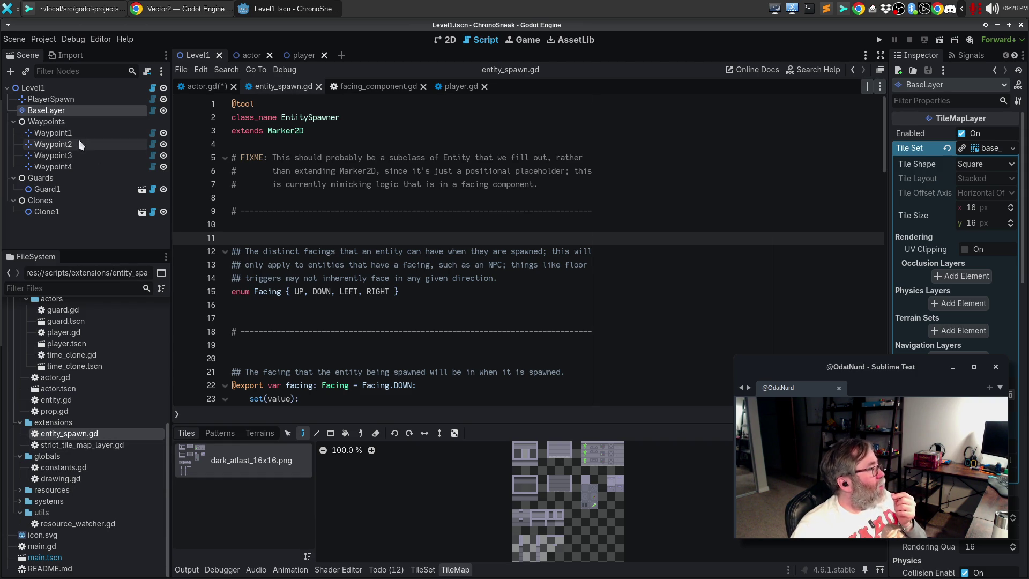
pyautogui.click(53, 99)
pyautogui.rightClick(59, 102)
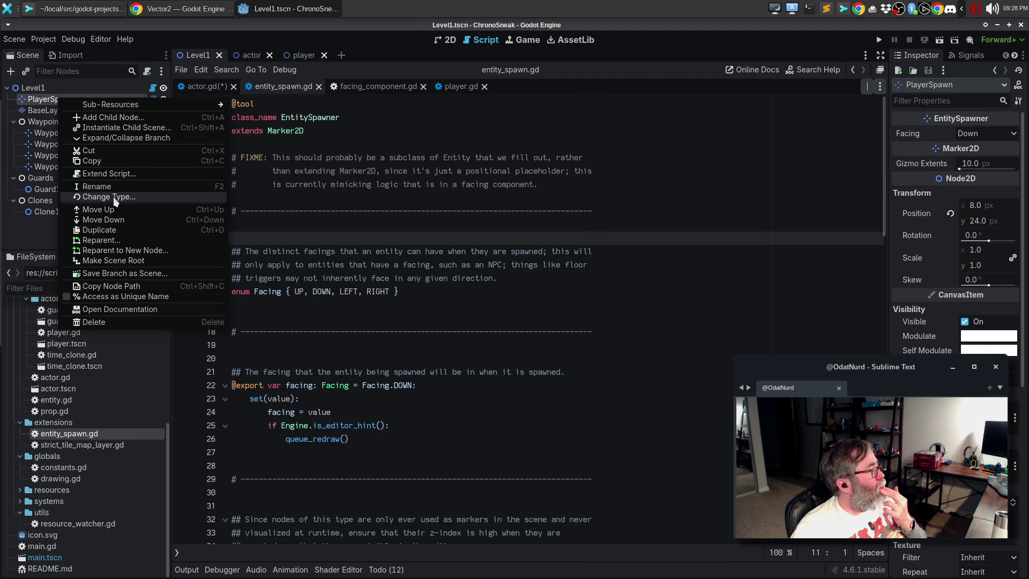
# - Read the EntitySpawner class reference, including the Facing enum and facing default 1, then return to entity_spawn.gd
pyautogui.click(136, 310)
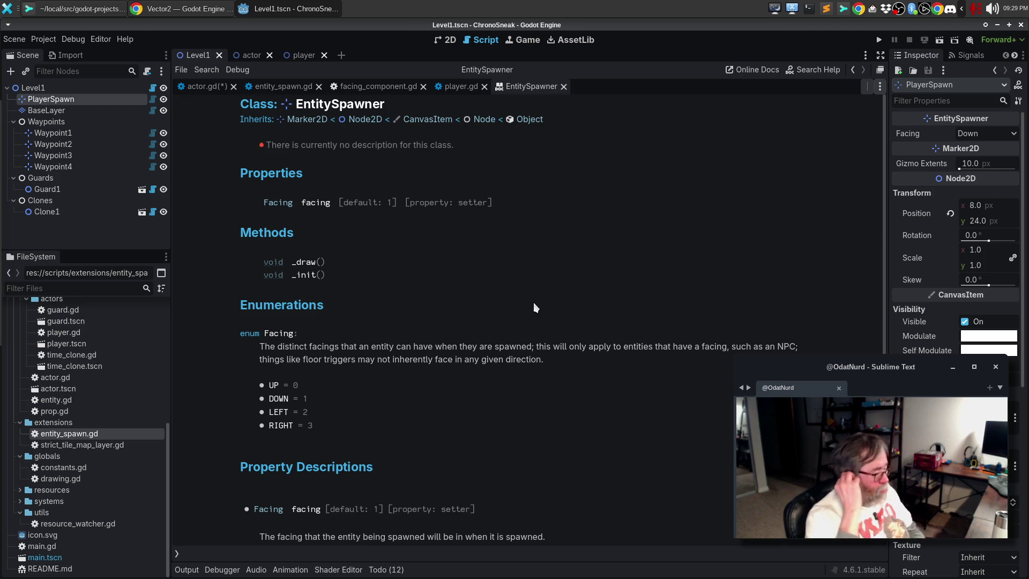
pyautogui.scroll(-5, 534, 307)
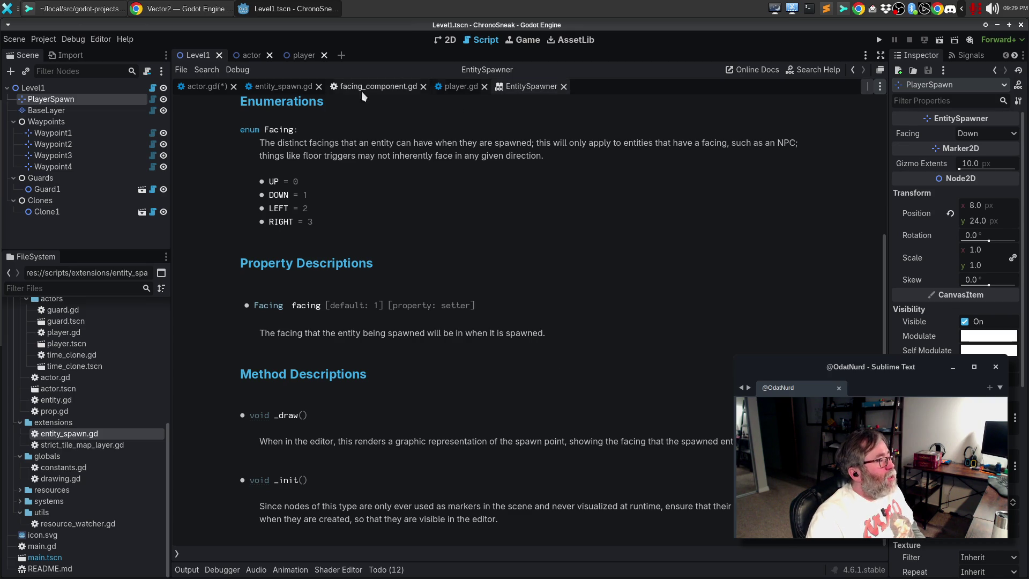
pyautogui.click(279, 87)
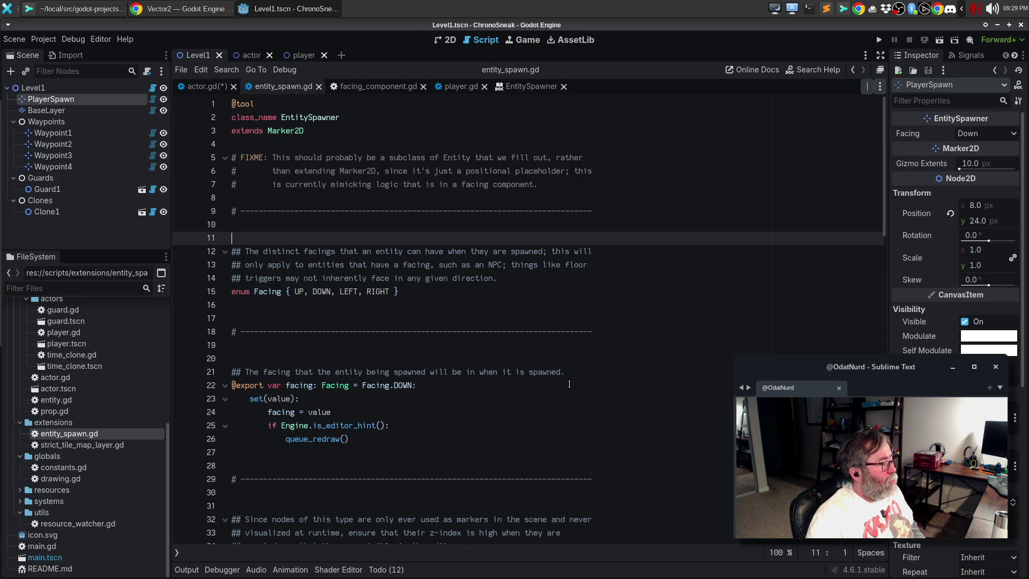
# - Scroll through entity_spawn.gd, briefly select all its text, then switch to facing_component.gd
pyautogui.scroll(-3, 569, 383)
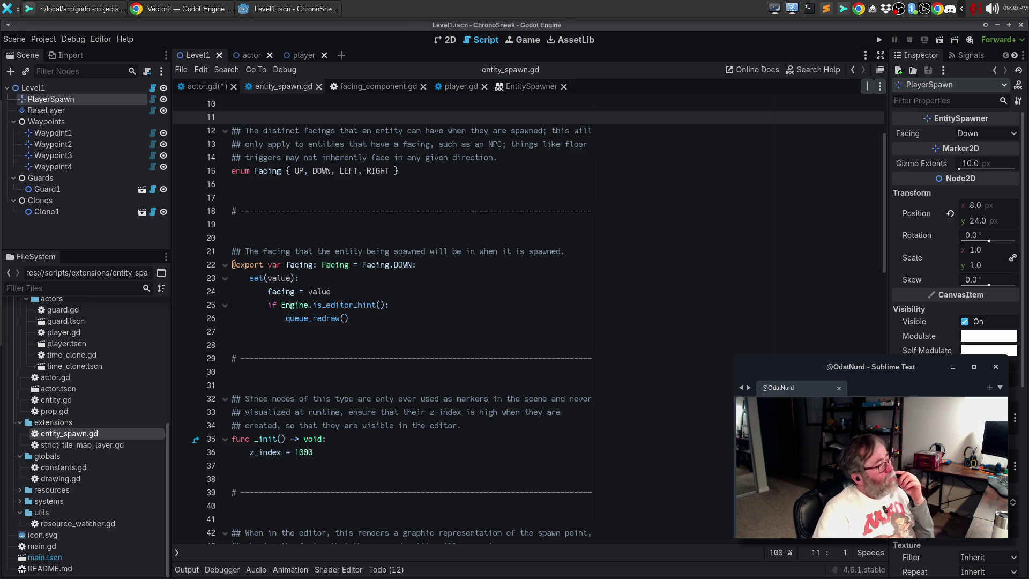
pyautogui.scroll(3, 421, 307)
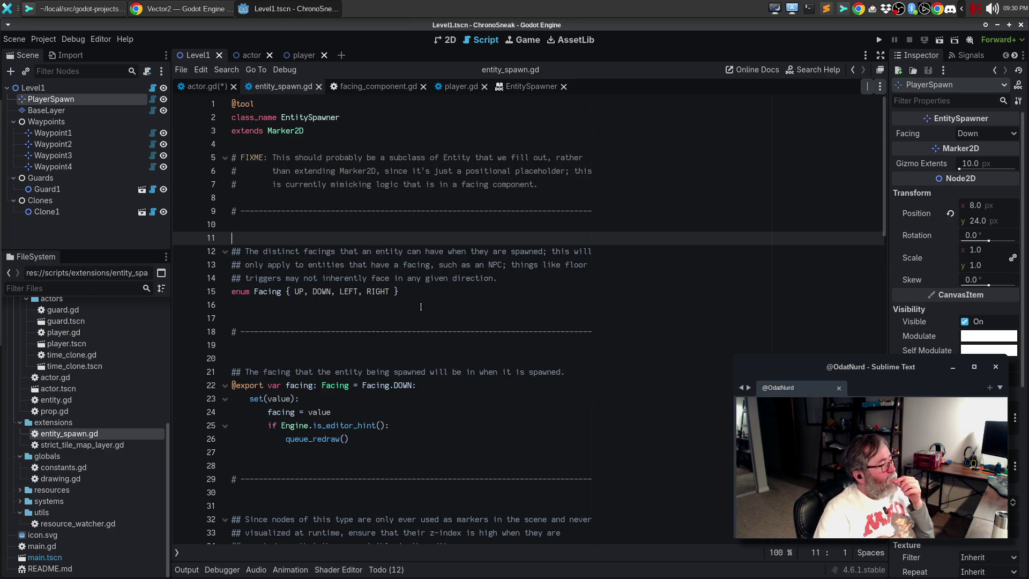
pyautogui.click(519, 220)
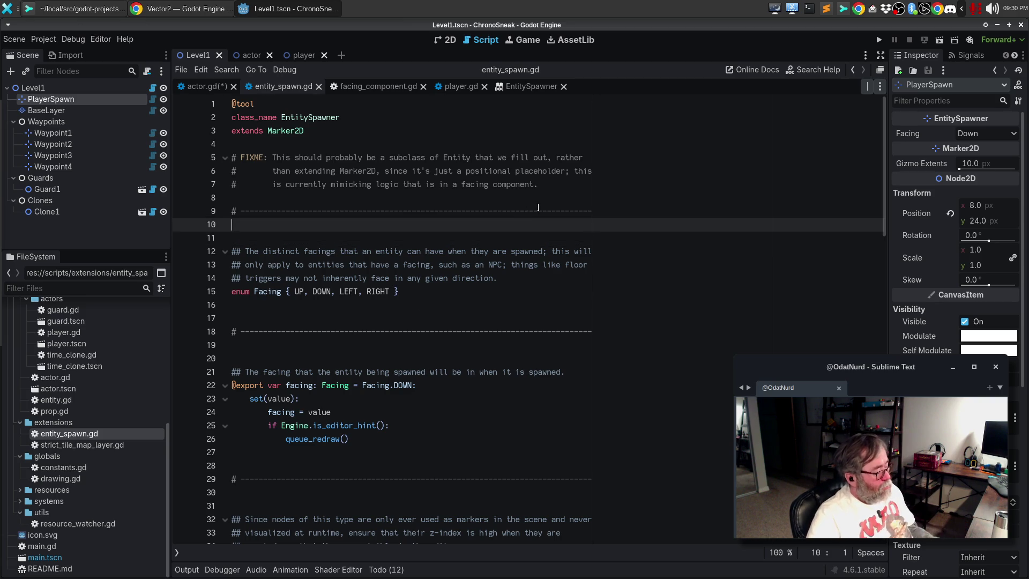
pyautogui.hotkey('ctrl', 'a')
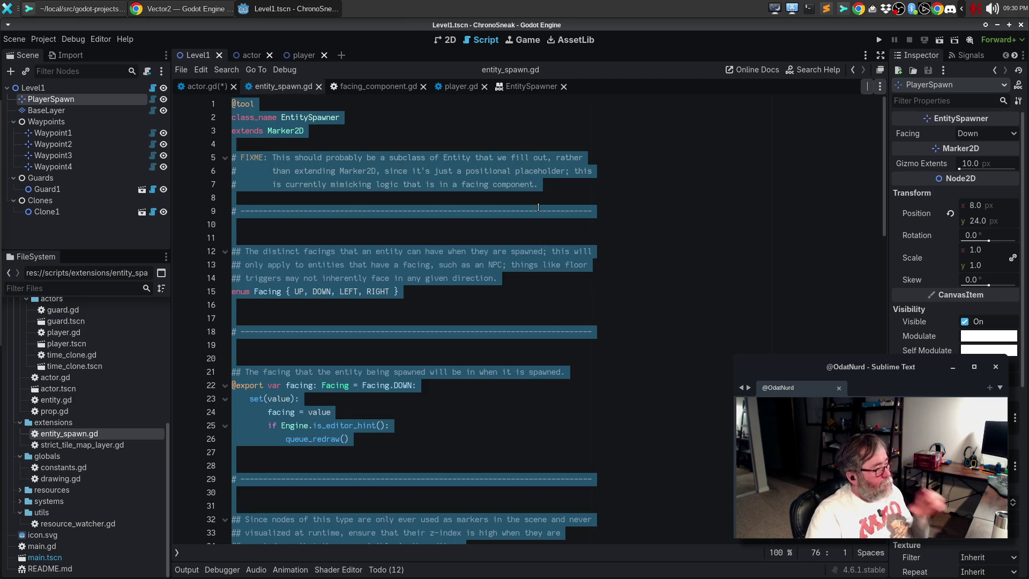
pyautogui.click(375, 210)
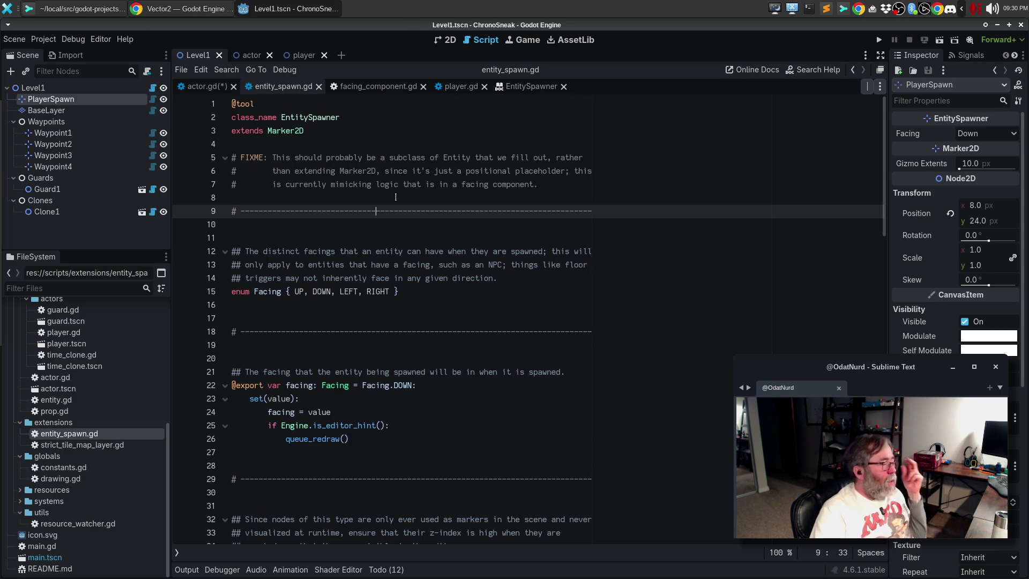
pyautogui.click(362, 88)
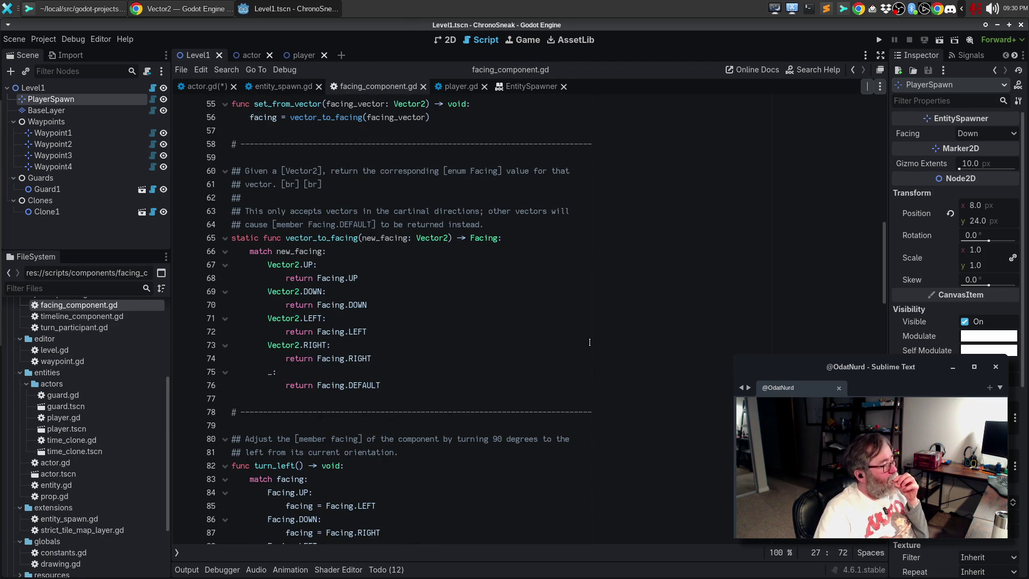
# - Review facing_component.gd's Facing enum, then save actor.gd and check its diff in Sublime Merge
pyautogui.scroll(18, 589, 341)
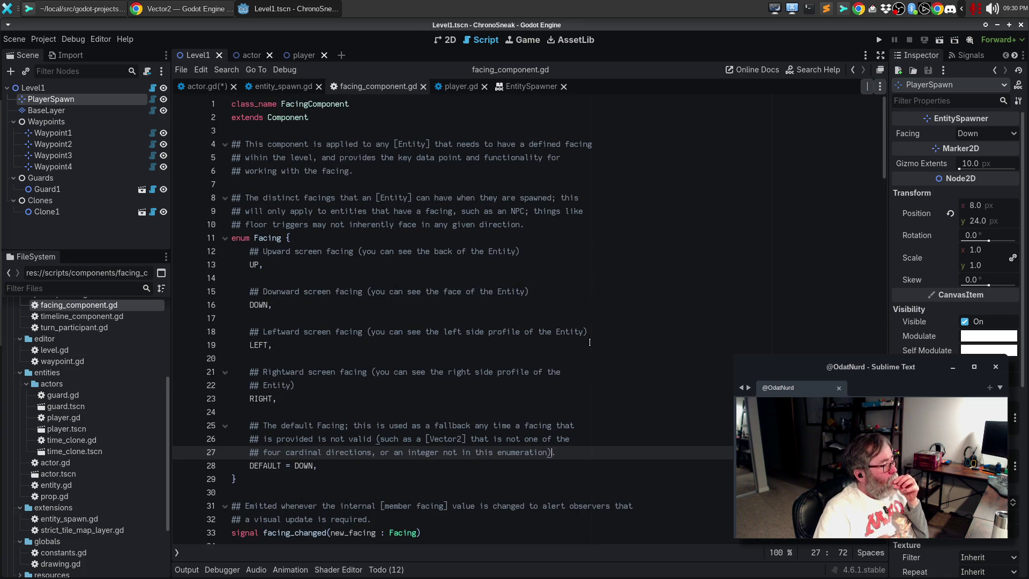
pyautogui.scroll(-2, 590, 341)
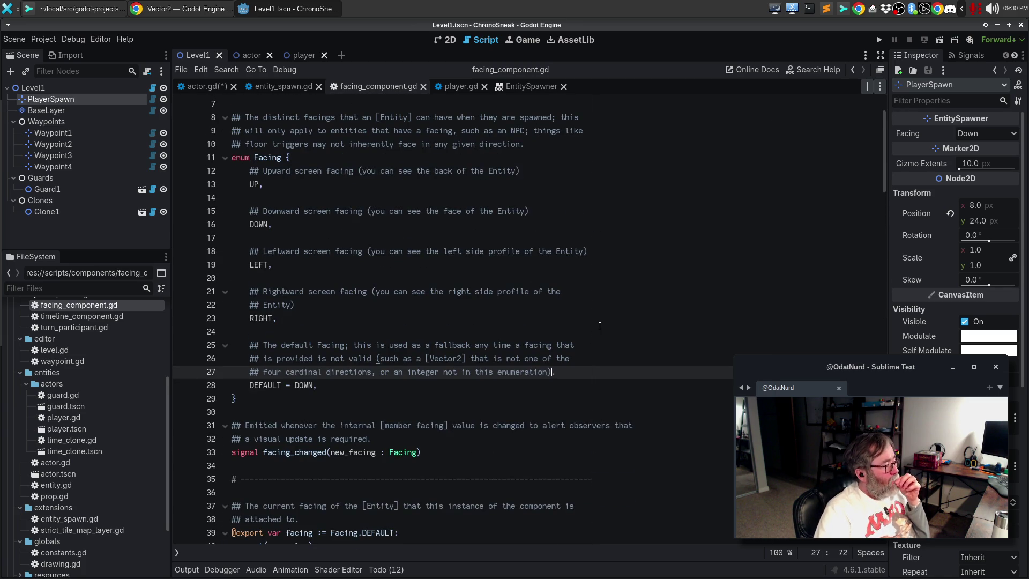
pyautogui.scroll(-3, 600, 325)
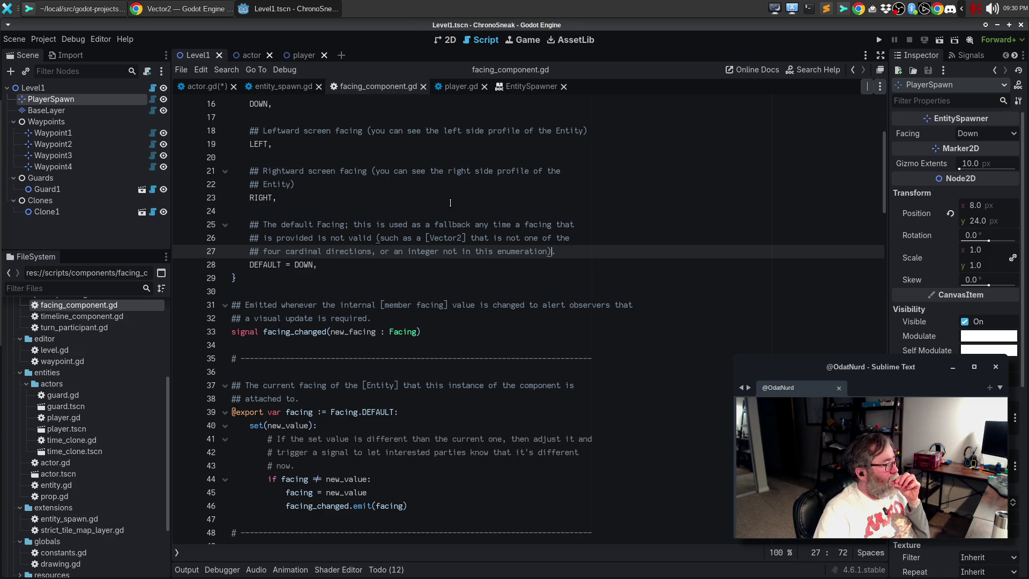
pyautogui.hotkey('alt', 'Left')
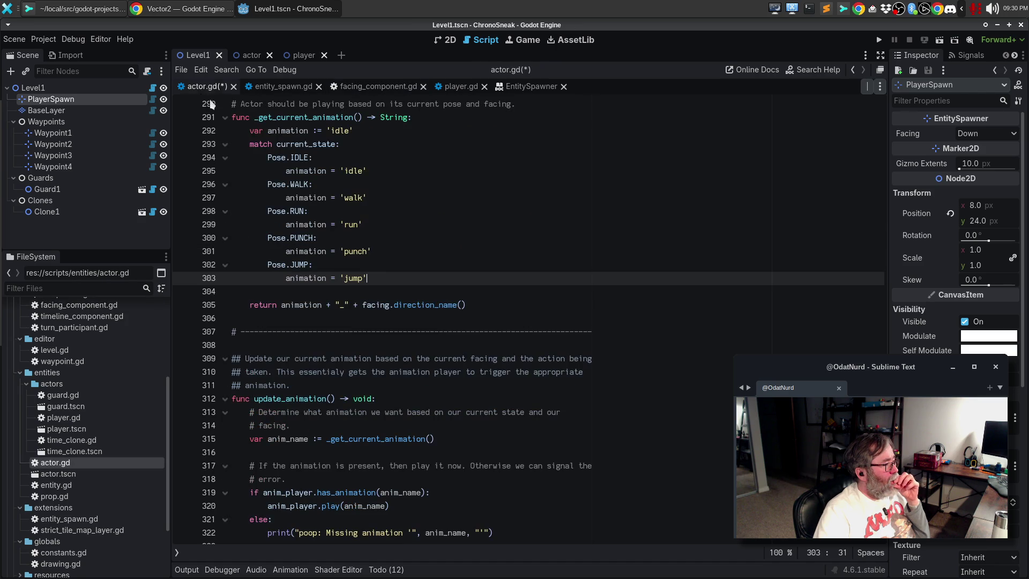
pyautogui.hotkey('ctrl', 's')
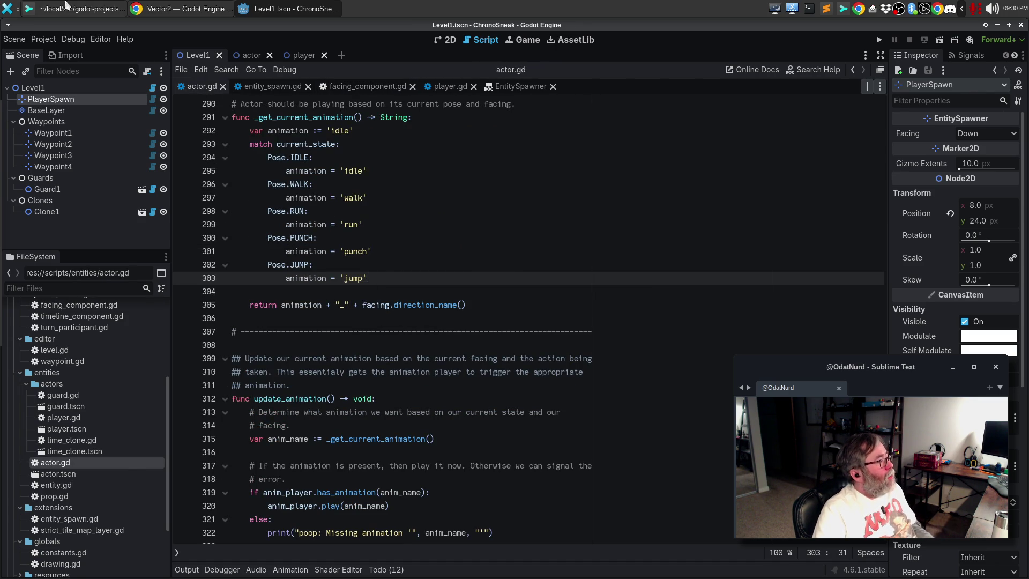
pyautogui.hotkey('alt', 'Tab')
pyautogui.moveTo(662, 280)
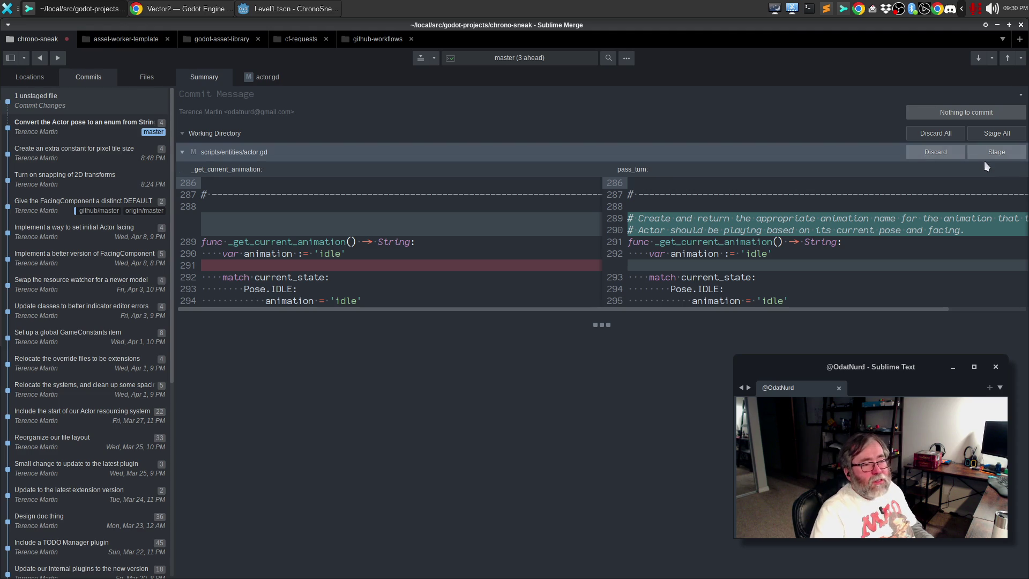
# - Stage actor.gd and amend it into the 'Convert the Actor pose to an enum' commit
pyautogui.click(994, 151)
pyautogui.click(1020, 112)
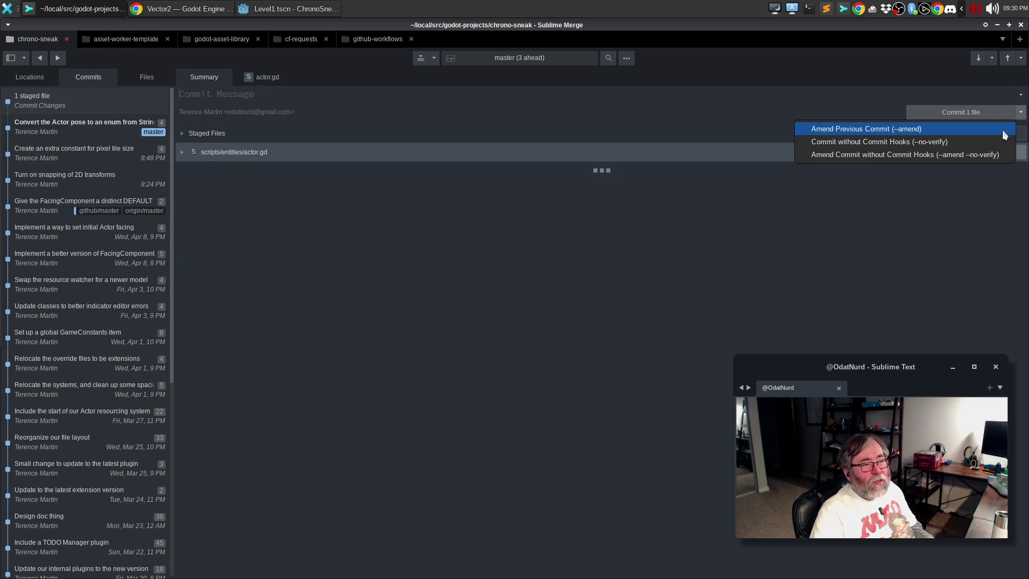
pyautogui.click(1003, 129)
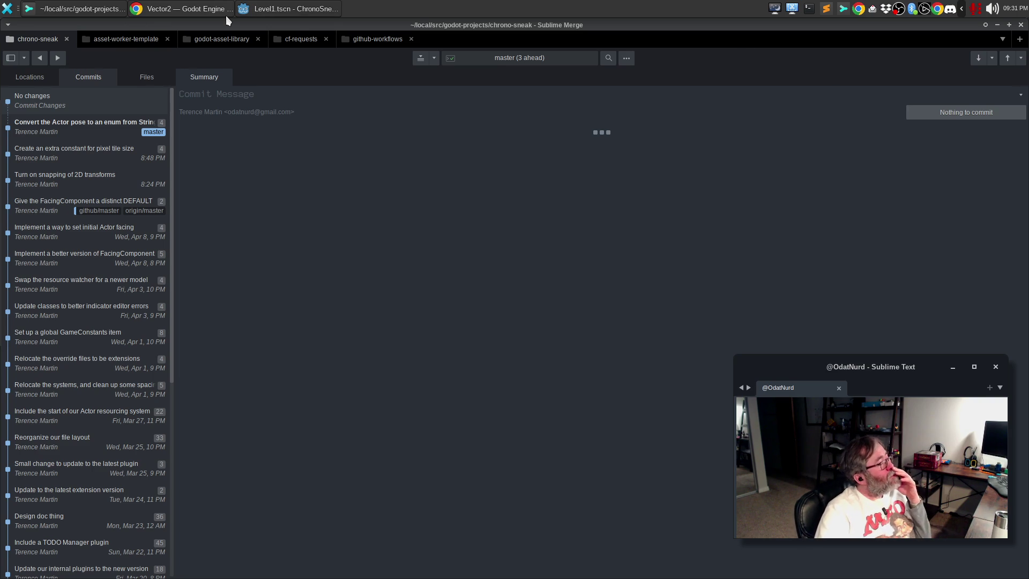
# - Close the actor.gd, facing_component.gd, player.gd and EntitySpawner documentation tabs, keeping entity_spawn.gd
pyautogui.click(205, 15)
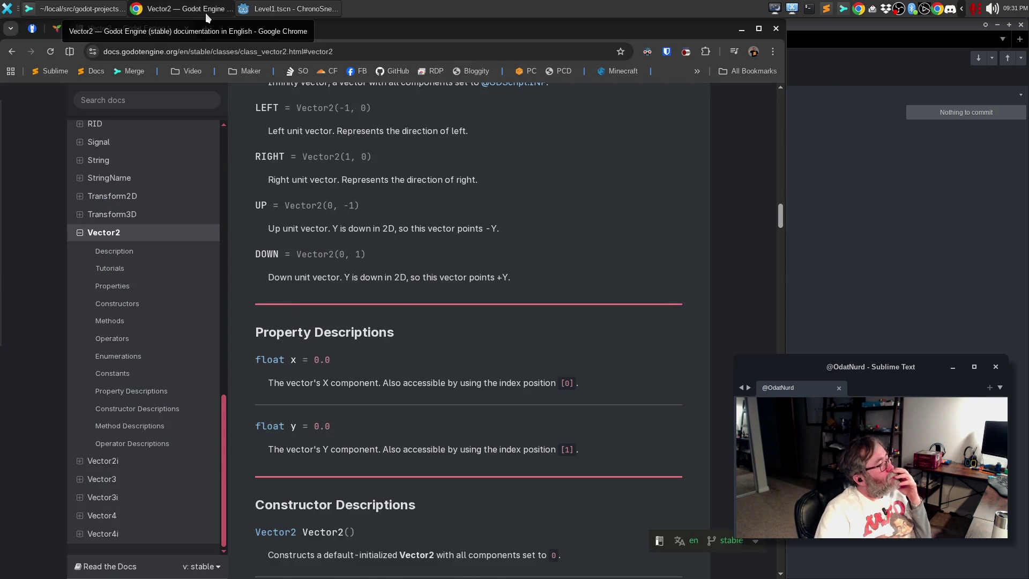
pyautogui.click(292, 5)
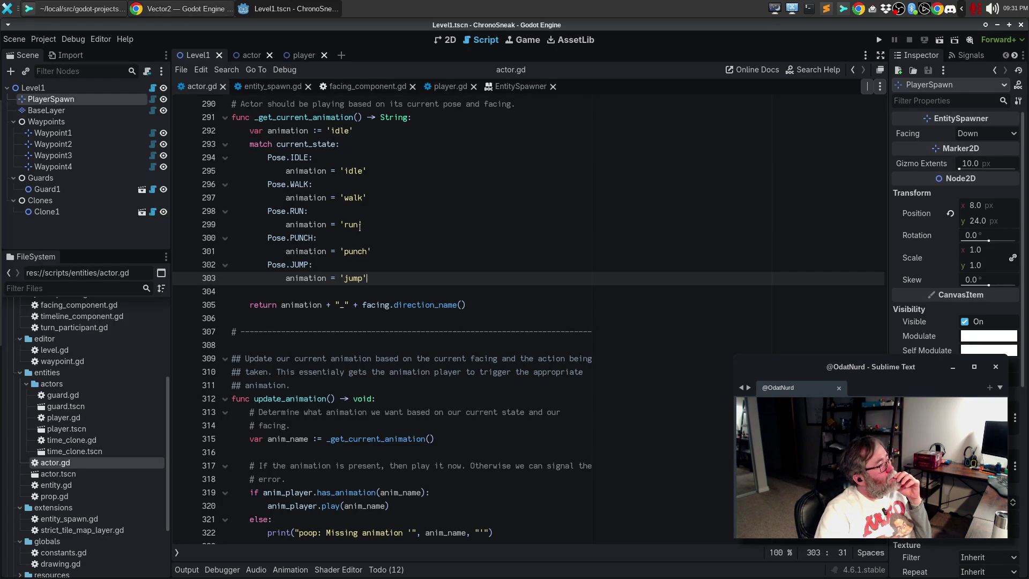
pyautogui.click(222, 86)
pyautogui.click(219, 86)
pyautogui.click(321, 87)
pyautogui.click(356, 86)
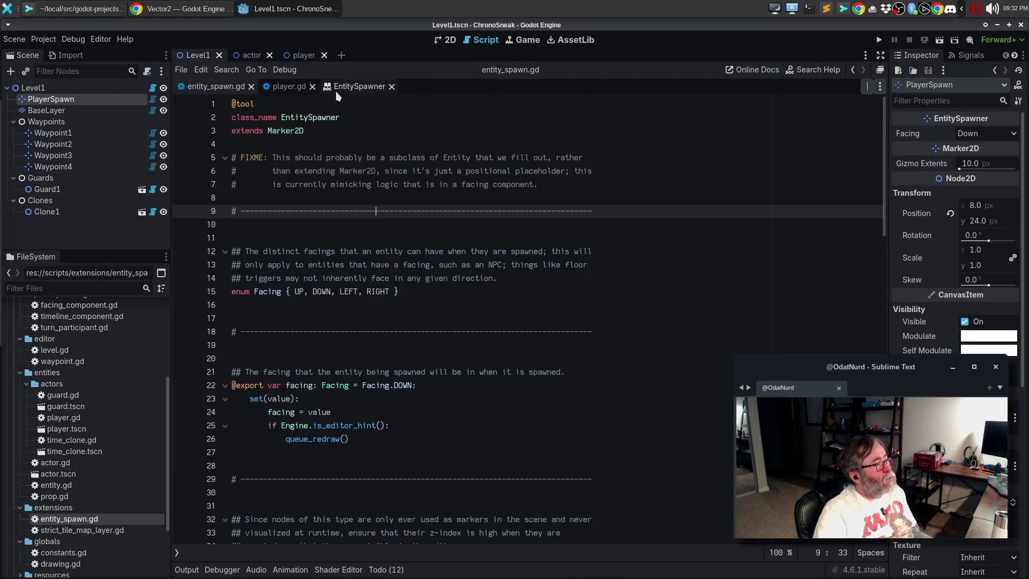
pyautogui.click(319, 86)
pyautogui.click(312, 86)
pyautogui.click(326, 87)
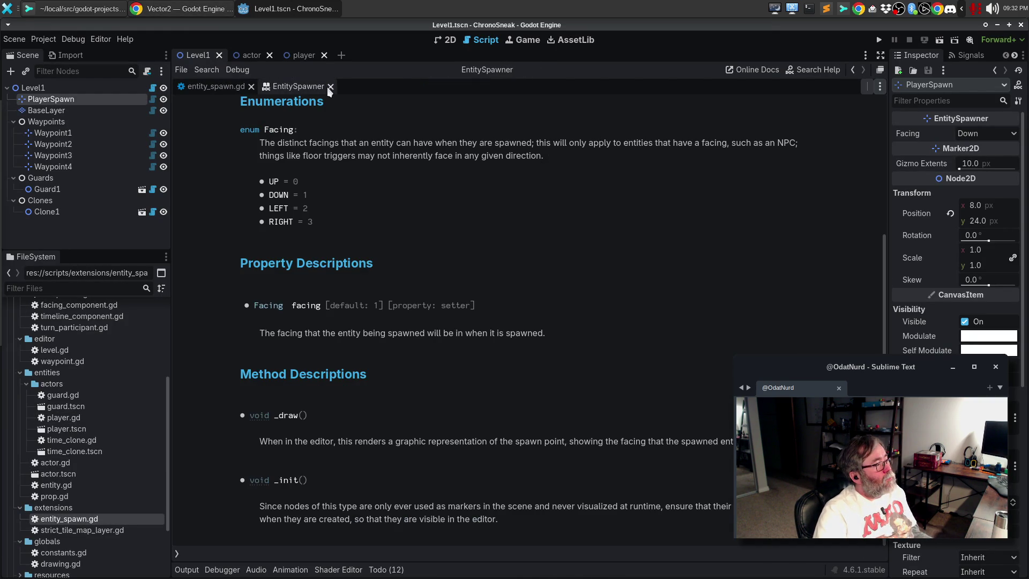
pyautogui.click(330, 86)
# - Delete the old Facing enum definition on lines 9–15 of entity_spawn.gd
pyautogui.click(502, 317)
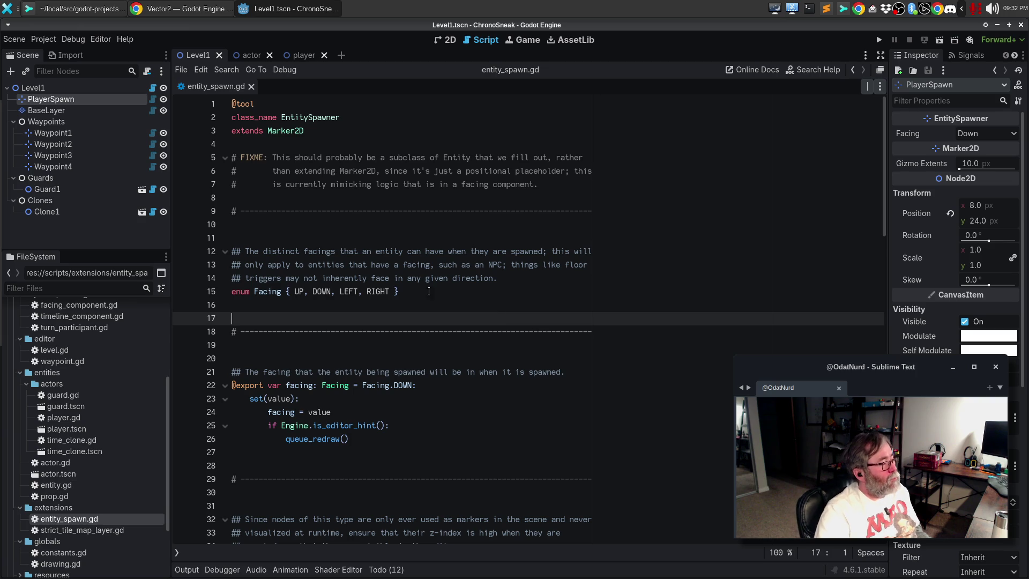
pyautogui.moveTo(400, 292)
pyautogui.mouseDown()
pyautogui.moveTo(300, 292)
pyautogui.moveTo(215, 214)
pyautogui.mouseUp()
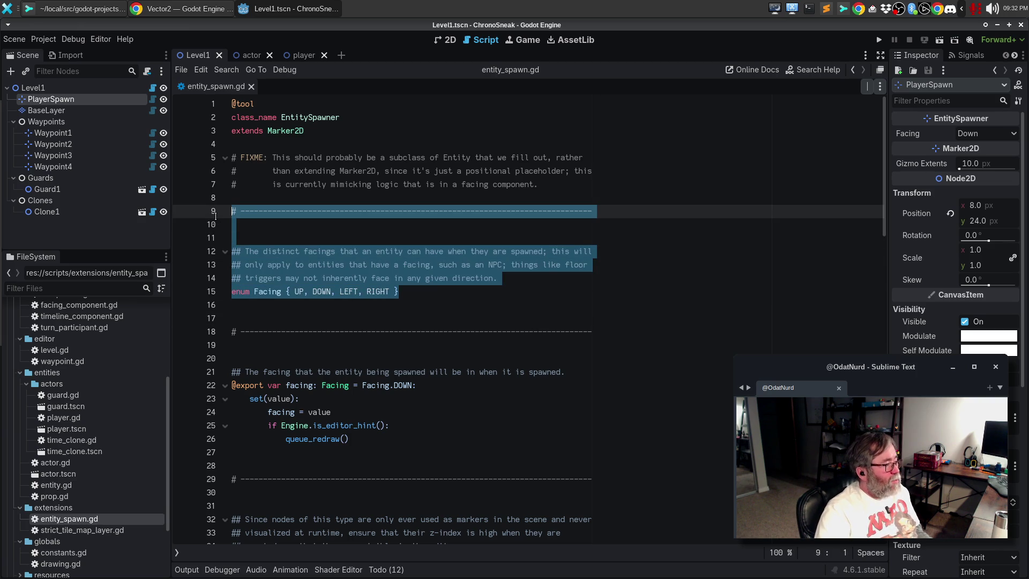
pyautogui.press('BackSpace')
pyautogui.press('BackSpace')
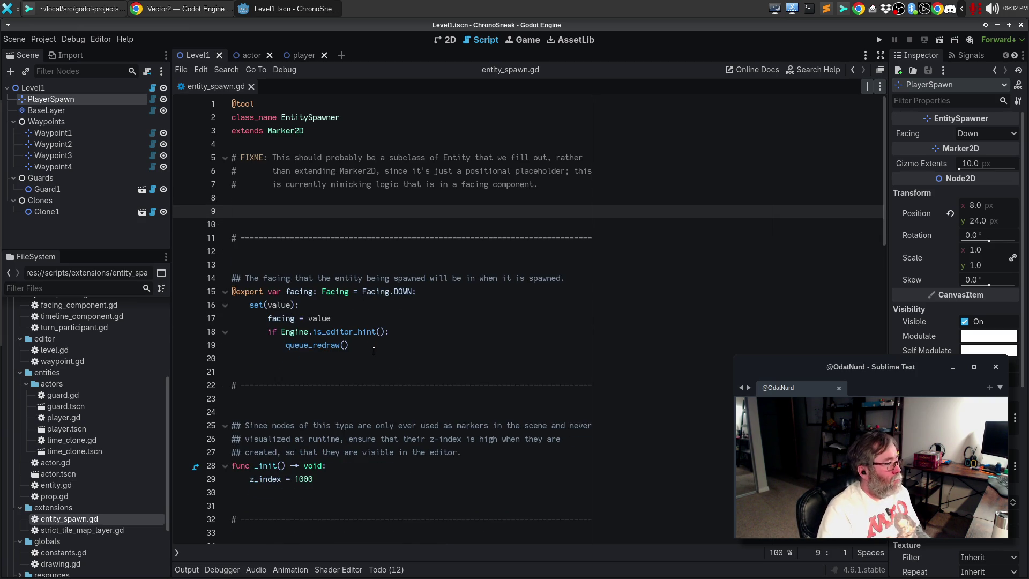
pyautogui.press('Delete')
pyautogui.press('Delete')
# - Remove the surplus blank lines around the section dividers
pyautogui.press('Down')
pyautogui.press('Down')
pyautogui.press('Down')
pyautogui.press('BackSpace')
pyautogui.press('Down')
pyautogui.press('Down')
pyautogui.press('Down')
pyautogui.press('Down')
pyautogui.press('Down')
pyautogui.press('Down')
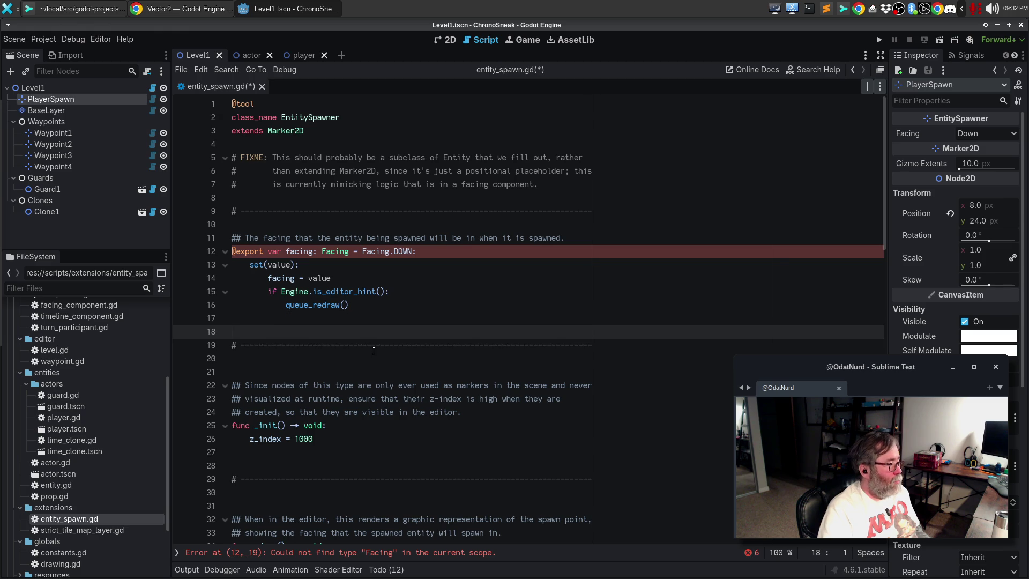
pyautogui.press('BackSpace')
pyautogui.press('Down')
pyautogui.press('Down')
pyautogui.press('Delete')
pyautogui.press('Down')
pyautogui.press('Down')
pyautogui.press('Down')
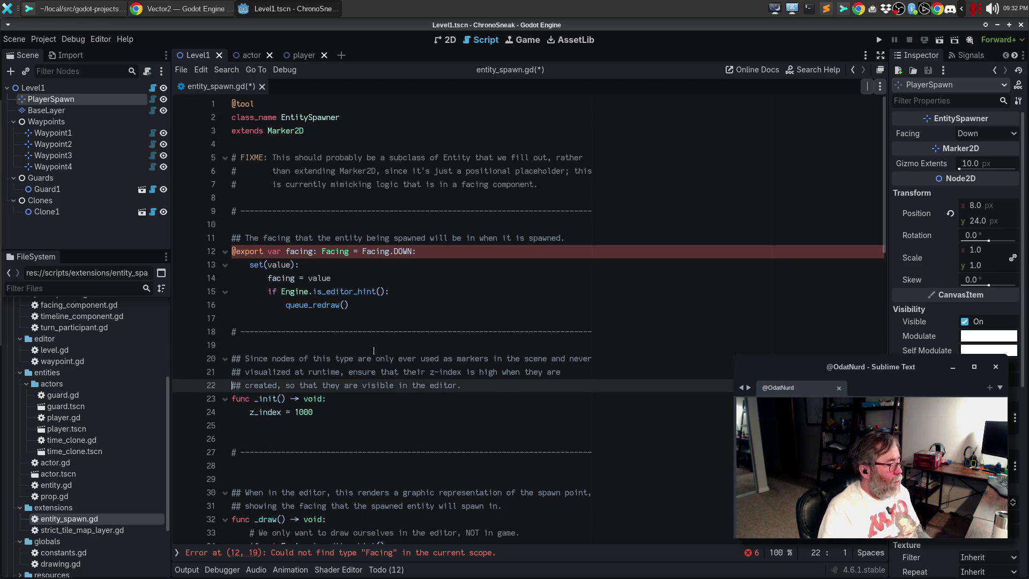
pyautogui.press('BackSpace')
pyautogui.press('Down')
# - Turn the comment above _init from a '##' doc comment into a plain '#' comment
pyautogui.press('Down')
pyautogui.press('Down')
pyautogui.press('BackSpace')
pyautogui.press('Down')
pyautogui.press('Up')
pyautogui.press('Up')
pyautogui.press('Up')
pyautogui.press('Up')
pyautogui.press('Up')
pyautogui.press('Right')
pyautogui.press('Delete')
pyautogui.press('Down')
pyautogui.press('Delete')
pyautogui.press('Down')
pyautogui.press('Delete')
pyautogui.press('End')
pyautogui.write('# Since nodes of this type are only ever used as markers in the scene and never # visualized at runtime, ensure that their z-index is high when they are # created, so that they are visible in the editor.')
pyautogui.hotkey('ctrl', 'z')
pyautogui.press('Up')
pyautogui.press('Down')
# - Make the _draw doc comment lines plain '#' comments and scroll through the edited script
pyautogui.press('Down')
pyautogui.press('End')
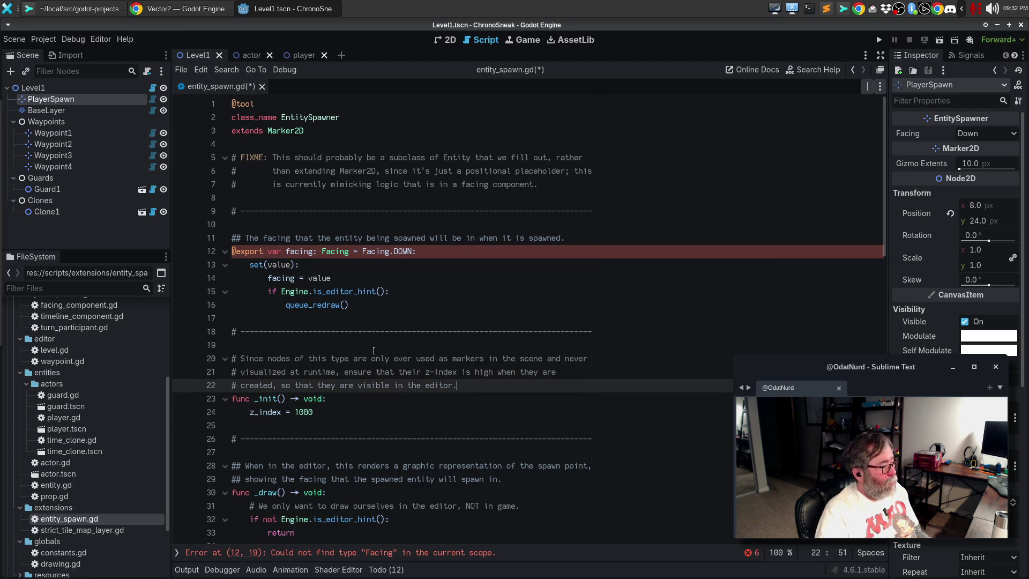
pyautogui.press('Down')
pyautogui.press('Down')
pyautogui.press('Down')
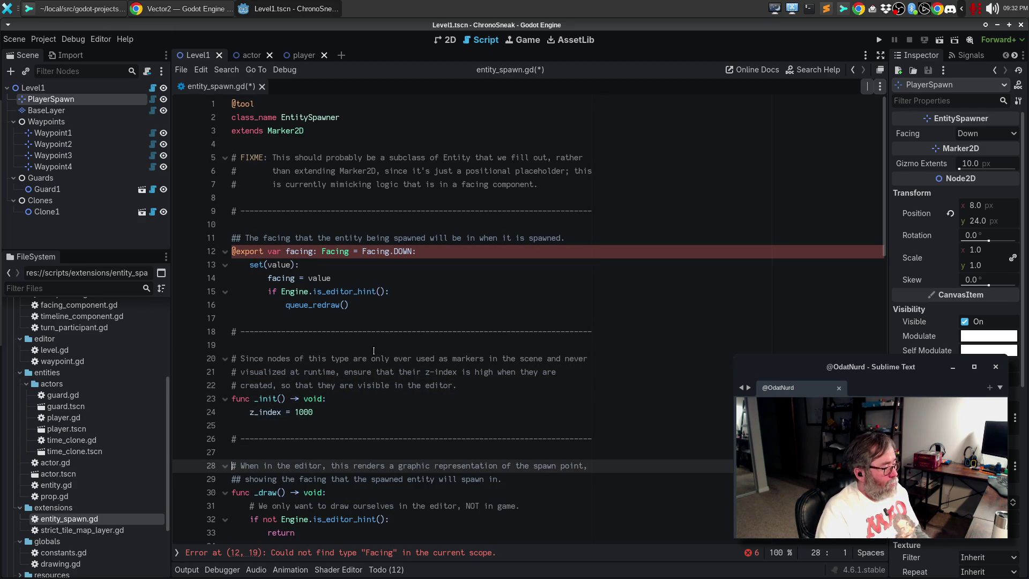
pyautogui.press('Delete')
pyautogui.press('Down')
pyautogui.write('q')
pyautogui.press('BackSpace')
pyautogui.press('Delete')
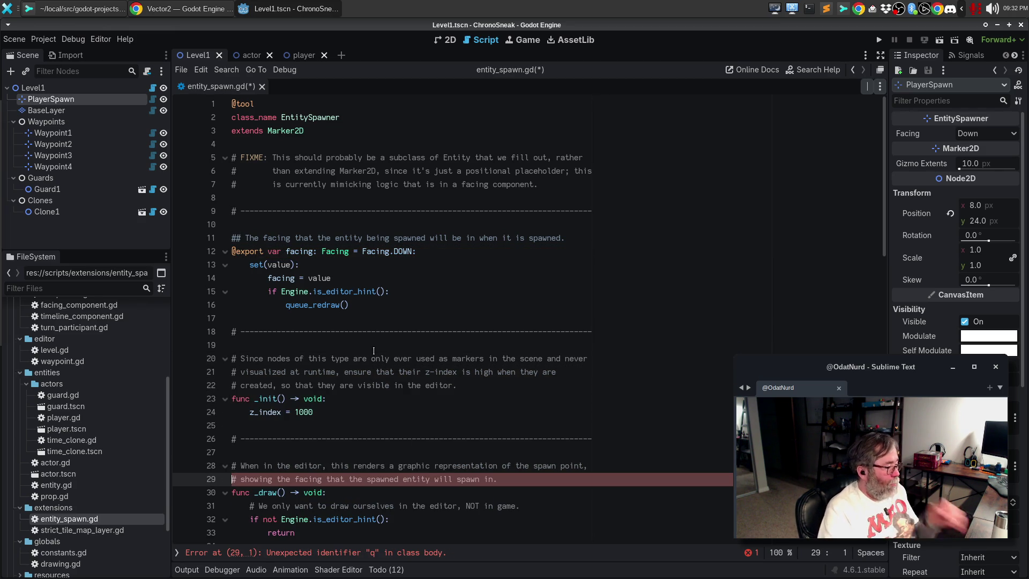
pyautogui.press('Right')
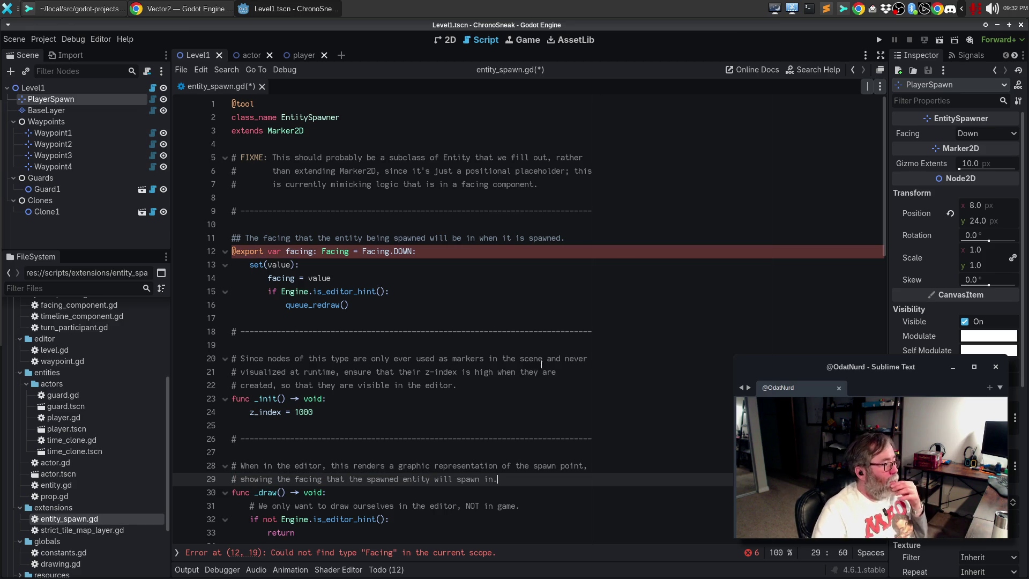
pyautogui.scroll(-4, 526, 368)
pyautogui.scroll(-2, 529, 359)
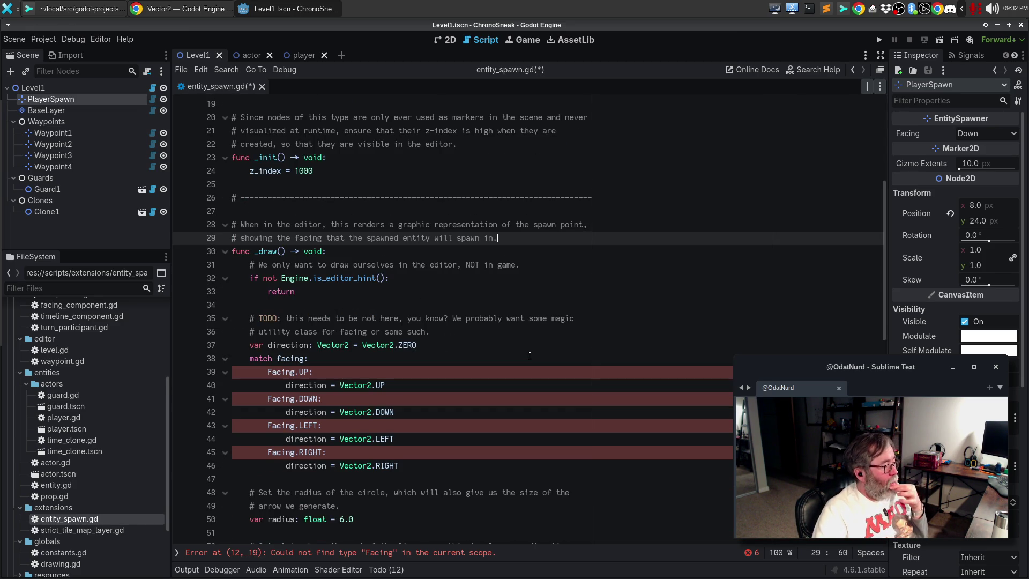
pyautogui.scroll(-3, 529, 355)
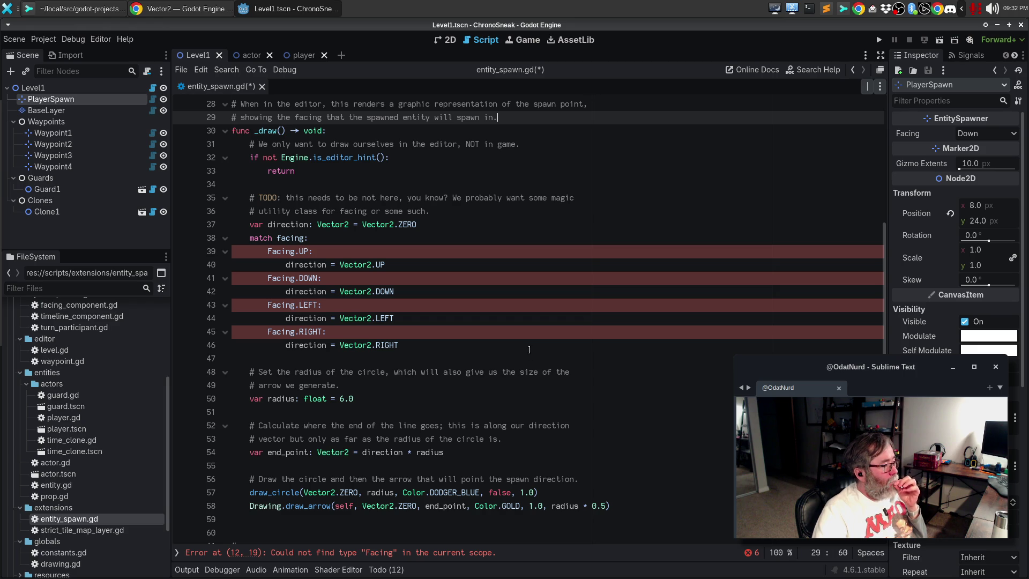
pyautogui.scroll(-4, 529, 350)
pyautogui.scroll(13, 529, 349)
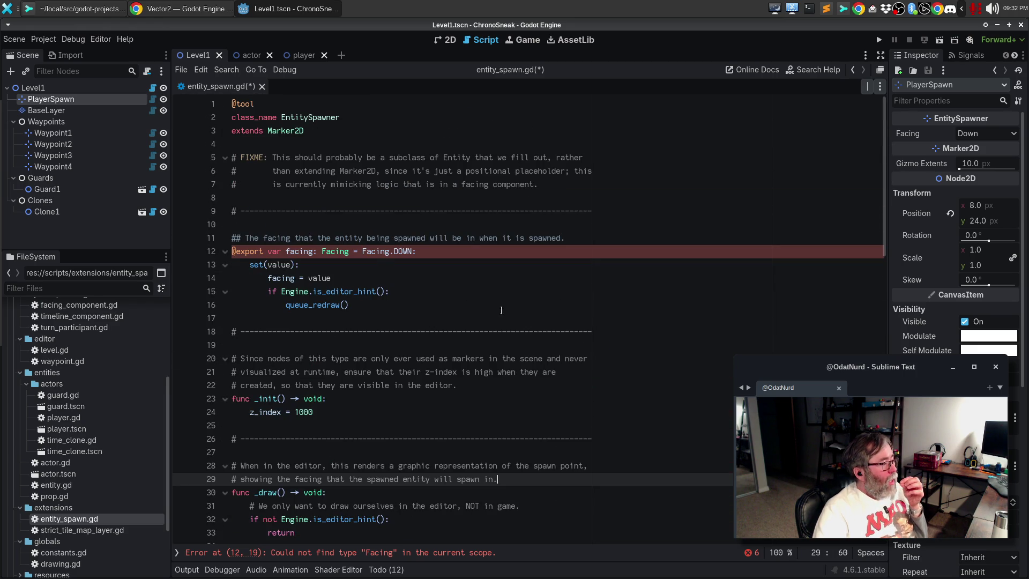
# - Make line 12's facing export use FacingComponent.Facing for both its type and default value
pyautogui.click(361, 250)
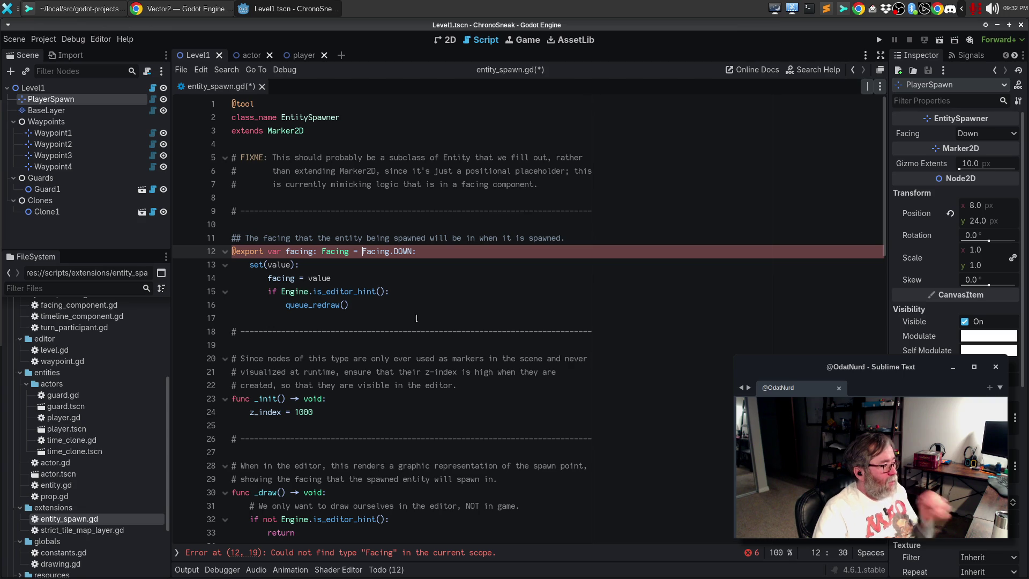
pyautogui.write('FacingC')
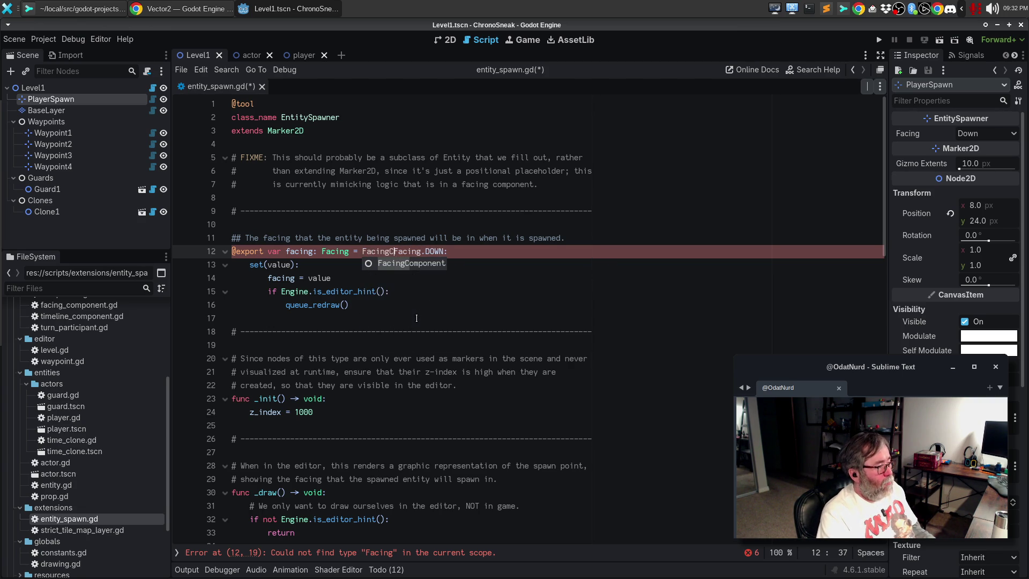
pyautogui.write('ompon')
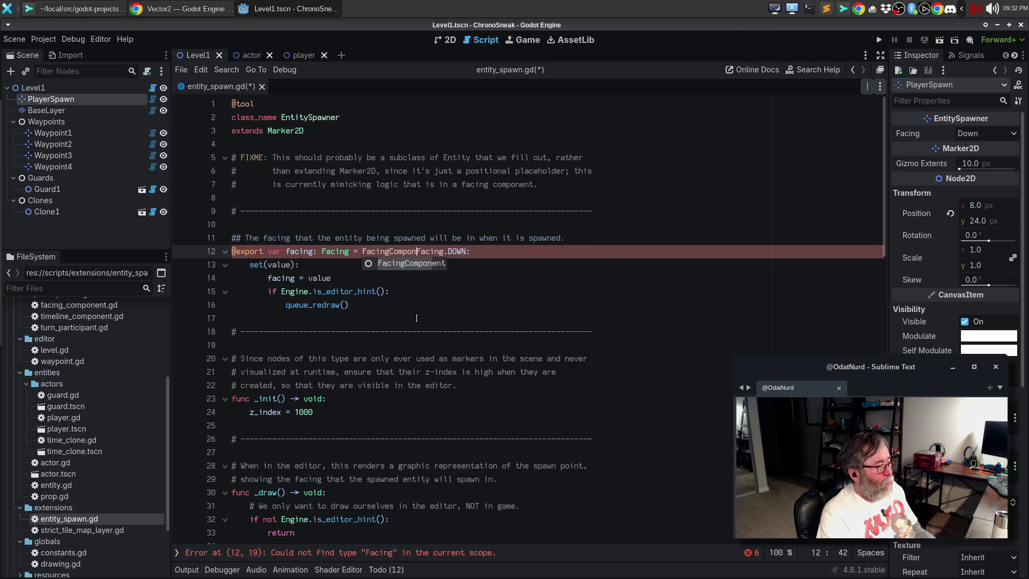
pyautogui.press('Return')
pyautogui.write('.')
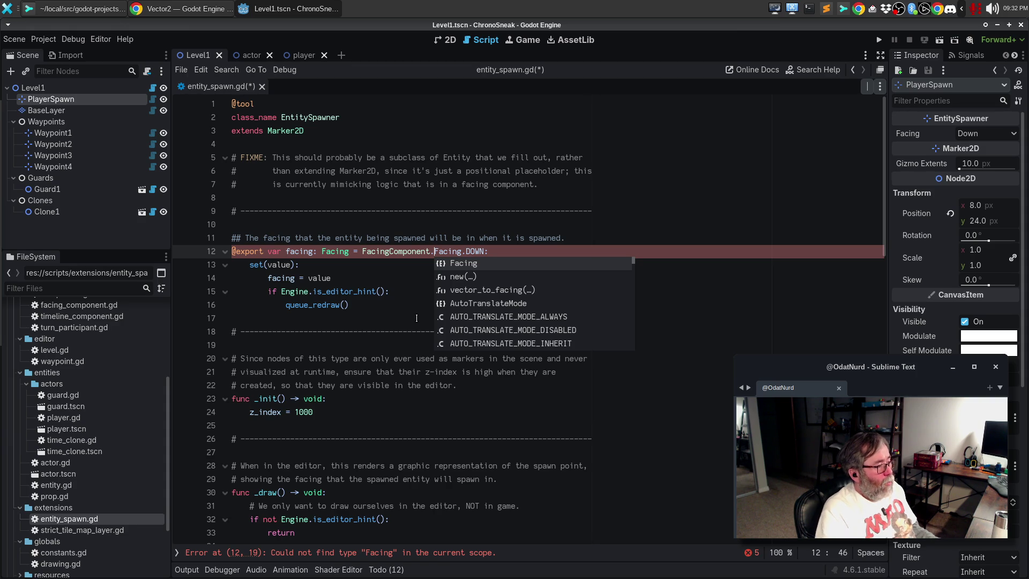
pyautogui.press('Left')
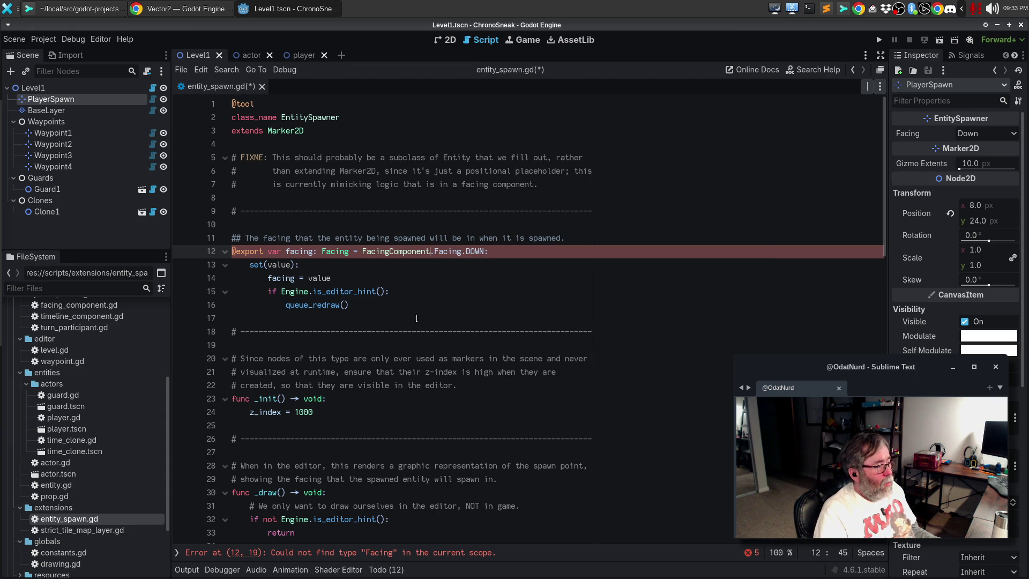
pyautogui.hotkey('ctrl', 'shift', 'Right')
pyautogui.hotkey('ctrl', 'shift', 'Right')
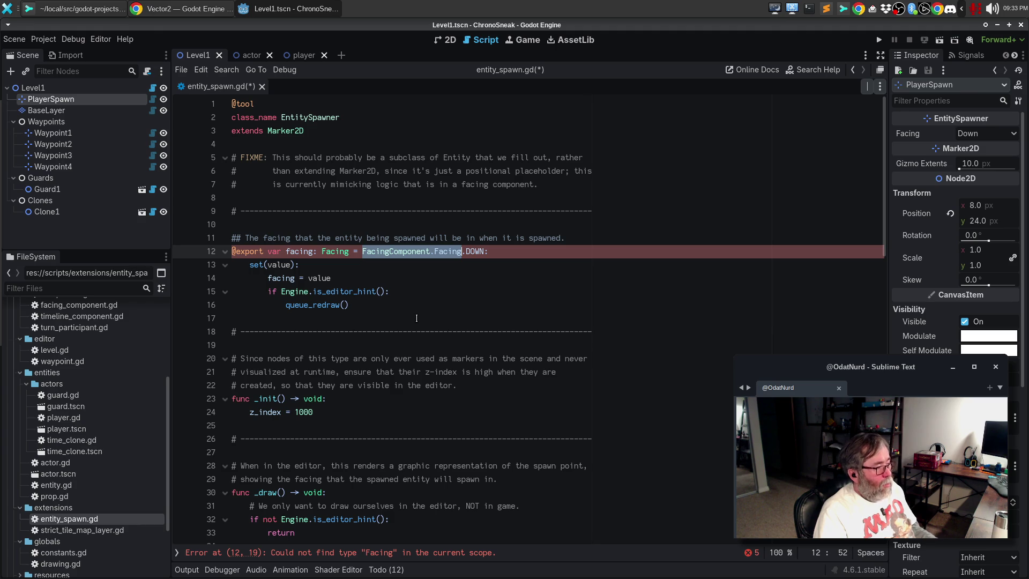
pyautogui.hotkey('ctrl', 'c')
pyautogui.hotkey('ctrl', 'Left')
pyautogui.hotkey('ctrl', 'Left')
pyautogui.hotkey('ctrl', 'Left')
pyautogui.hotkey('ctrl', 'v')
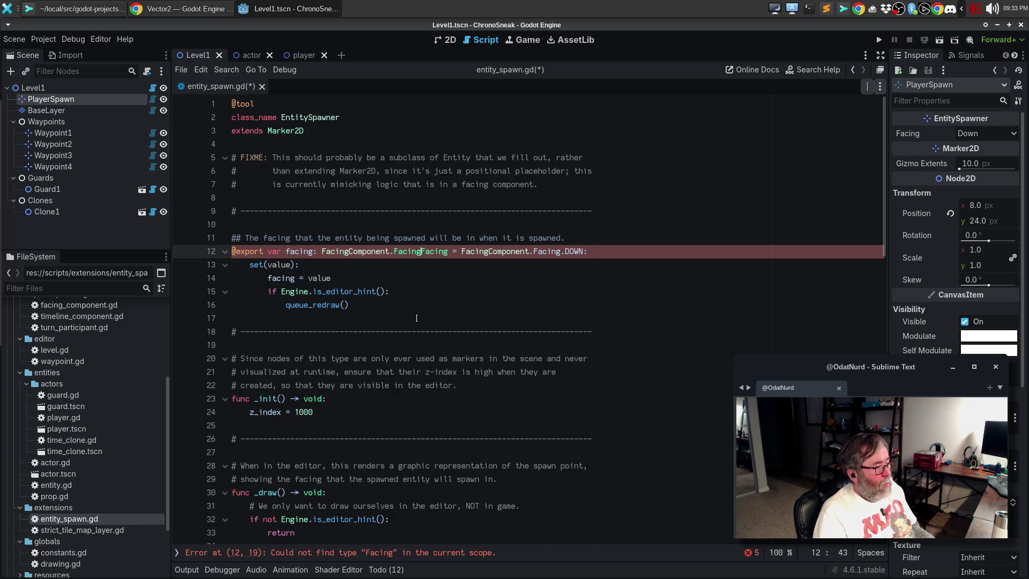
pyautogui.hotkey('ctrl', 'Delete')
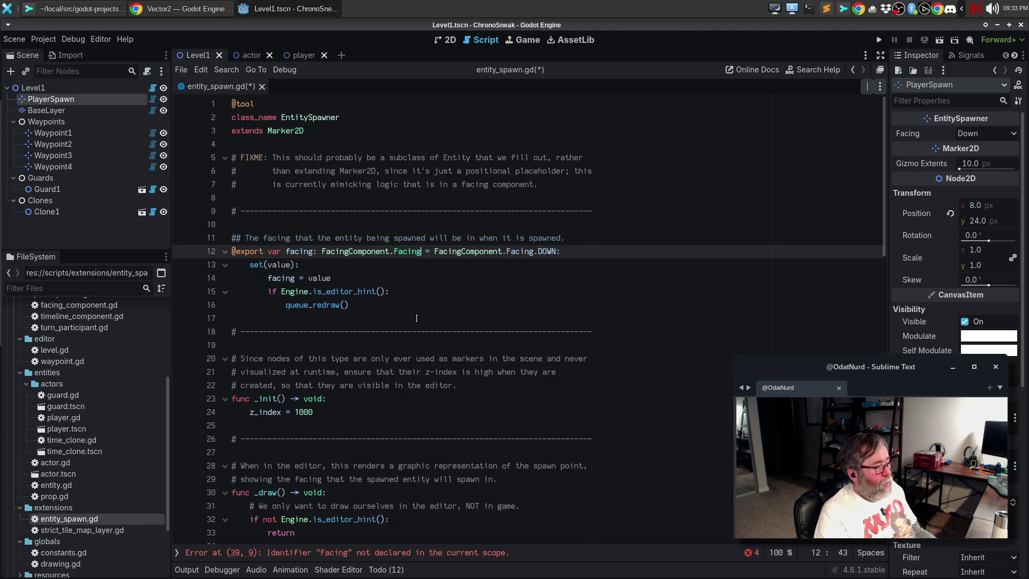
# - Replace Facing with FacingComponent.Facing in all four match cases and save the script
pyautogui.click(380, 552)
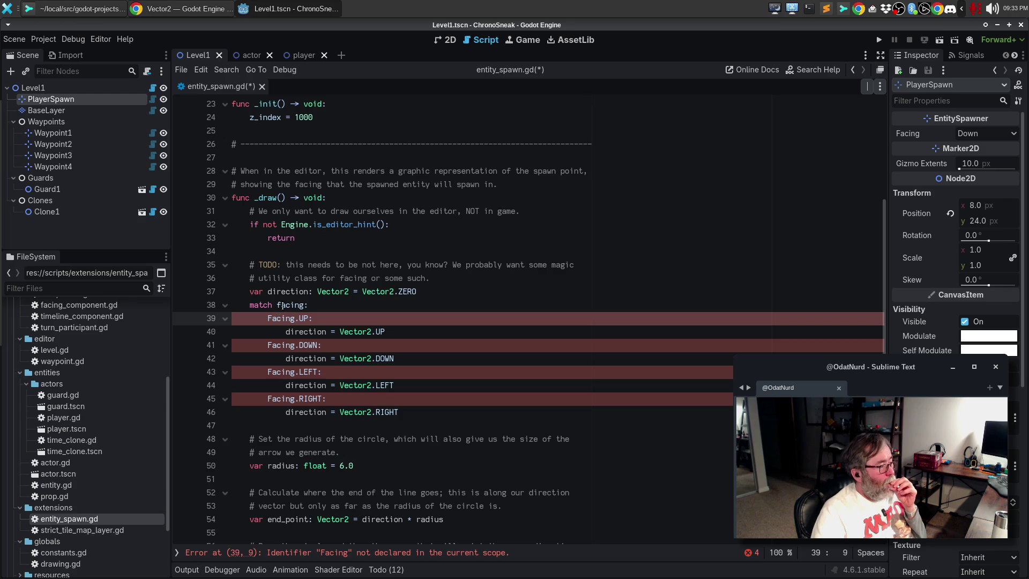
pyautogui.doubleClick(273, 317)
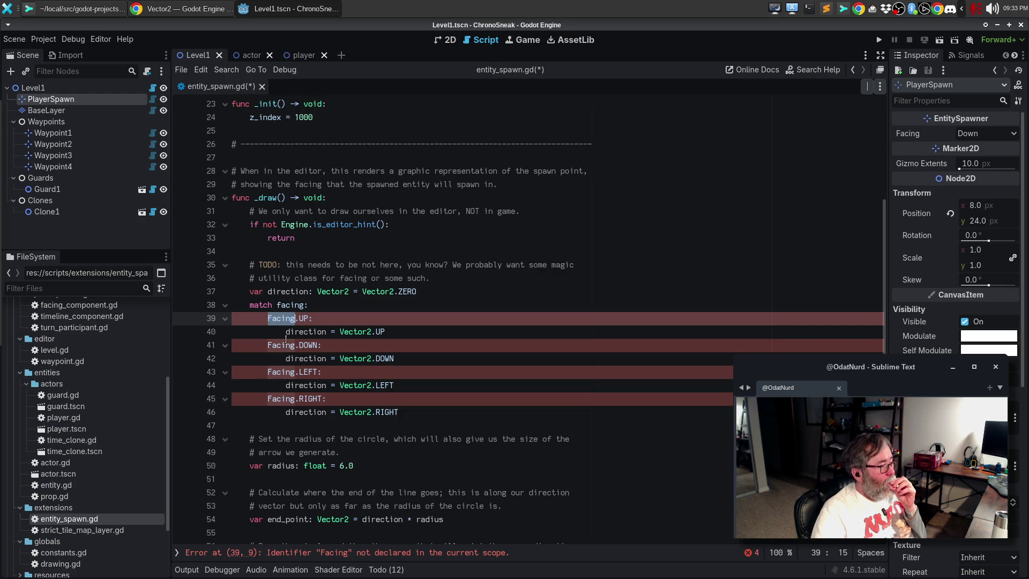
pyautogui.hotkey('ctrl', 'd')
pyautogui.hotkey('ctrl', 'd')
pyautogui.hotkey('ctrl', 'd')
pyautogui.write('FacingComponent.Facing')
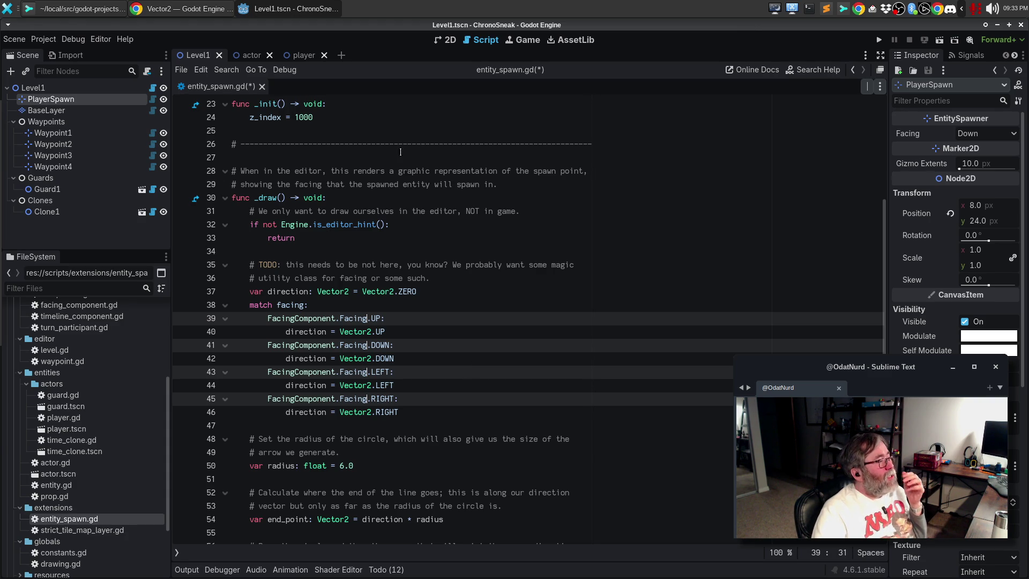
pyautogui.click(384, 200)
pyautogui.hotkey('ctrl', 's')
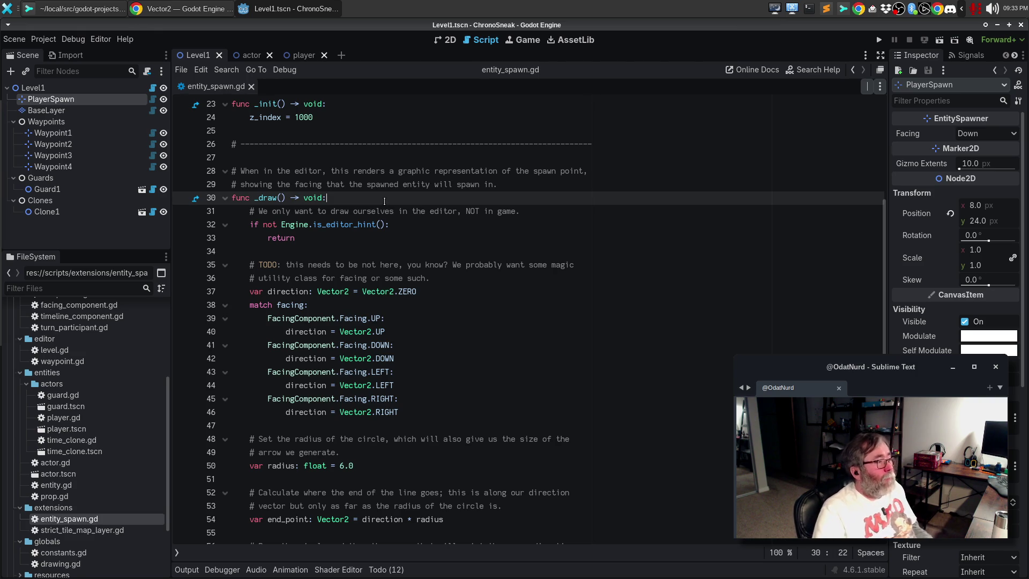
# - Reload the current project and return to the Level1 scene in the 2D view
pyautogui.click(42, 39)
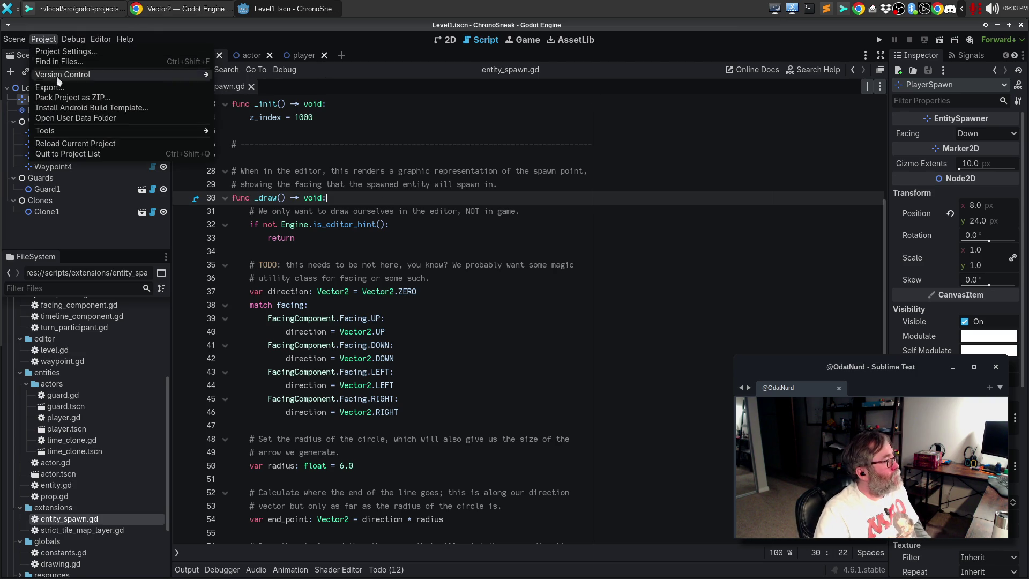
pyautogui.click(75, 143)
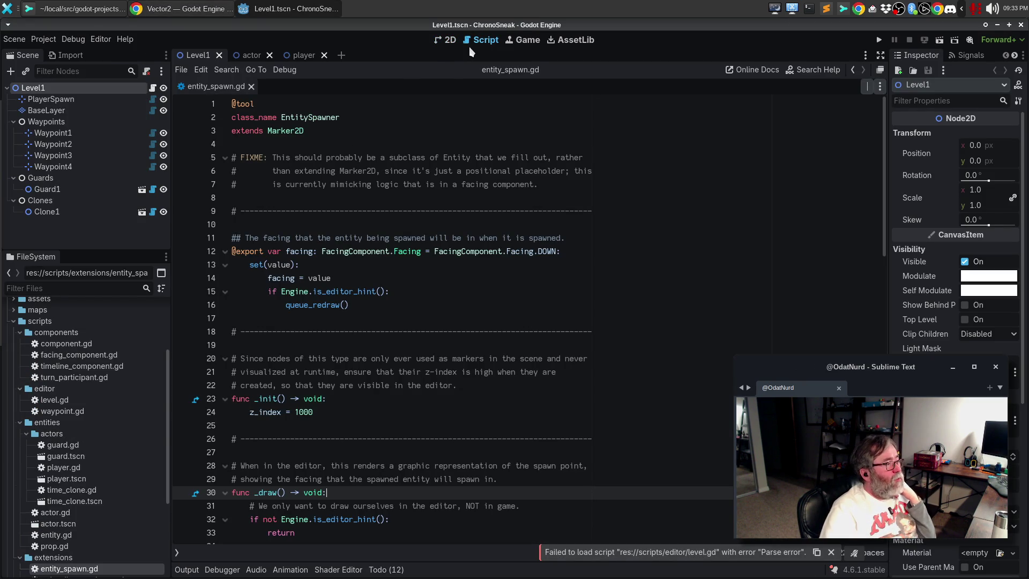
pyautogui.click(443, 45)
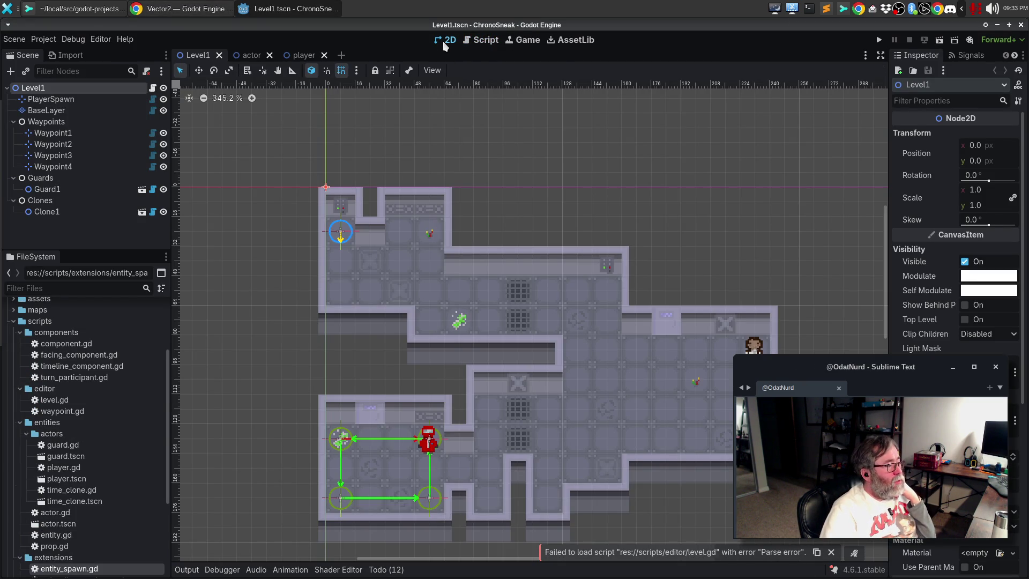
pyautogui.click(341, 236)
# - Set PlayerSpawn's Facing to Up and run the game with F5
pyautogui.click(73, 100)
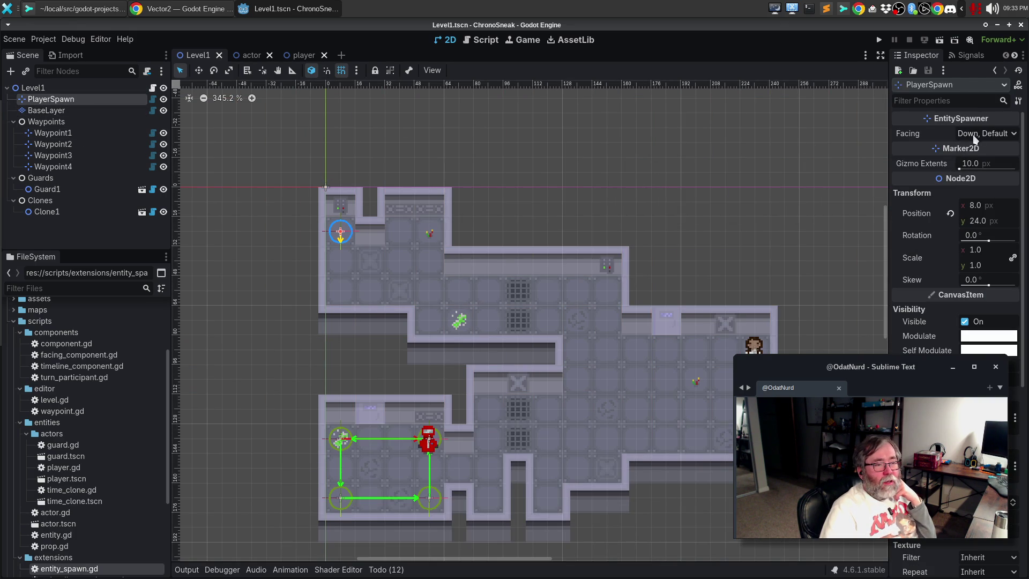
pyautogui.click(1014, 135)
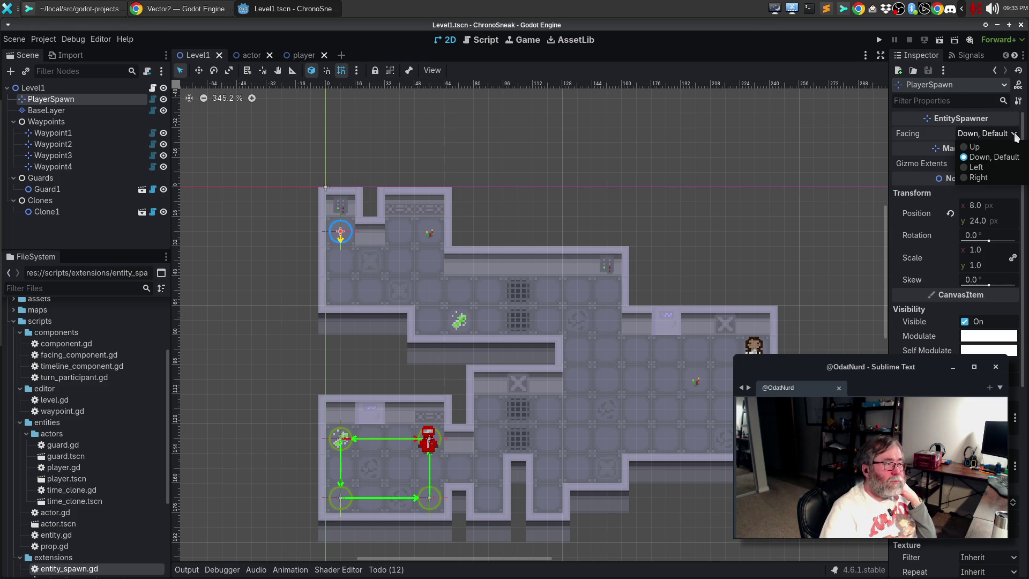
pyautogui.click(974, 148)
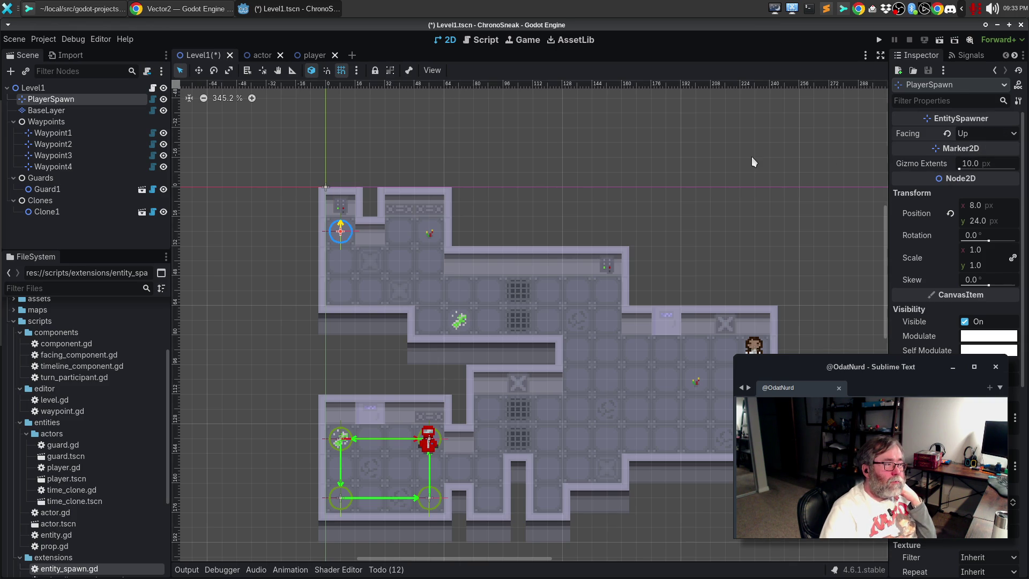
pyautogui.press('F5')
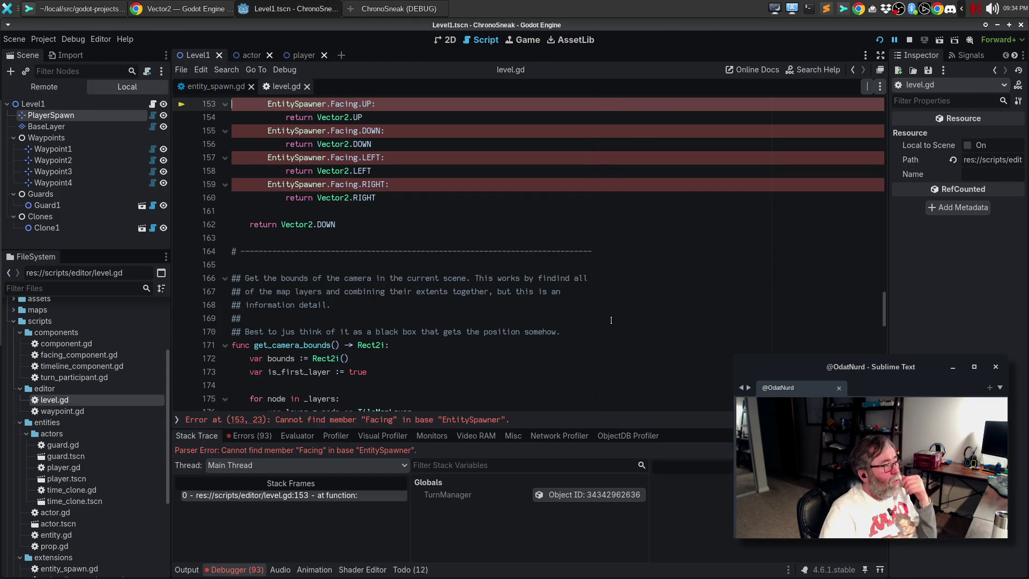
# - Replace EntitySpawner with FacingComponent in all four get_player_facing match cases and save level.gd
pyautogui.scroll(4, 608, 322)
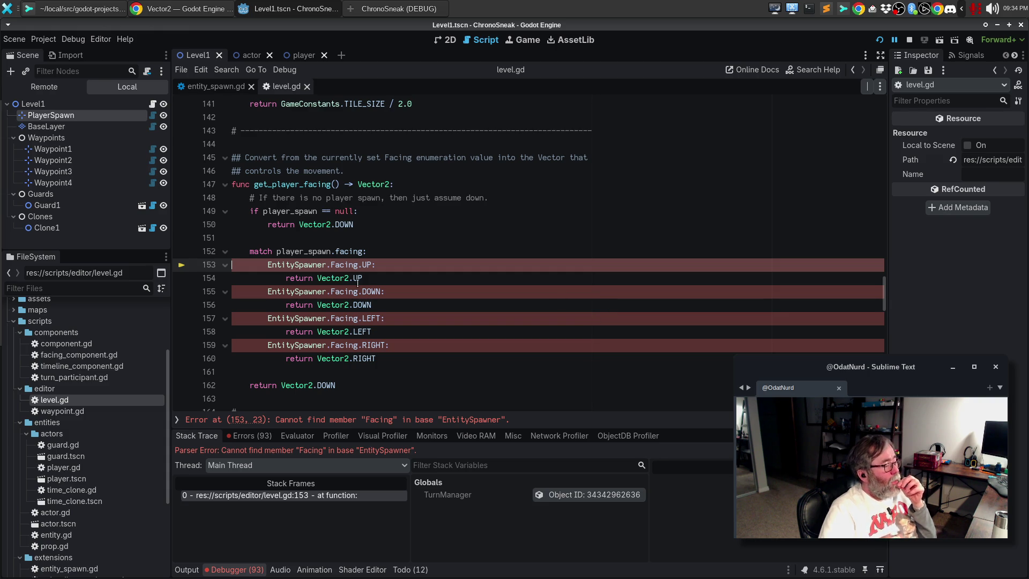
pyautogui.hotkey('ctrl', 'd')
pyautogui.hotkey('ctrl', 'd')
pyautogui.hotkey('ctrl', 'd')
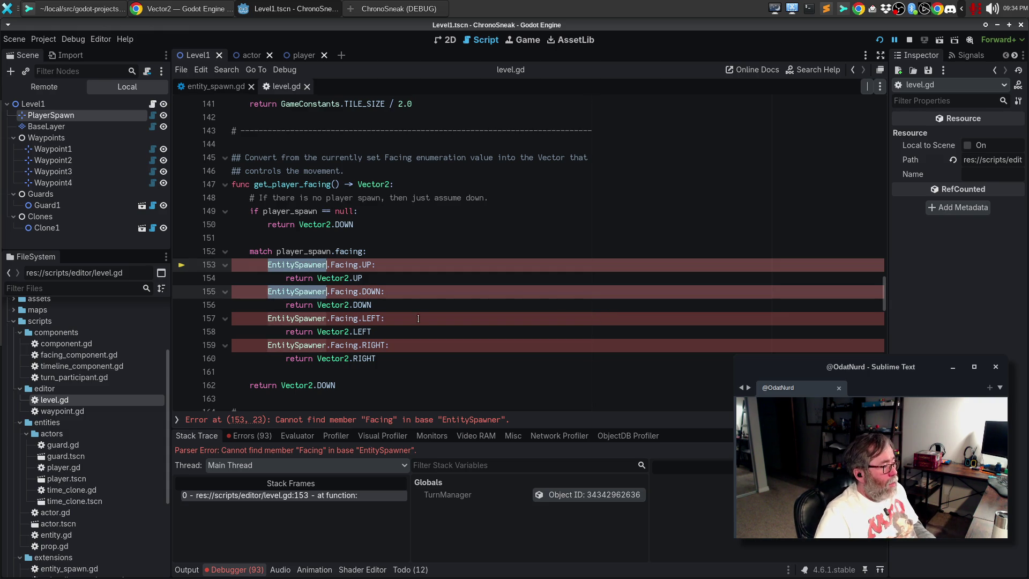
pyautogui.write('FacingCo')
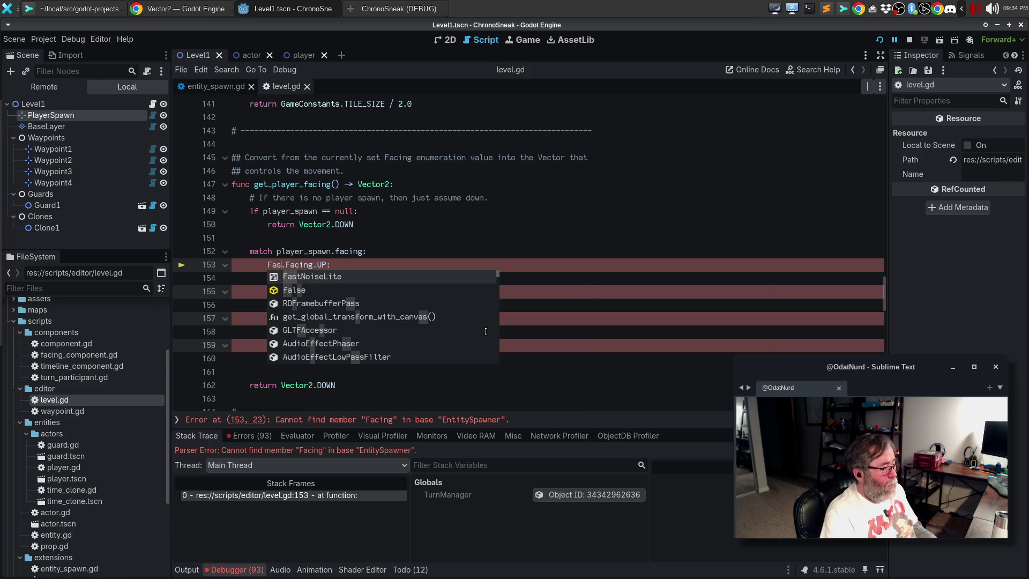
pyautogui.write('mponent')
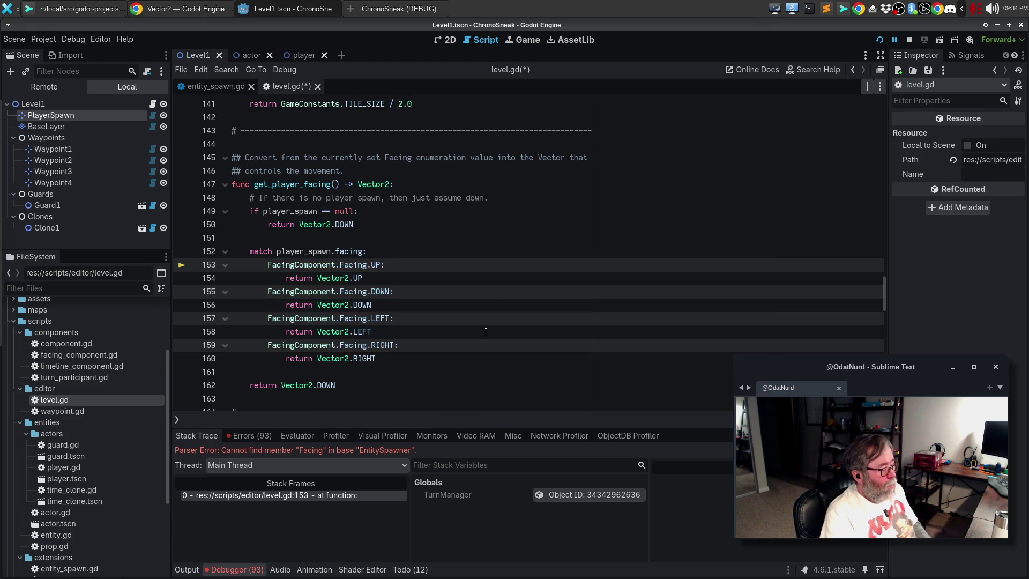
pyautogui.press('F5')
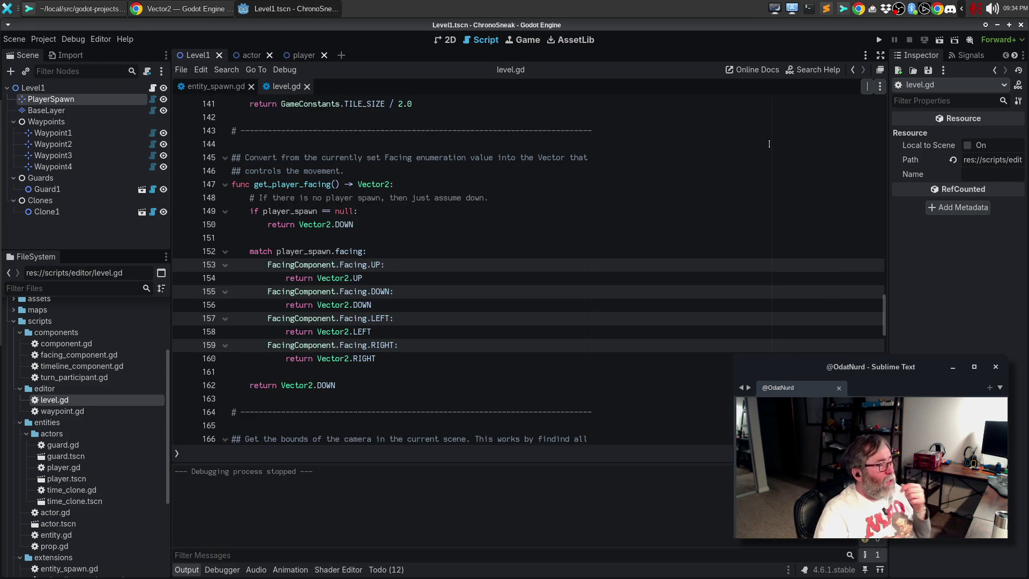
# - Insert the comment '# FIXME; This is garbage' on a new line above the facing match
pyautogui.click(428, 251)
pyautogui.click(425, 236)
pyautogui.press('Return')
pyautogui.write('# F')
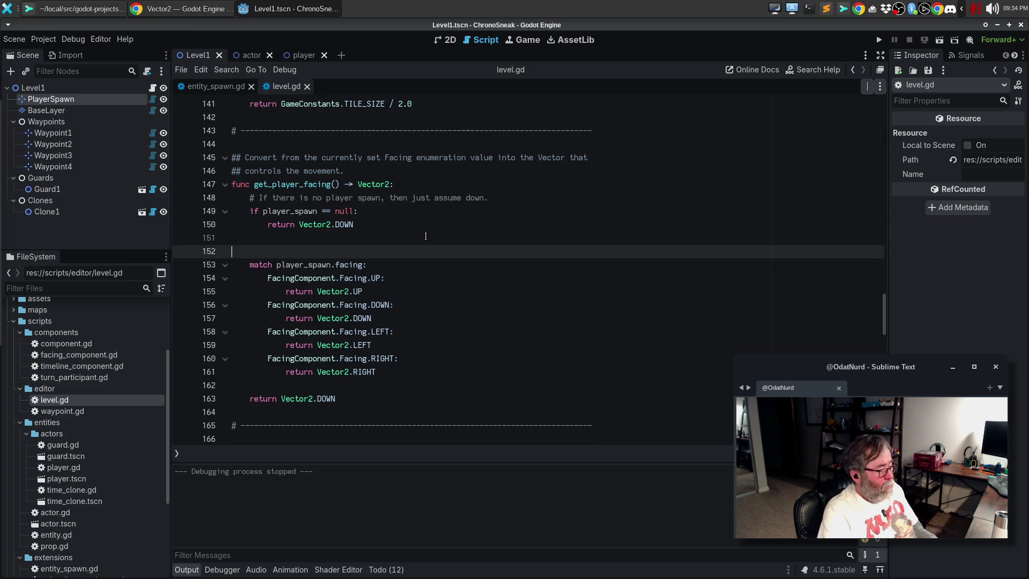
pyautogui.write('IXME')
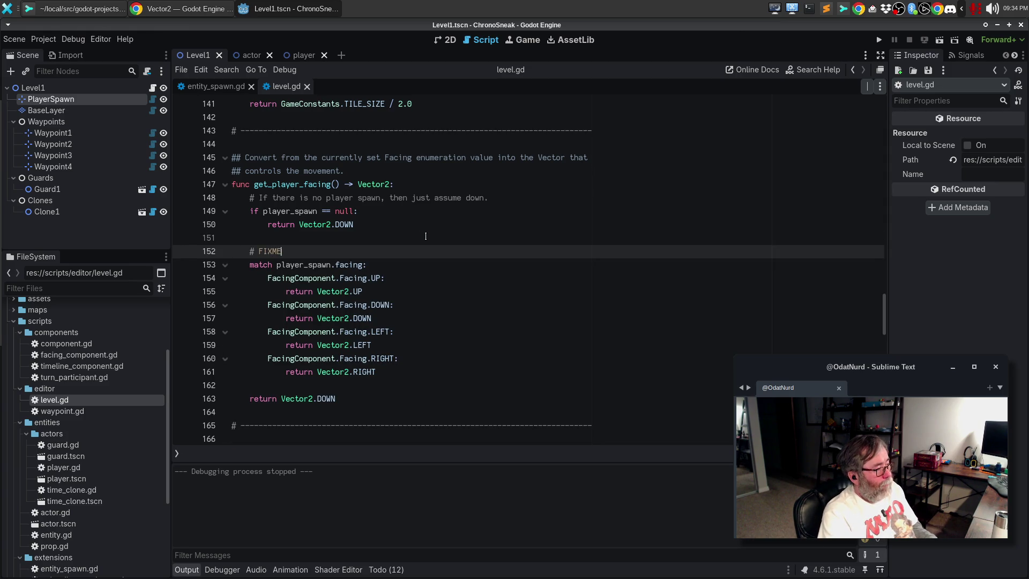
pyautogui.write('; This is garbage')
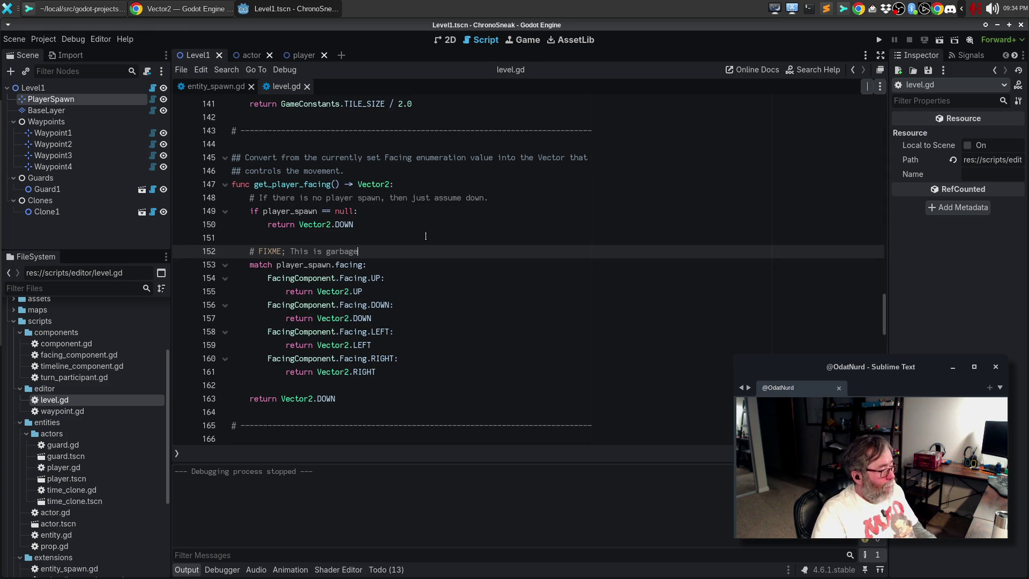
# - Run the game twice to test, then switch to entity_spawn.gd at line 11
pyautogui.press('F5')
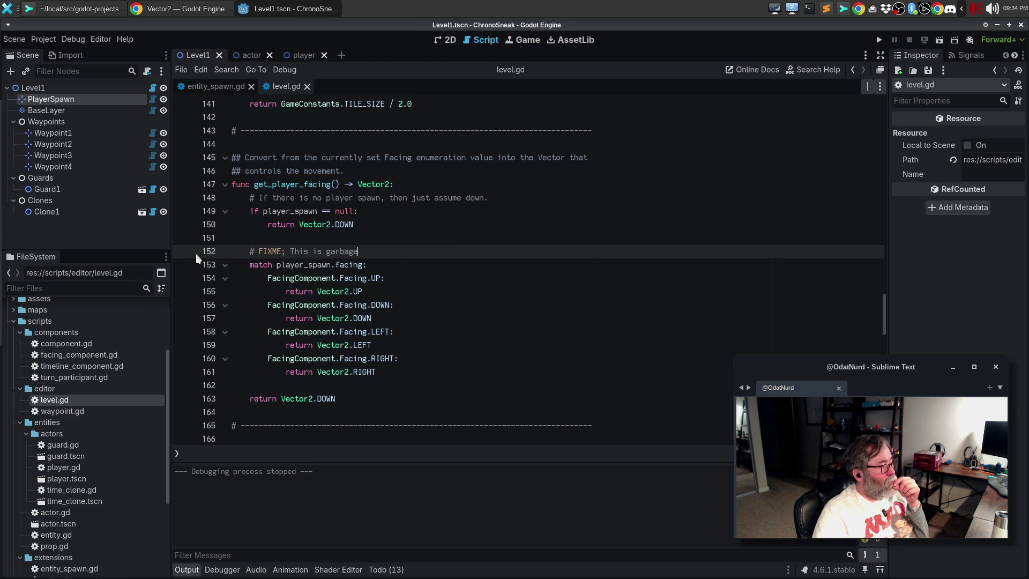
pyautogui.press('F5')
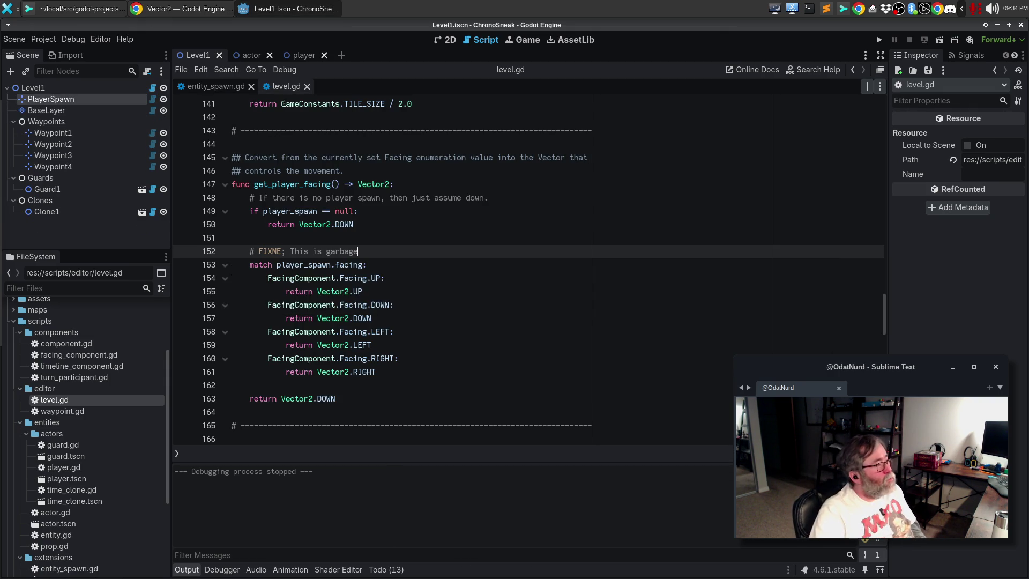
pyautogui.click(211, 86)
pyautogui.click(480, 238)
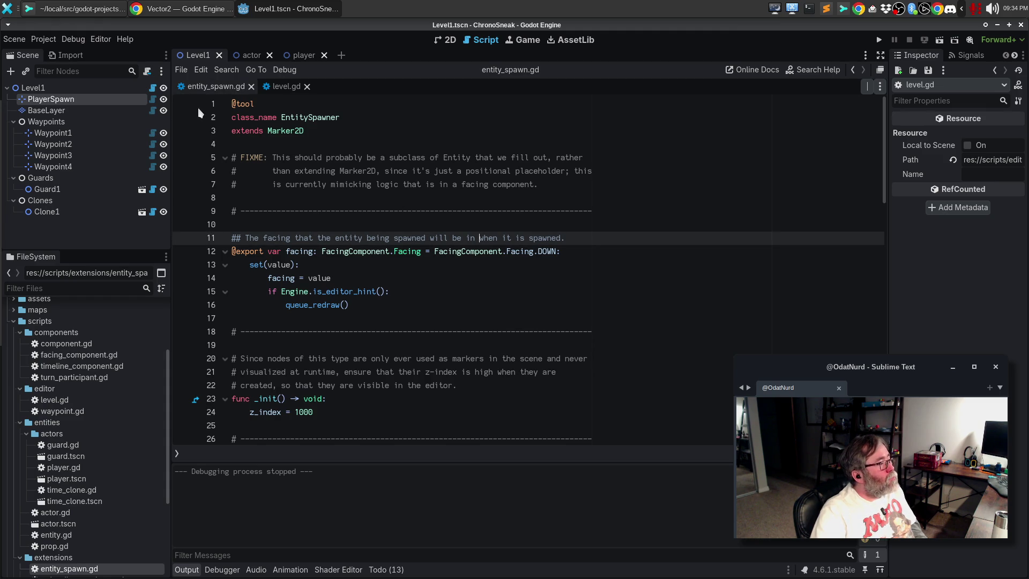
# - Delete the extra blank line 60 below _draw in entity_spawn.gd, then switch to the Vector2 docs
pyautogui.scroll(-7, 487, 193)
pyautogui.scroll(-2, 487, 192)
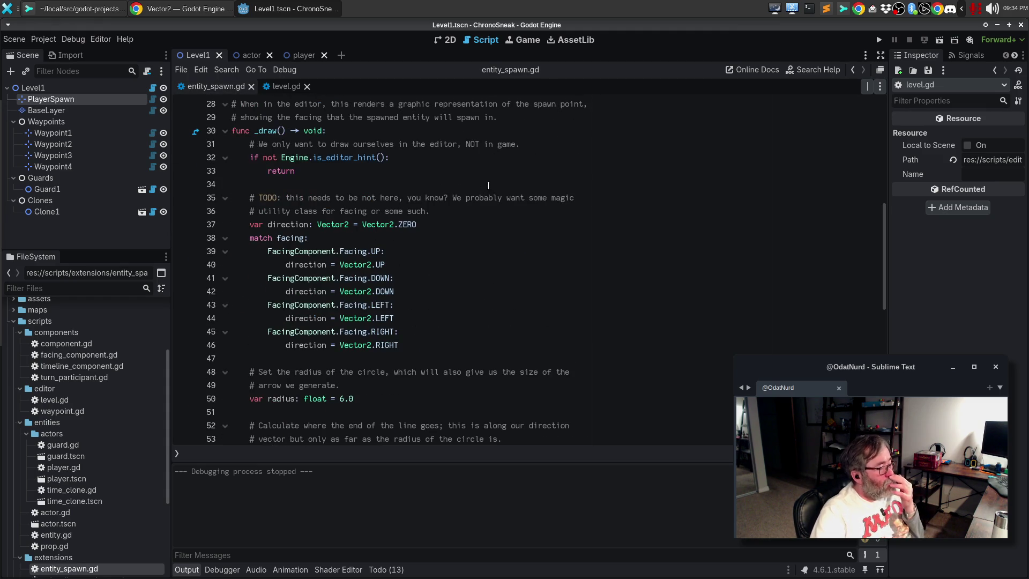
pyautogui.scroll(-2, 488, 185)
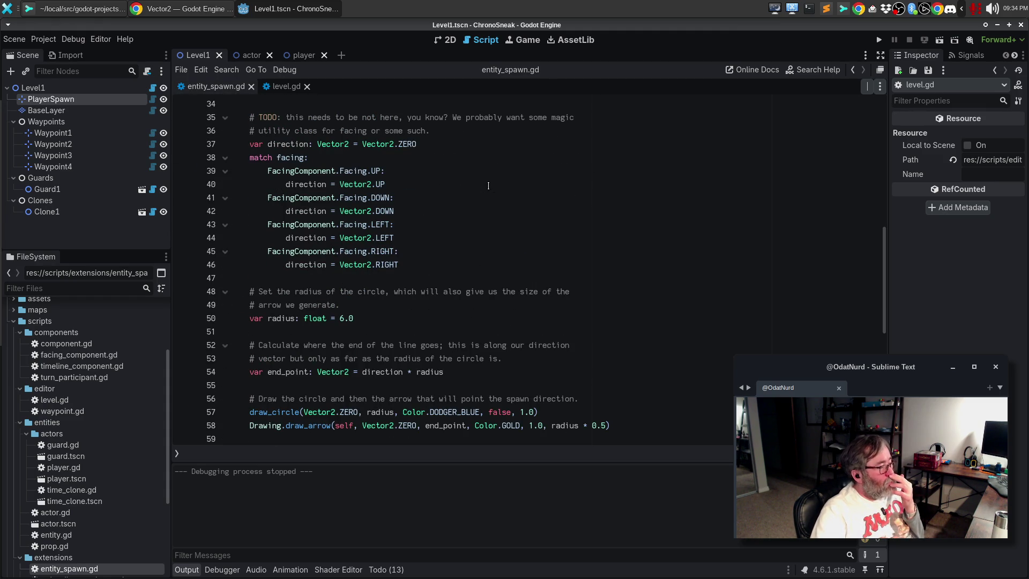
pyautogui.scroll(-3, 488, 185)
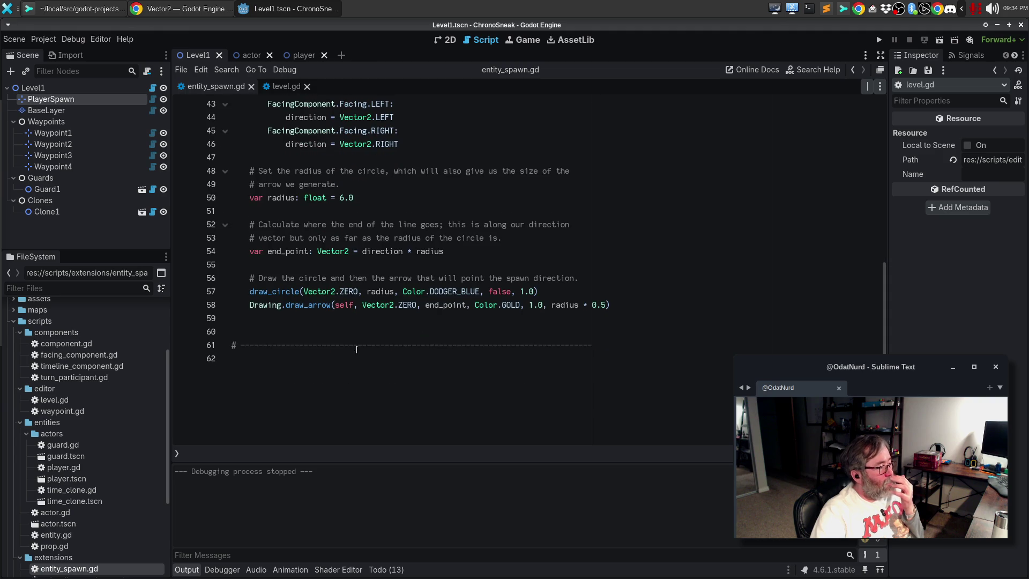
pyautogui.click(350, 332)
pyautogui.press('BackSpace')
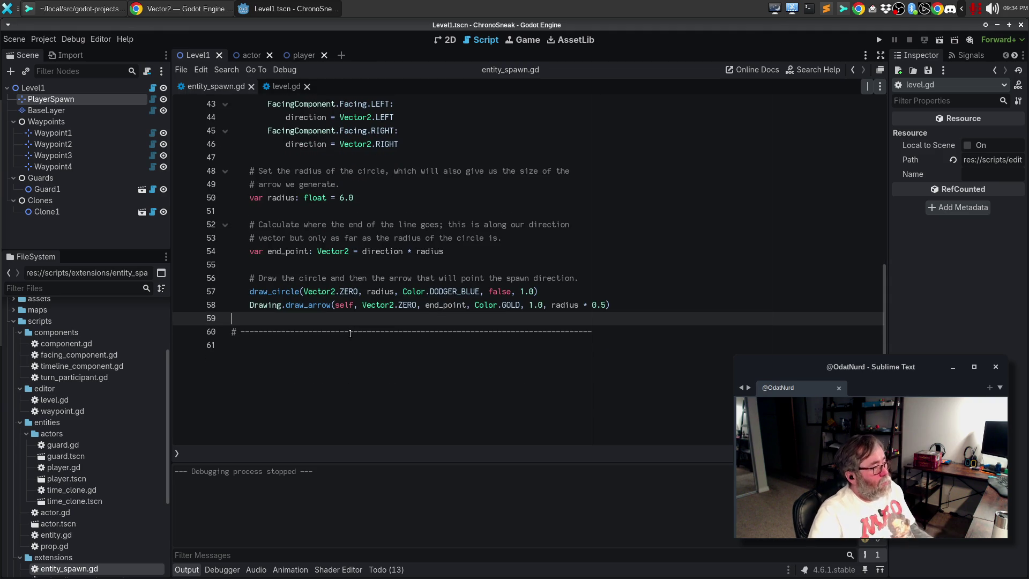
pyautogui.scroll(13, 411, 322)
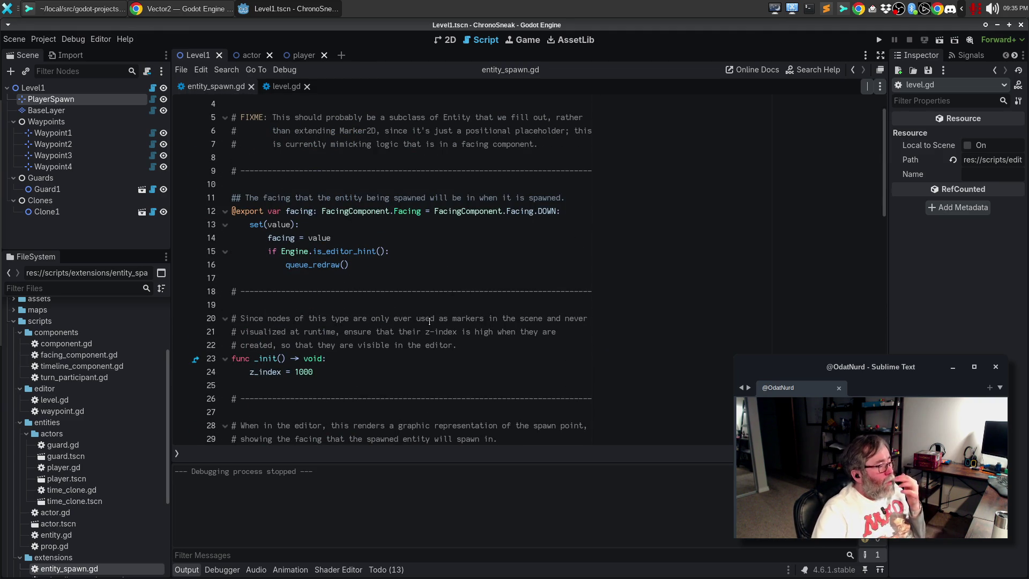
pyautogui.scroll(-6, 411, 250)
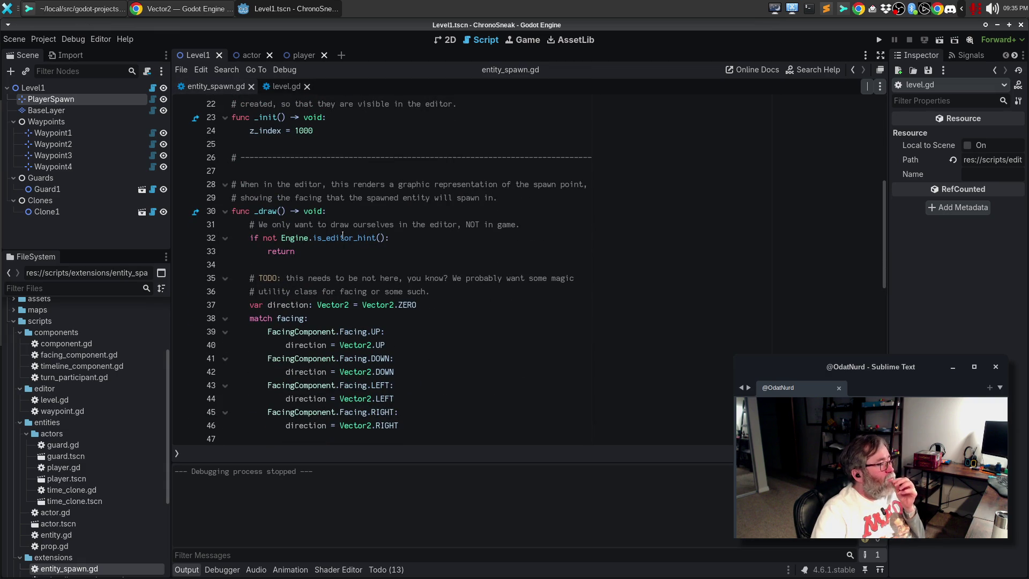
pyautogui.hotkey('alt', 'Tab')
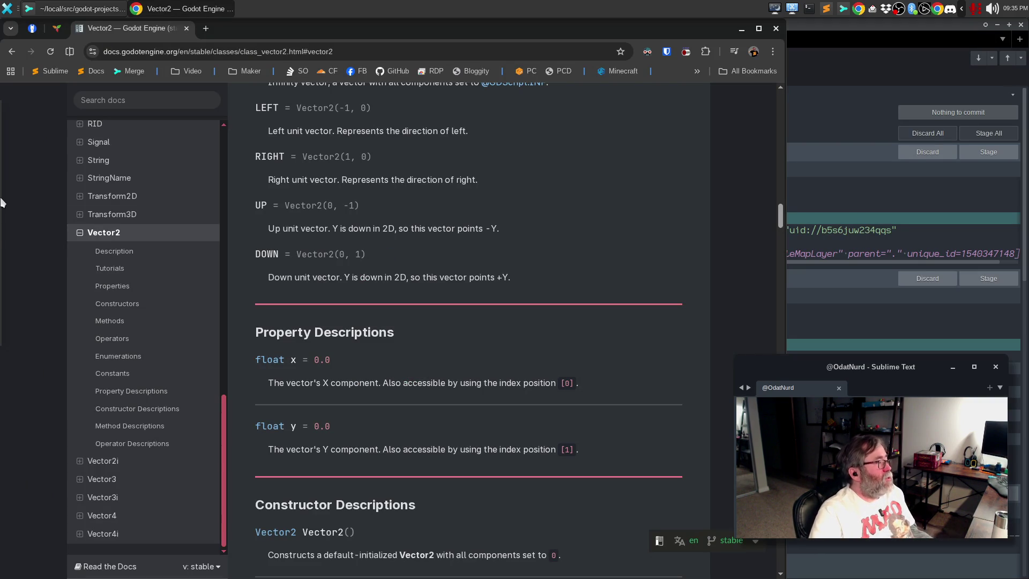
# - Check the Vector2 LEFT, RIGHT, UP and DOWN constants, then go back to Godot
pyautogui.moveTo(13, 191)
pyautogui.click(21, 310)
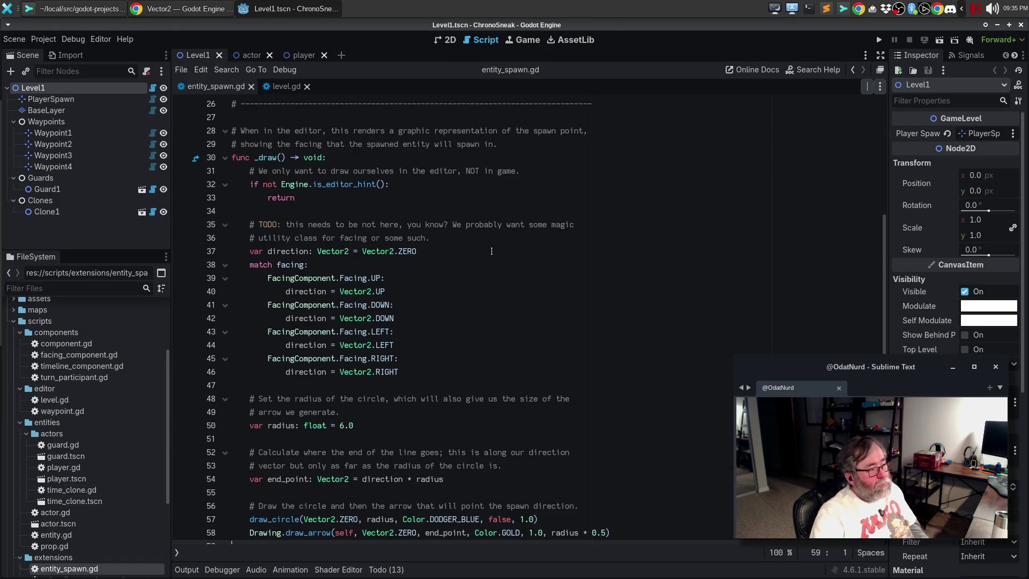
pyautogui.click(492, 250)
pyautogui.press('F5')
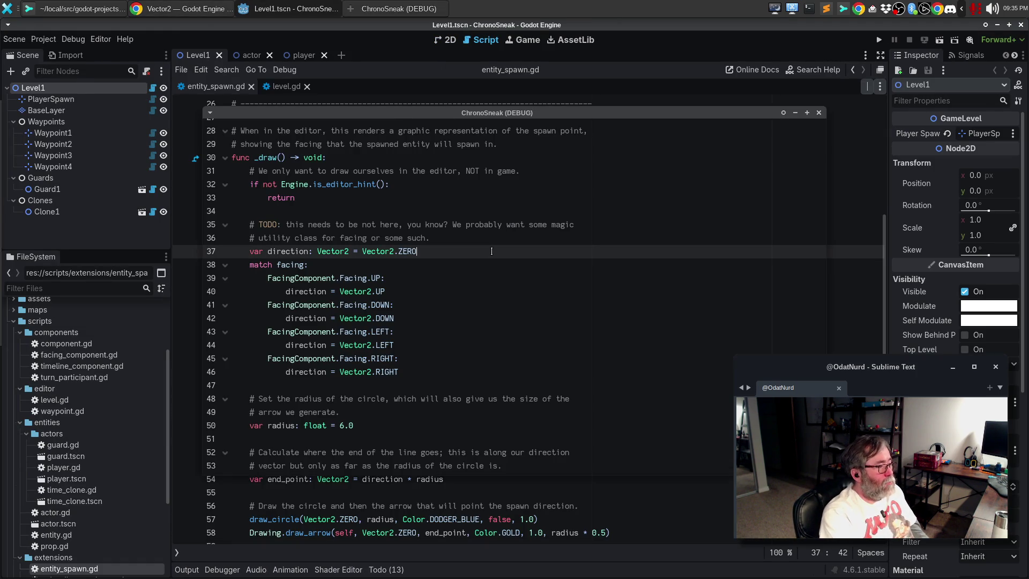
pyautogui.press('Down')
pyautogui.press('Right')
pyautogui.press('Right')
pyautogui.press('Left')
pyautogui.press('Right')
pyautogui.press('Up')
pyautogui.press('Down')
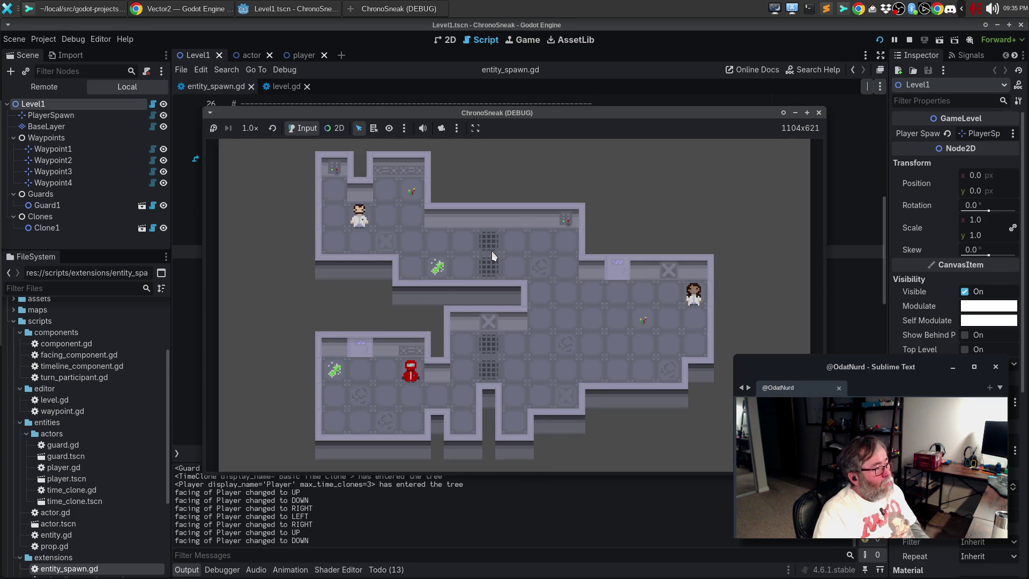
pyautogui.press('Up')
pyautogui.press('Down')
pyautogui.press('Up')
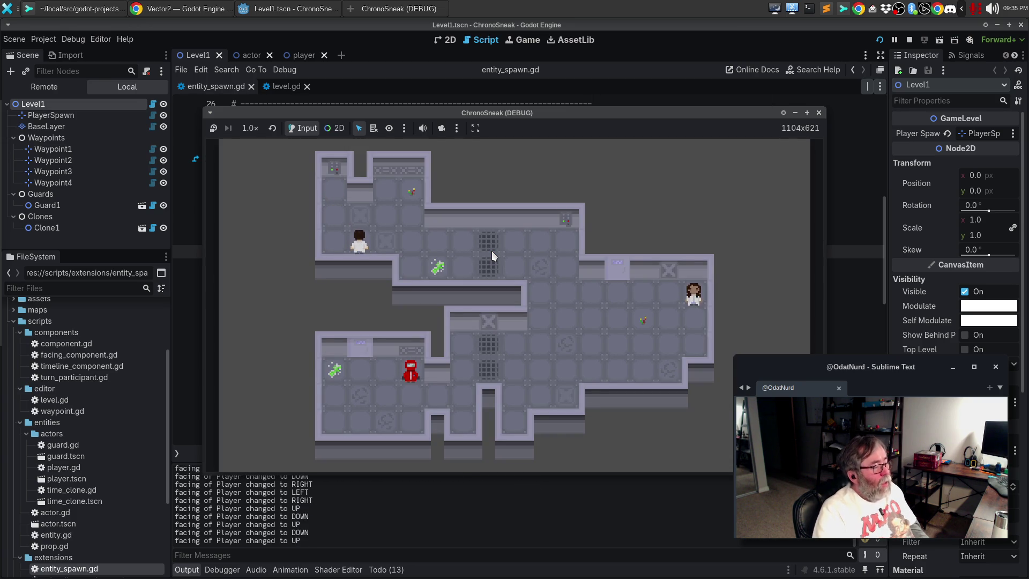
pyautogui.click(822, 113)
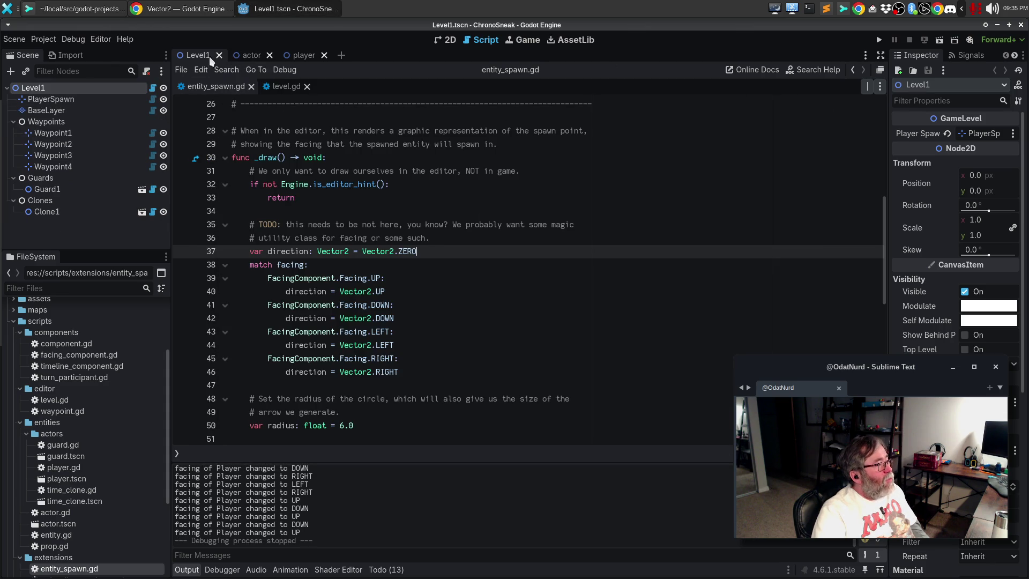
# - Set PlayerSpawn's Facing to Right in the 2D scene and test it in a game run
pyautogui.click(450, 40)
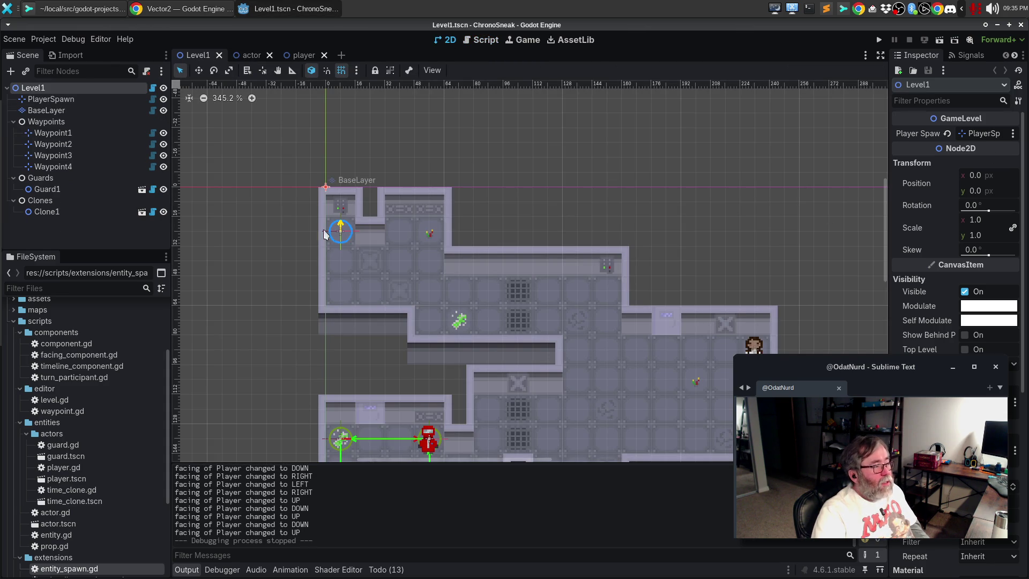
pyautogui.click(85, 100)
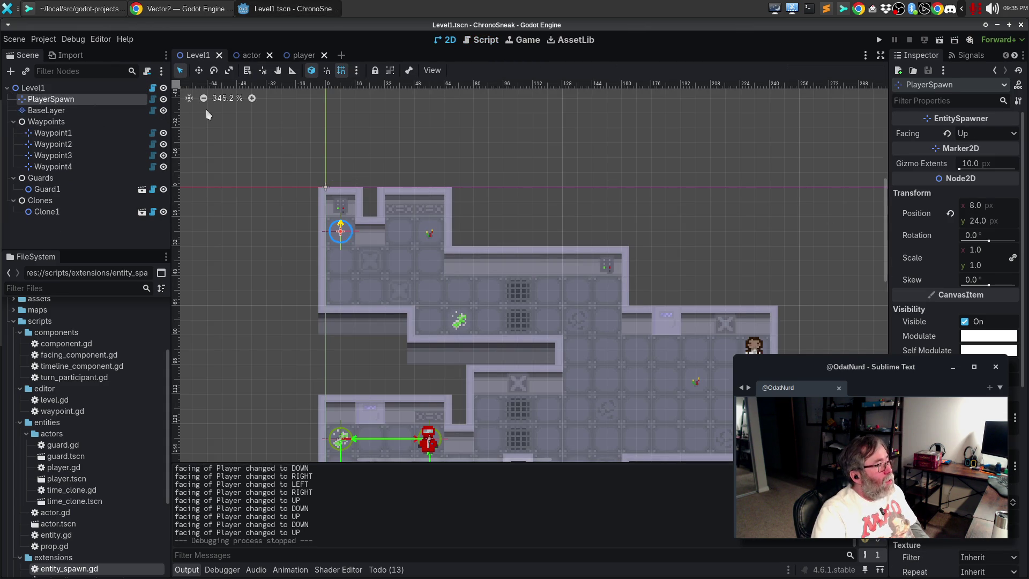
pyautogui.click(1013, 134)
pyautogui.click(980, 178)
pyautogui.press('F5')
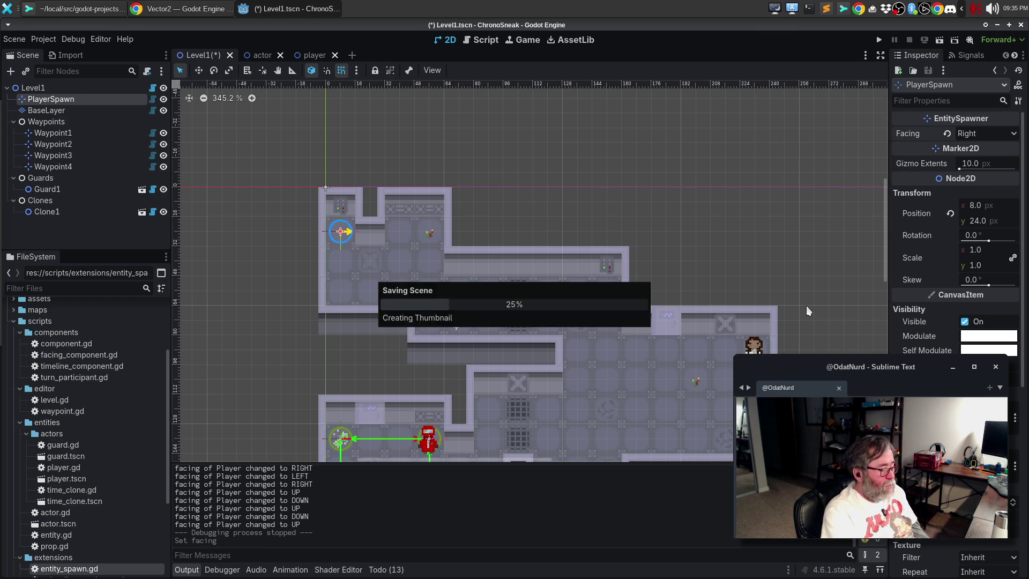
pyautogui.press('Down')
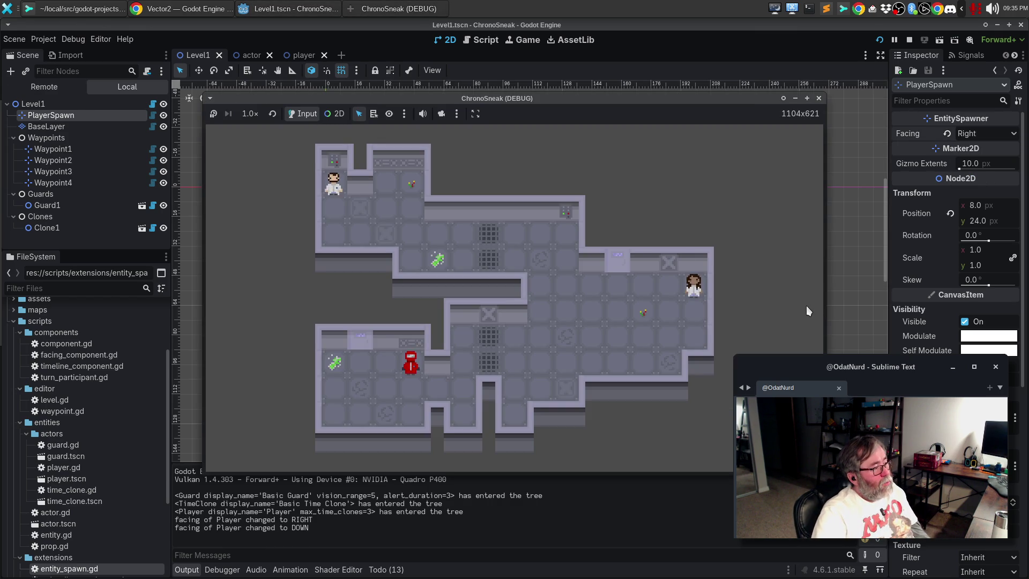
pyautogui.click(819, 98)
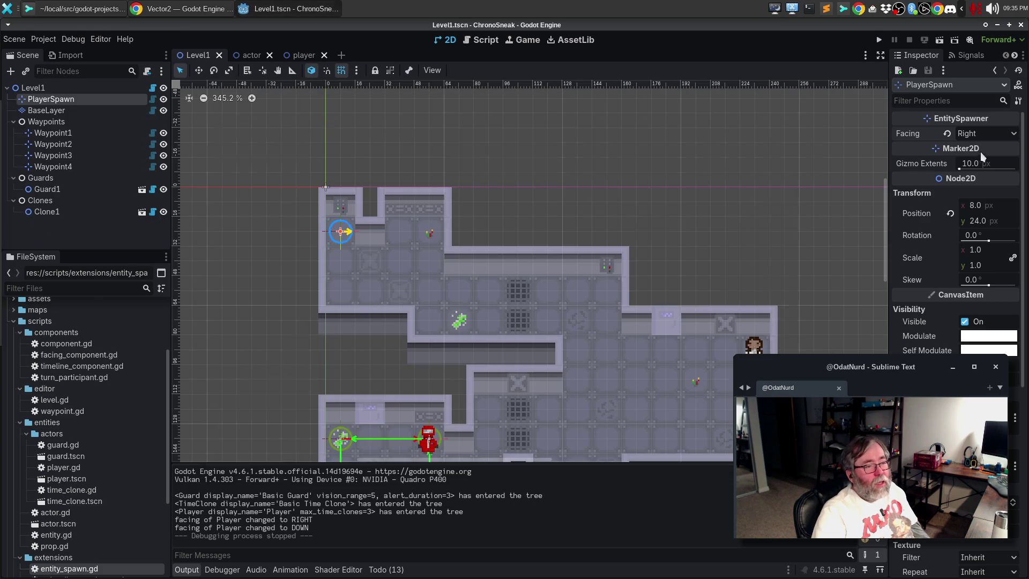
# - Return PlayerSpawn's Facing to Down and save the Level1 scene
pyautogui.click(1001, 134)
pyautogui.click(986, 157)
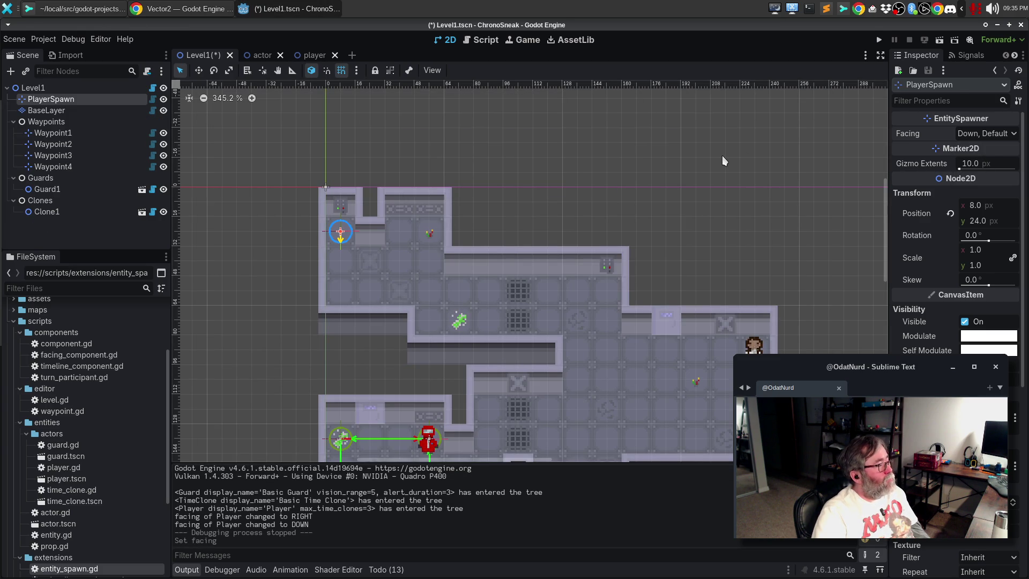
pyautogui.hotkey('ctrl', 's')
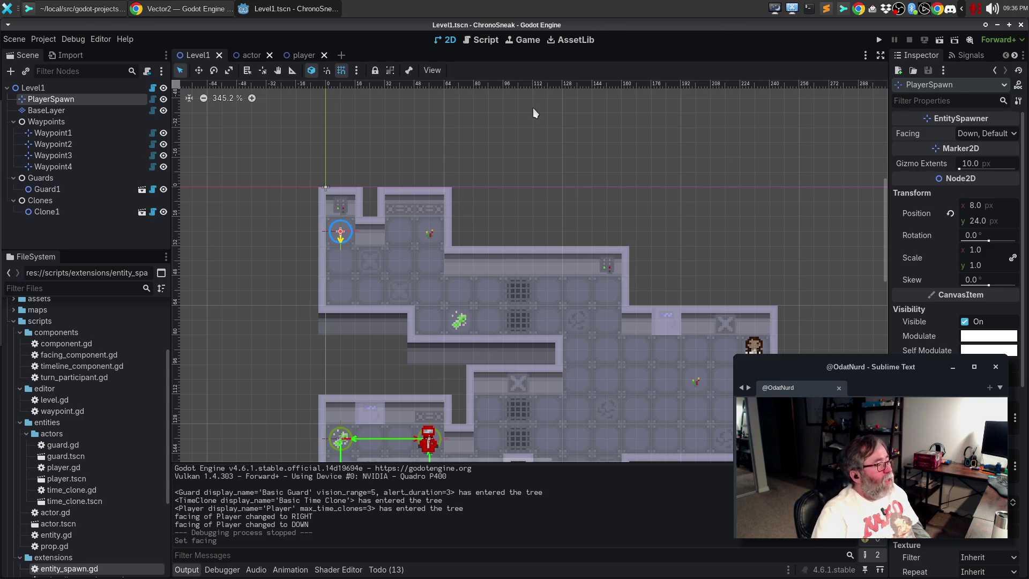
# - Open facing_component.gd from the script list in the script editor
pyautogui.click(480, 41)
pyautogui.click(528, 198)
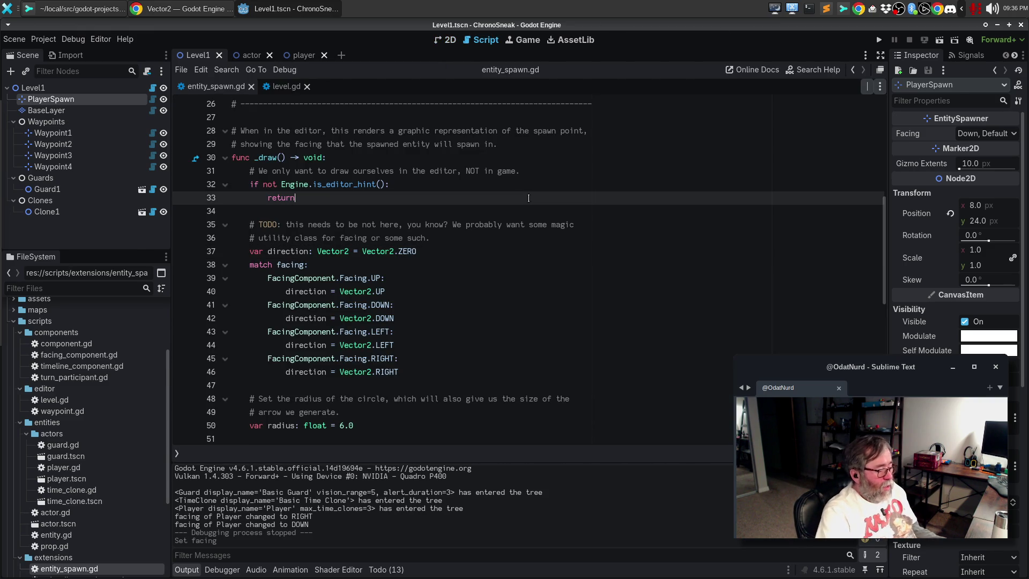
pyautogui.hotkey('ctrl', 'alt', 'o')
pyautogui.press('Return')
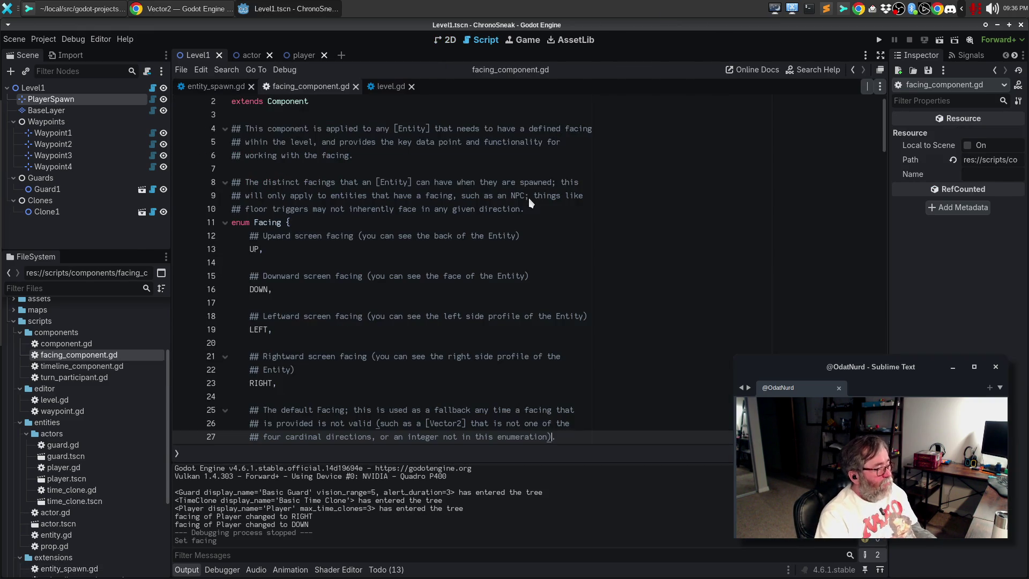
# - Read through facing_component.gd, including the direction() function and vector_to_facing
pyautogui.scroll(-5, 542, 207)
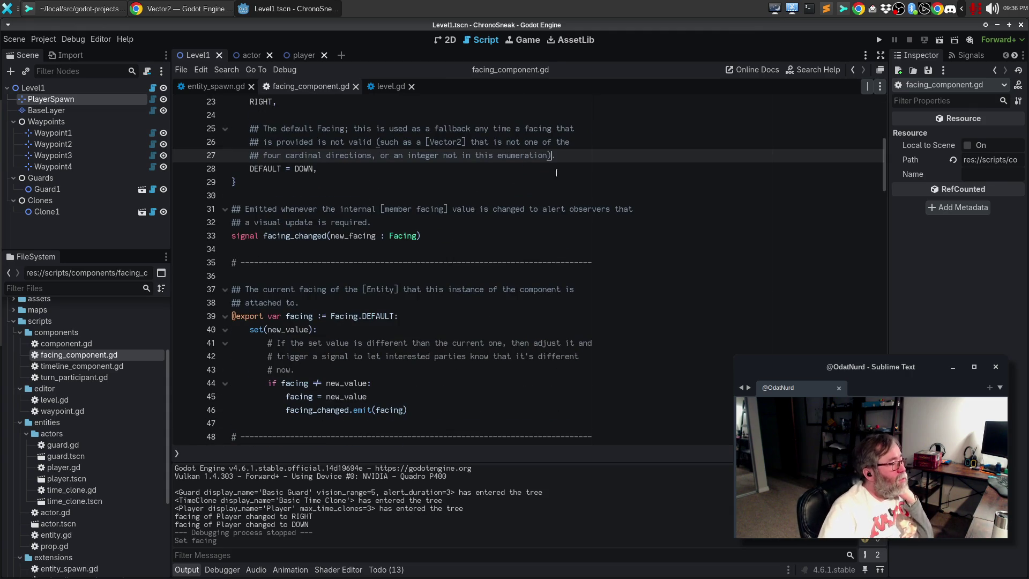
pyautogui.scroll(-4, 559, 170)
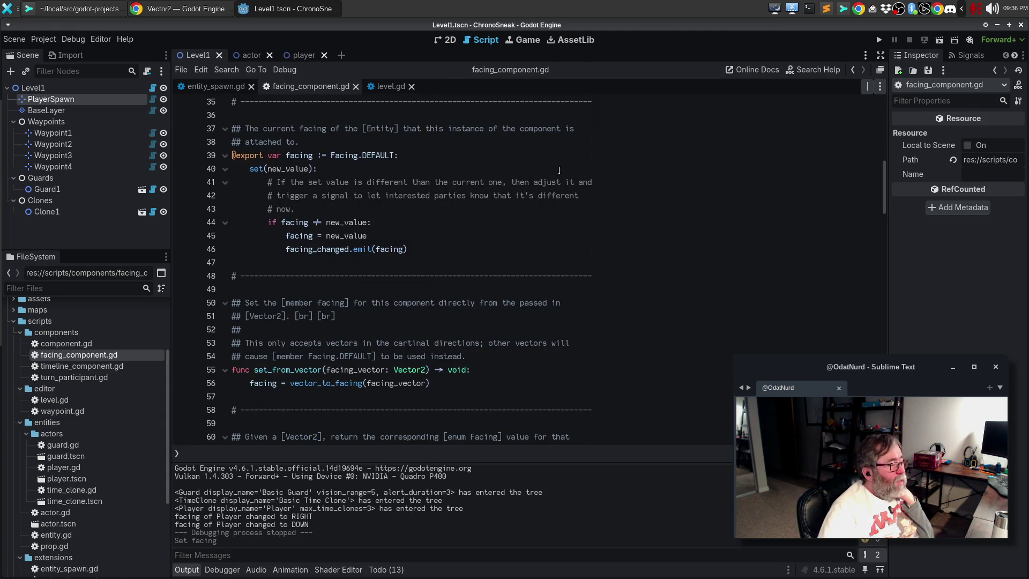
pyautogui.scroll(-2, 559, 169)
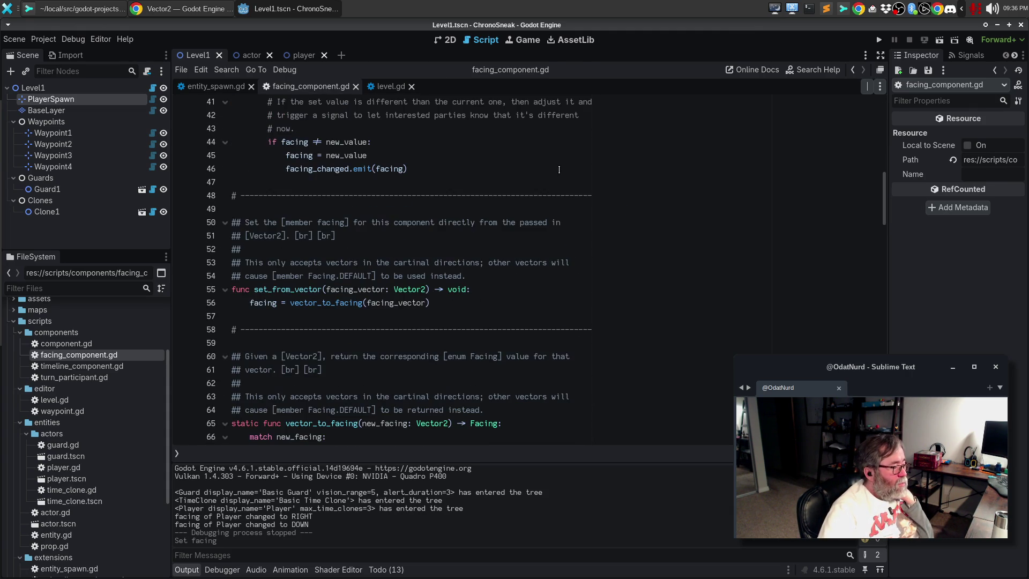
pyautogui.scroll(-3, 559, 170)
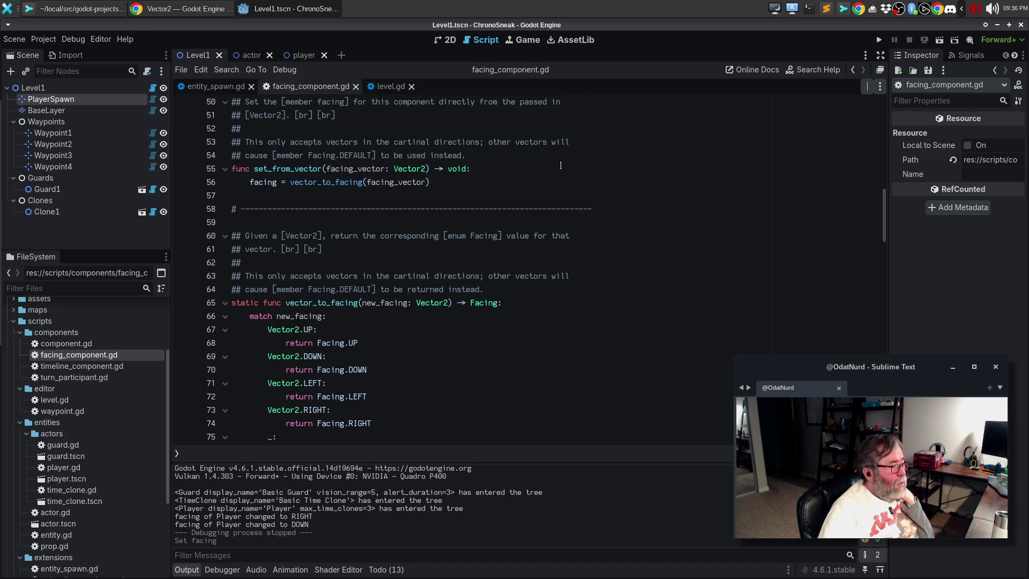
pyautogui.scroll(-3, 560, 166)
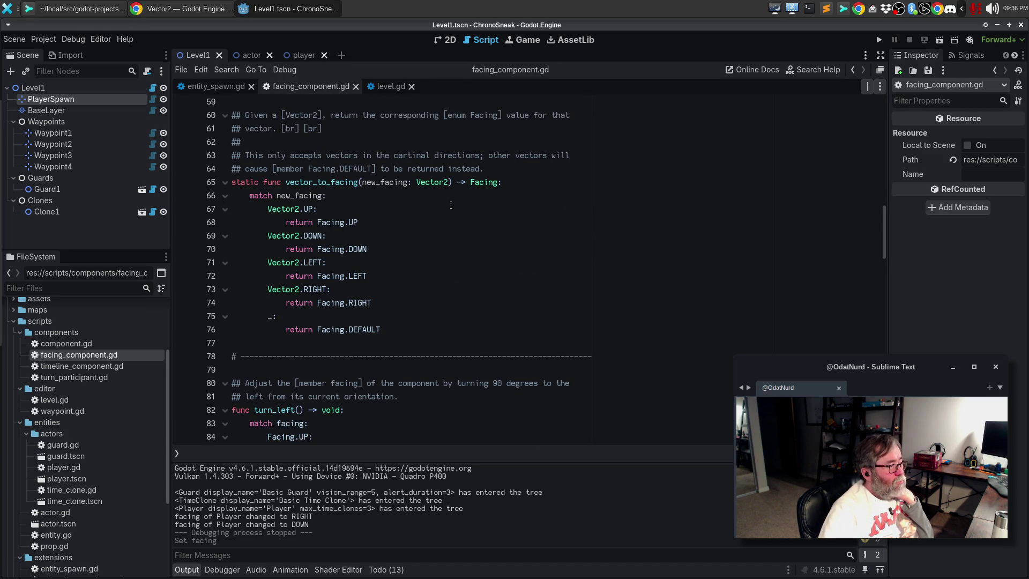
pyautogui.scroll(-9, 452, 203)
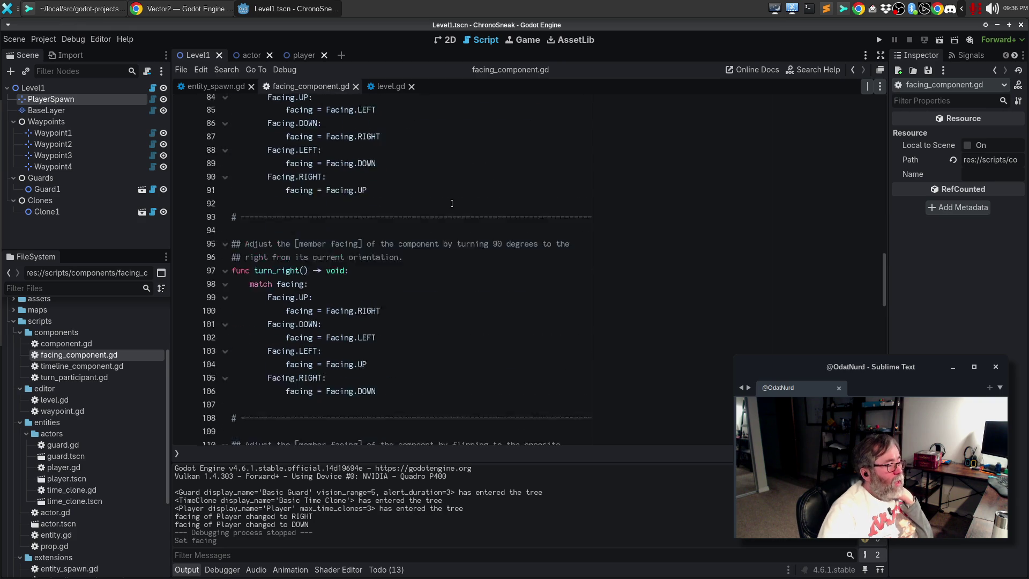
pyautogui.scroll(-8, 451, 203)
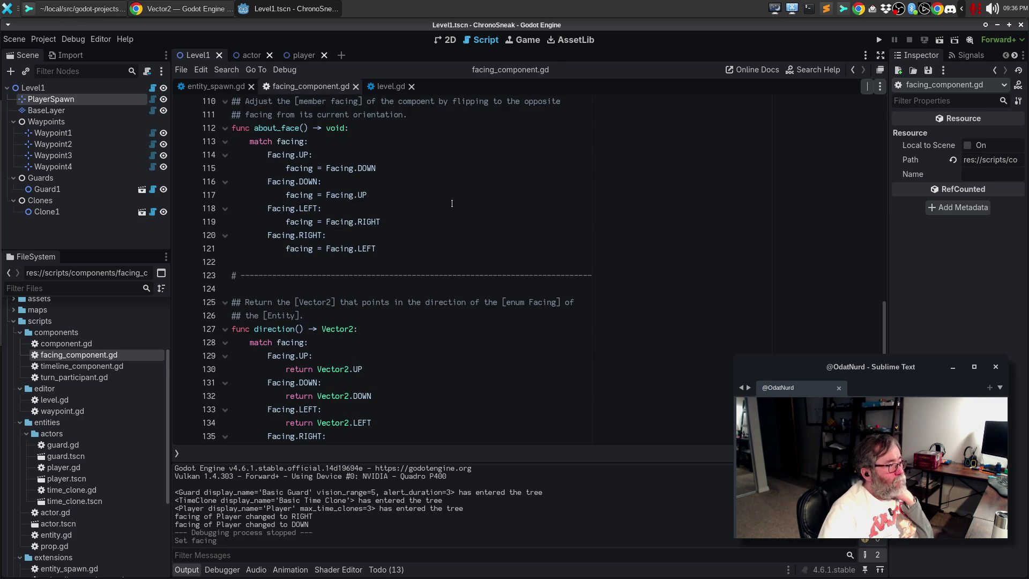
pyautogui.scroll(-2, 452, 203)
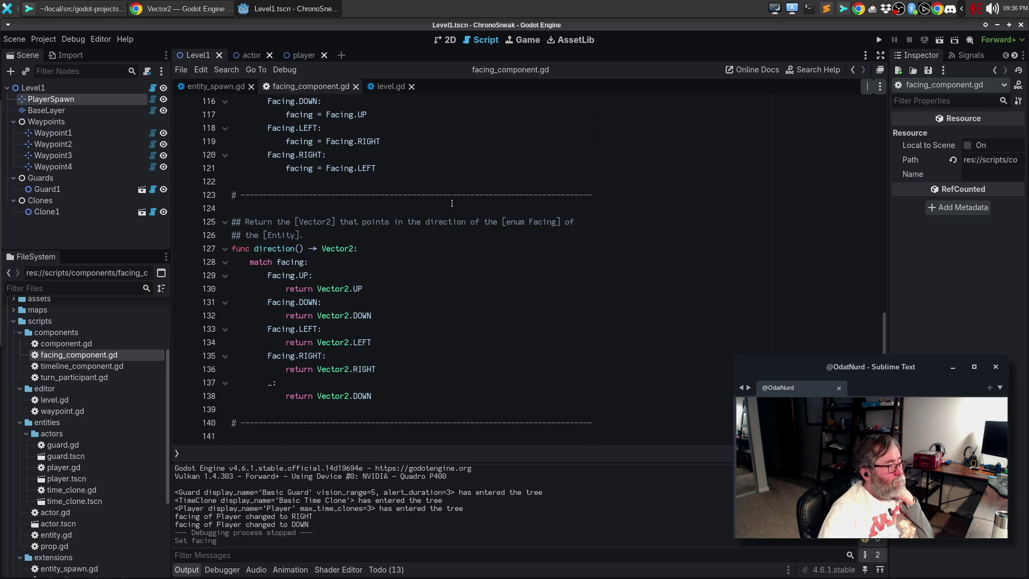
pyautogui.scroll(-4, 457, 234)
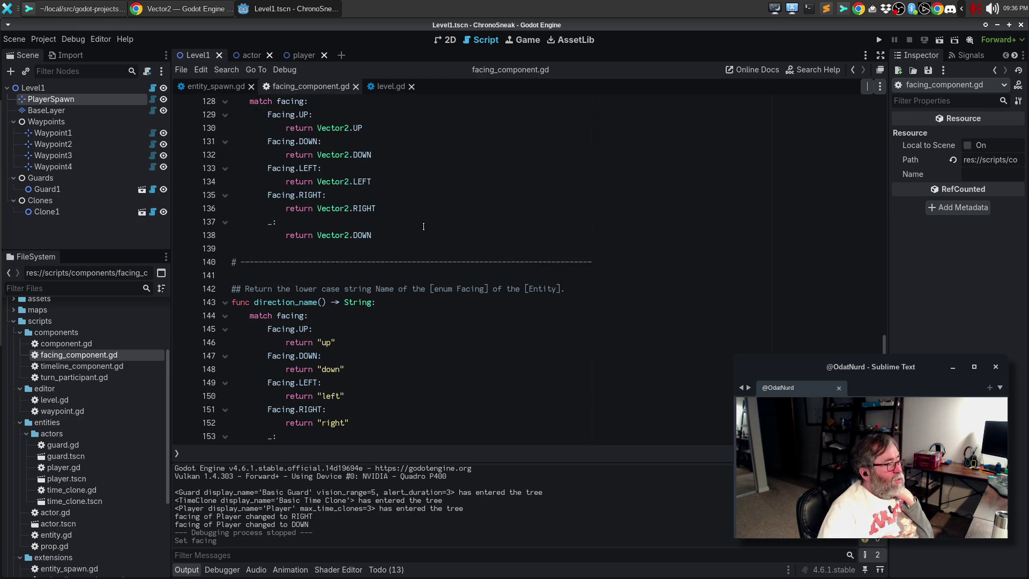
pyautogui.scroll(2, 445, 198)
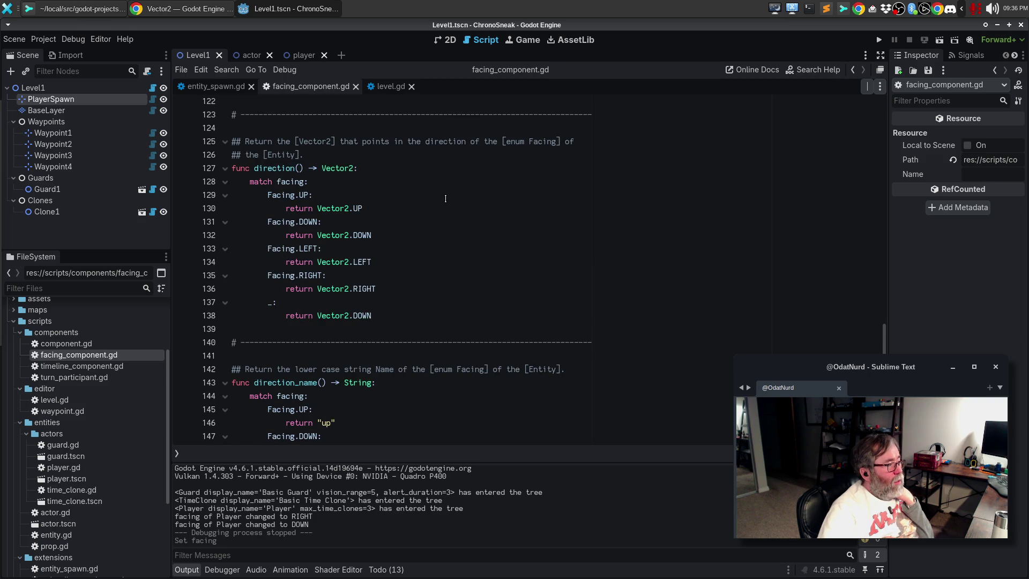
pyautogui.click(453, 168)
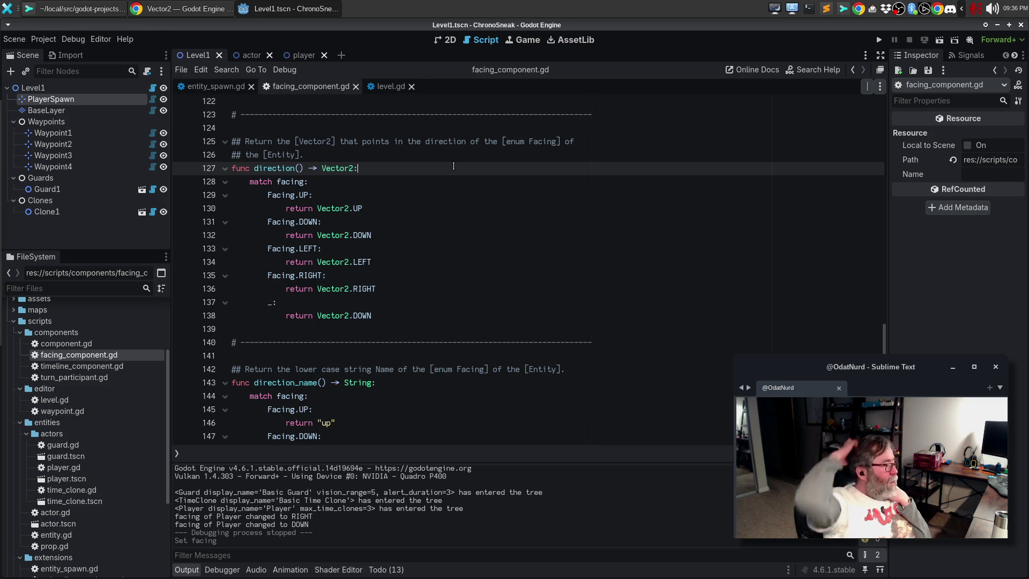
pyautogui.scroll(10, 474, 175)
pyautogui.scroll(20, 474, 175)
pyautogui.scroll(6, 481, 156)
pyautogui.scroll(-11, 482, 153)
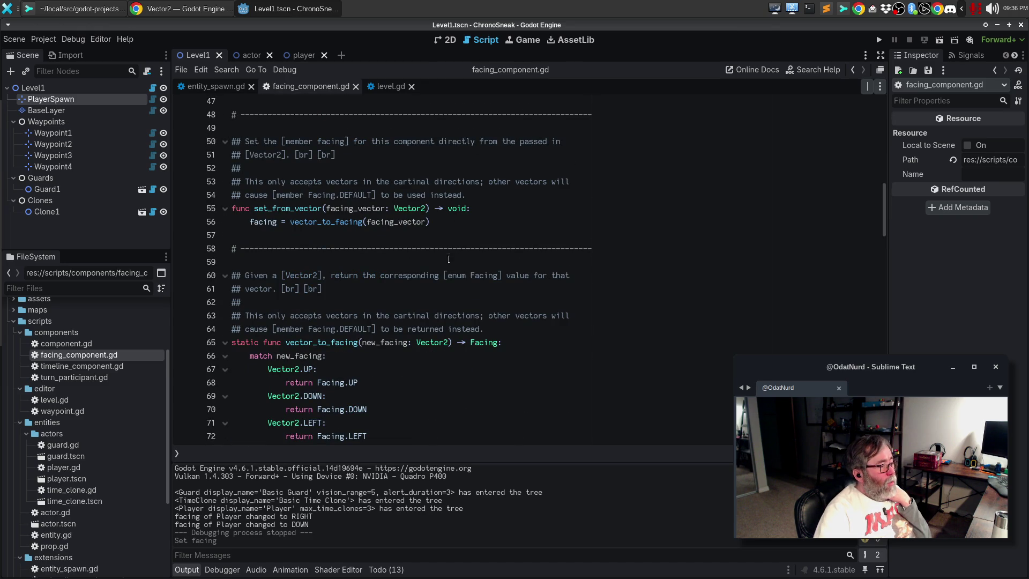
pyautogui.scroll(-2, 416, 339)
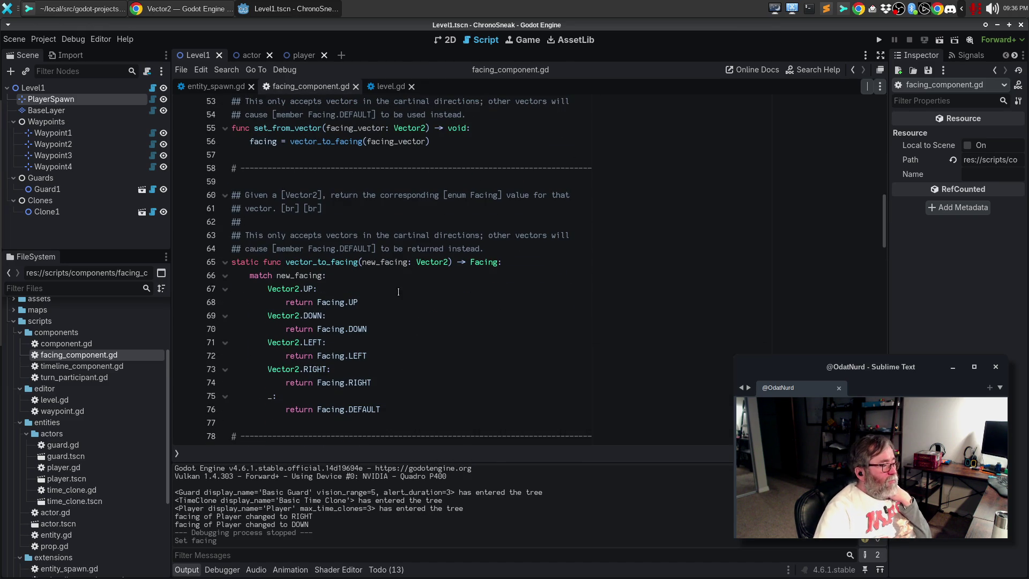
# - Add a separator below vector_to_facing and begin 'static func facing_to_vector(facing: Facing) ->'
pyautogui.click(389, 438)
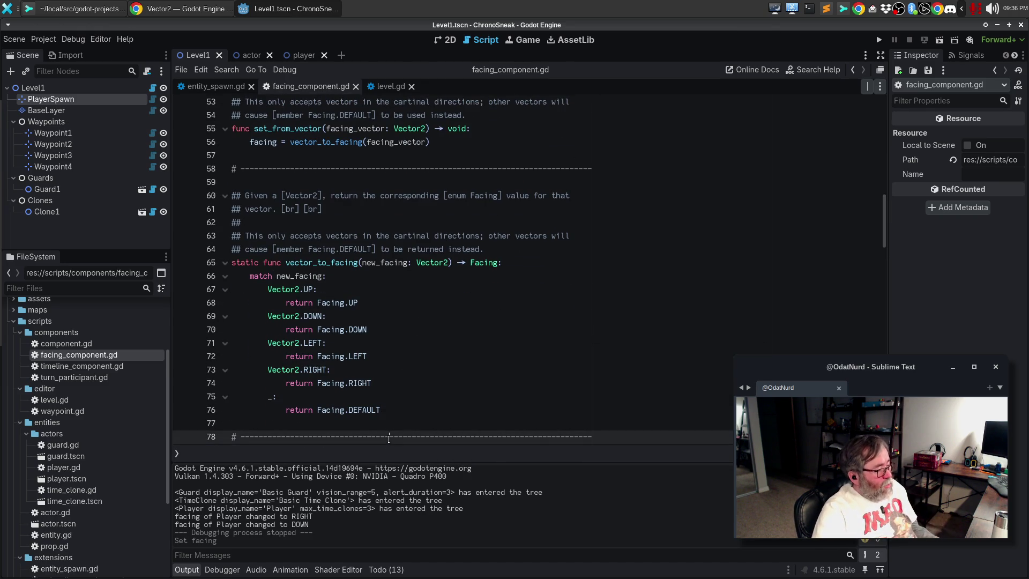
pyautogui.press('Up')
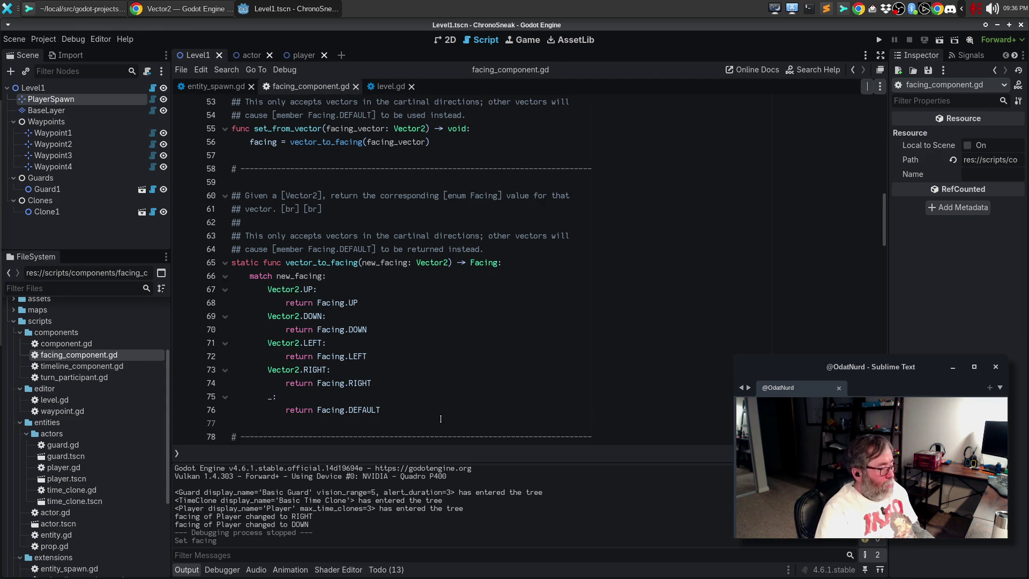
pyautogui.hotkey('ctrl', 'v')
pyautogui.press('Up')
pyautogui.press('Up')
pyautogui.click(440, 419)
pyautogui.write('s')
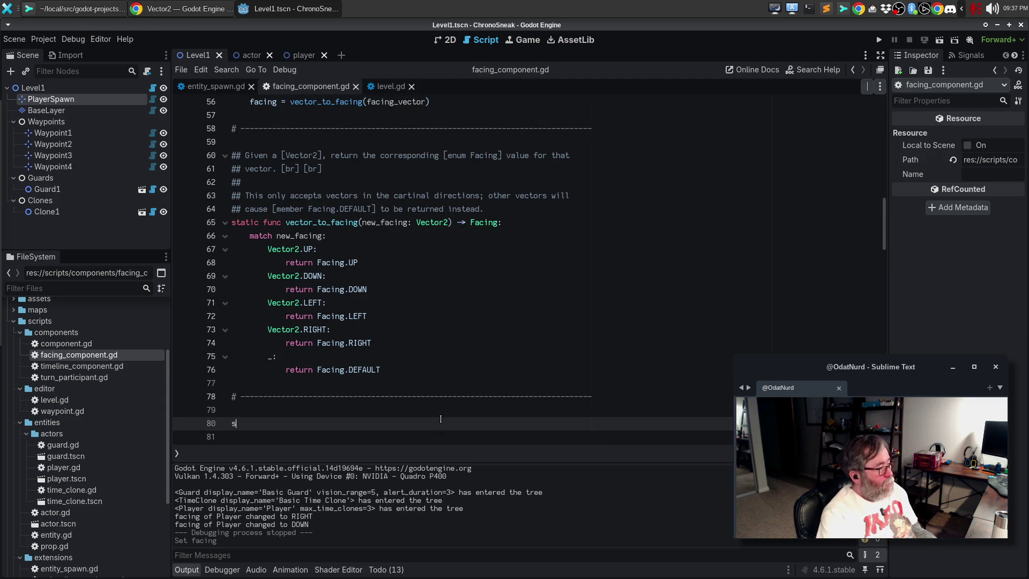
pyautogui.write('tatic func ')
pyautogui.write('facing_t')
pyautogui.write('o_vector')
pyautogui.write('(')
pyautogui.write('facing: F')
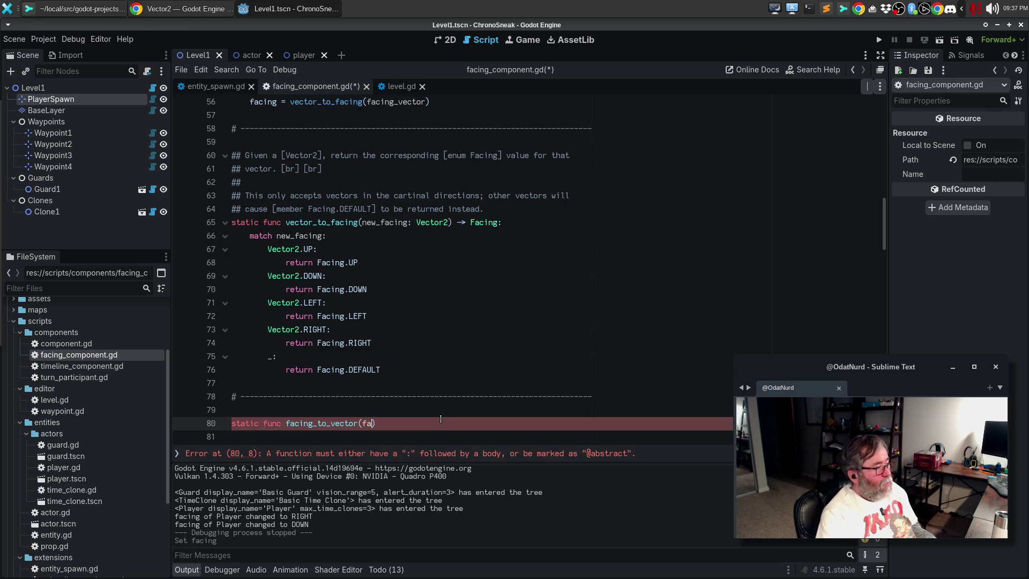
pyautogui.write('acing) ->')
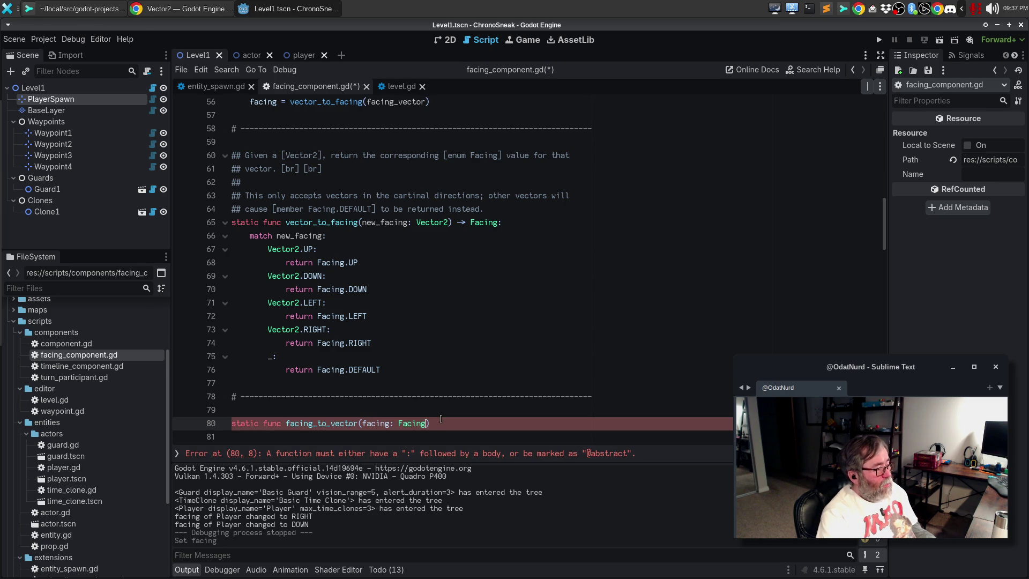
# - Complete the facing_to_vector header with the '-> Vector2:' return type
pyautogui.press('BackSpace')
pyautogui.press('BackSpace')
pyautogui.press('BackSpace')
pyautogui.write('-> Vector')
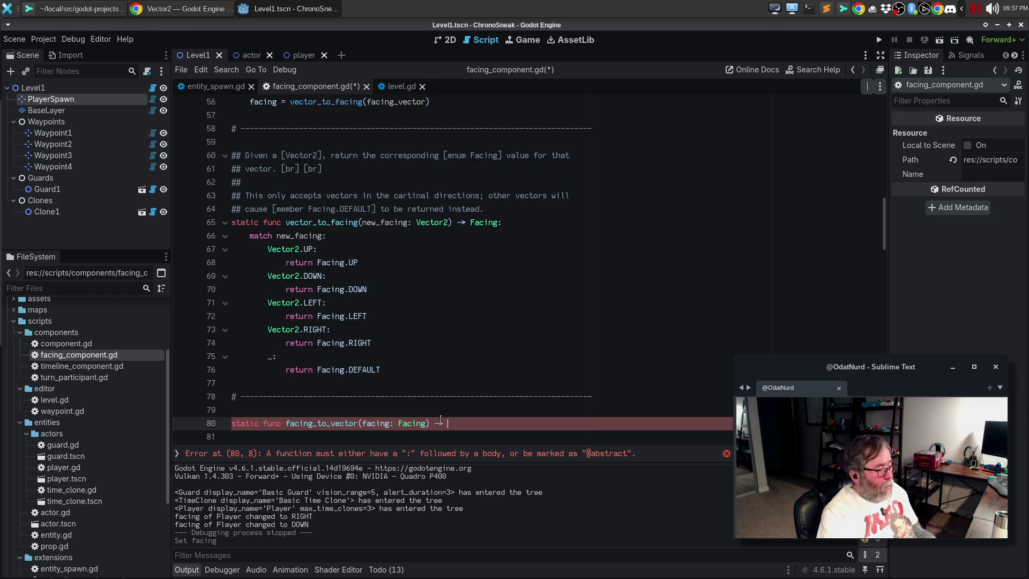
pyautogui.write('2:')
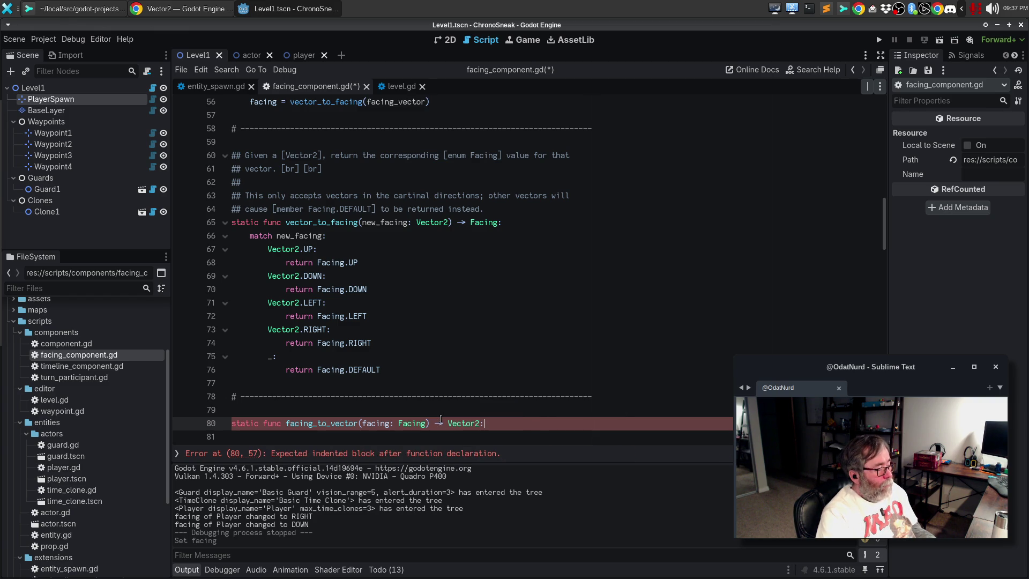
pyautogui.press('Return')
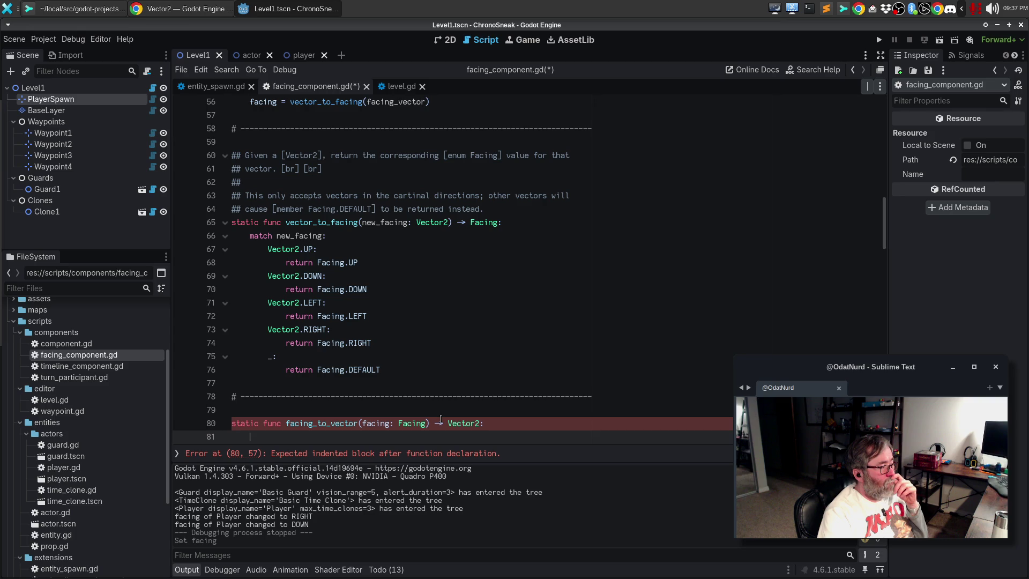
# - Move the match block from direction() into the body of facing_to_vector
pyautogui.scroll(-10, 551, 308)
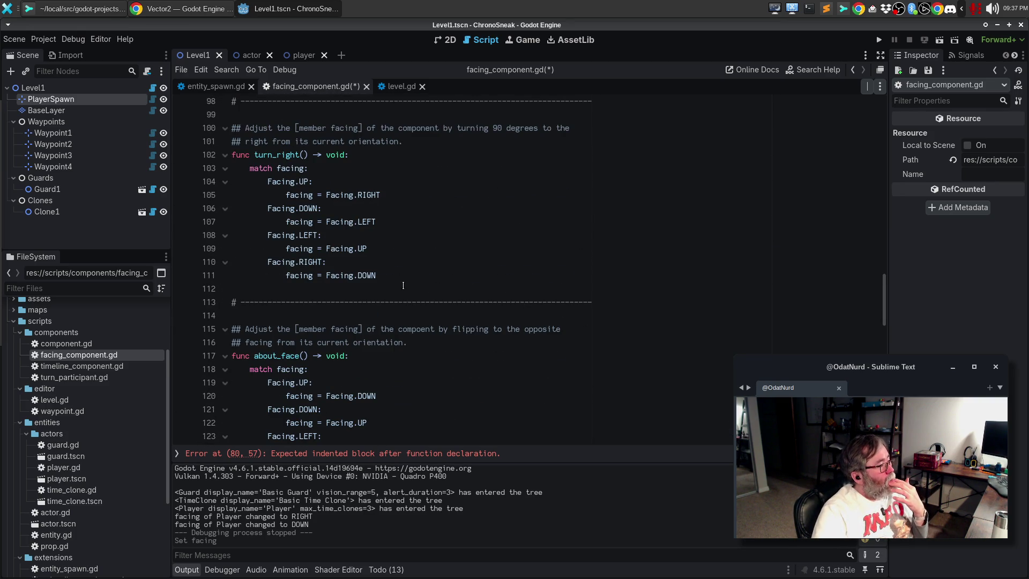
pyautogui.moveTo(396, 275)
pyautogui.mouseDown()
pyautogui.moveTo(215, 140)
pyautogui.moveTo(182, 167)
pyautogui.mouseUp()
pyautogui.click(434, 224)
pyautogui.scroll(-8, 437, 230)
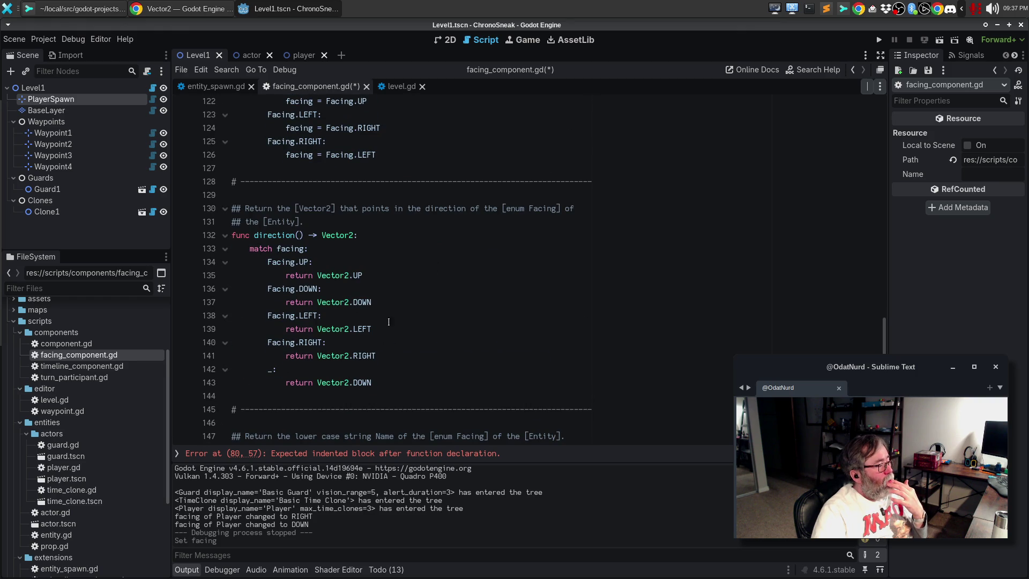
pyautogui.moveTo(381, 383); pyautogui.dragTo(199, 250)
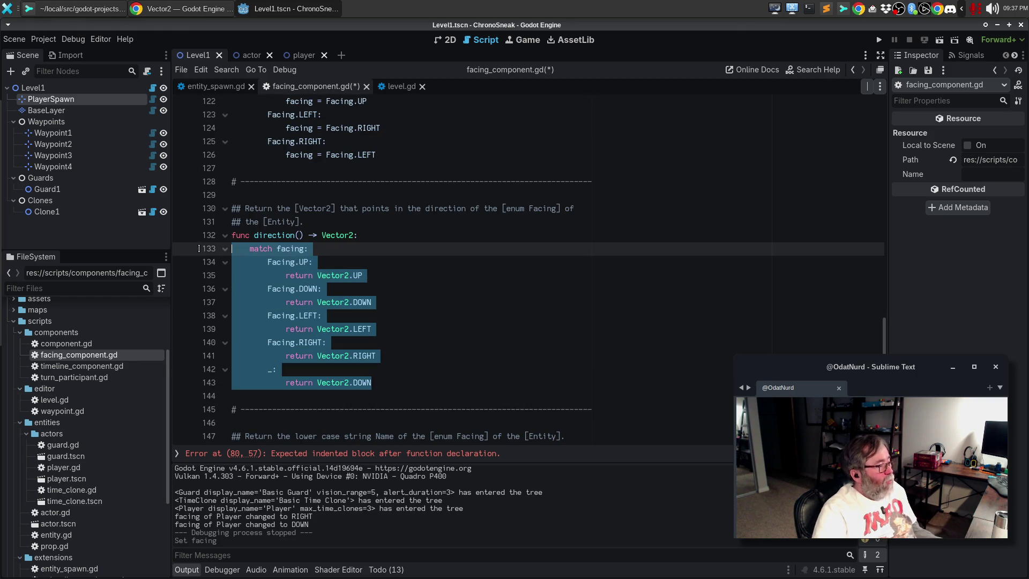
pyautogui.hotkey('ctrl', 'x')
pyautogui.scroll(16, 434, 302)
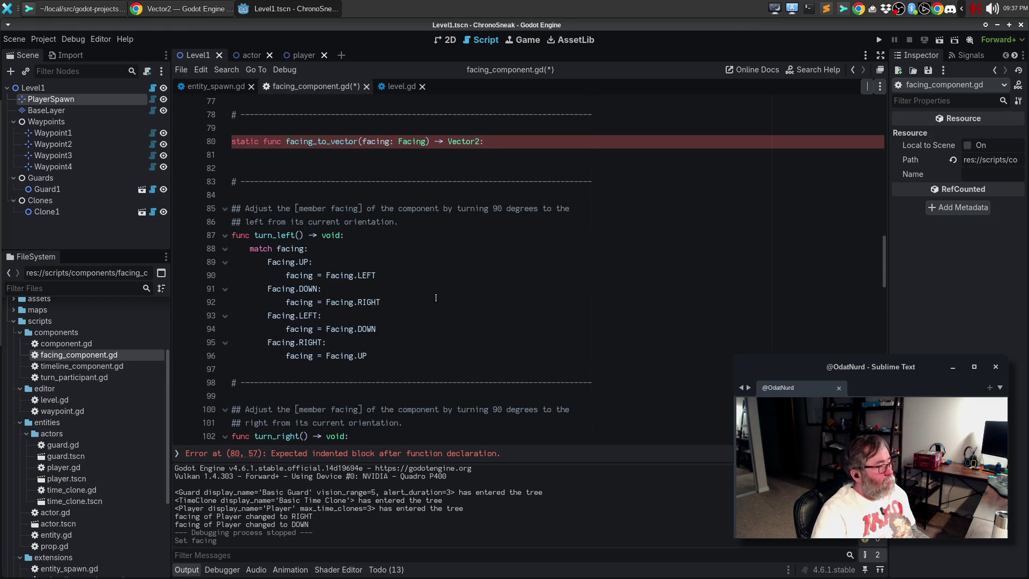
pyautogui.click(266, 196)
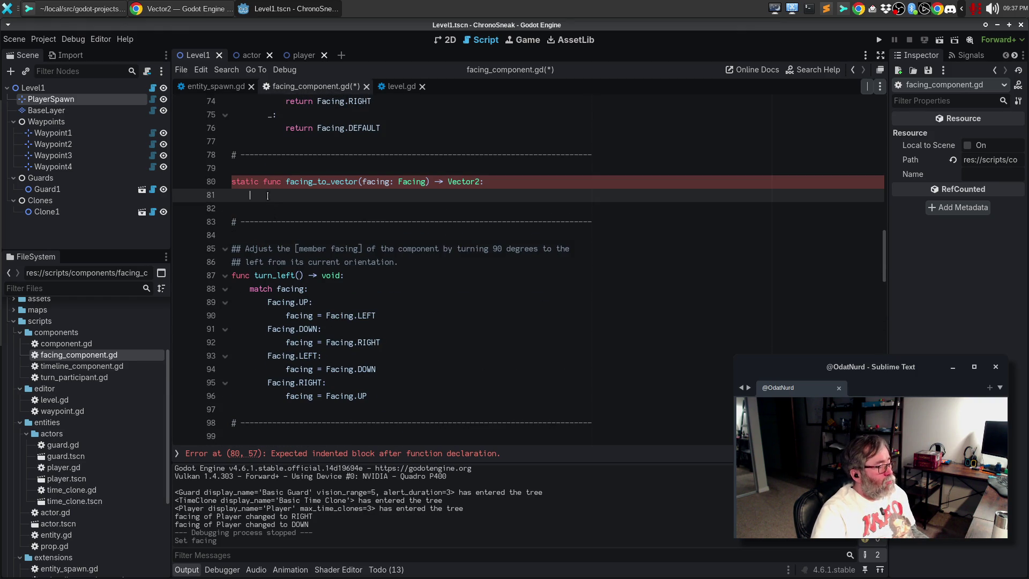
pyautogui.hotkey('ctrl', 'v')
pyautogui.hotkey('ctrl', 'z')
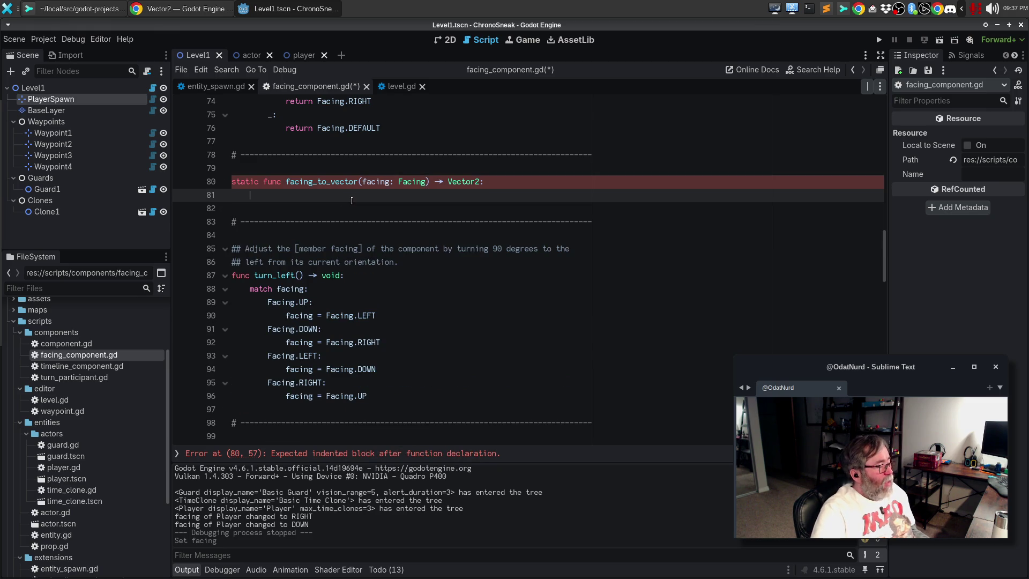
pyautogui.hotkey('ctrl', 'shift', 'z')
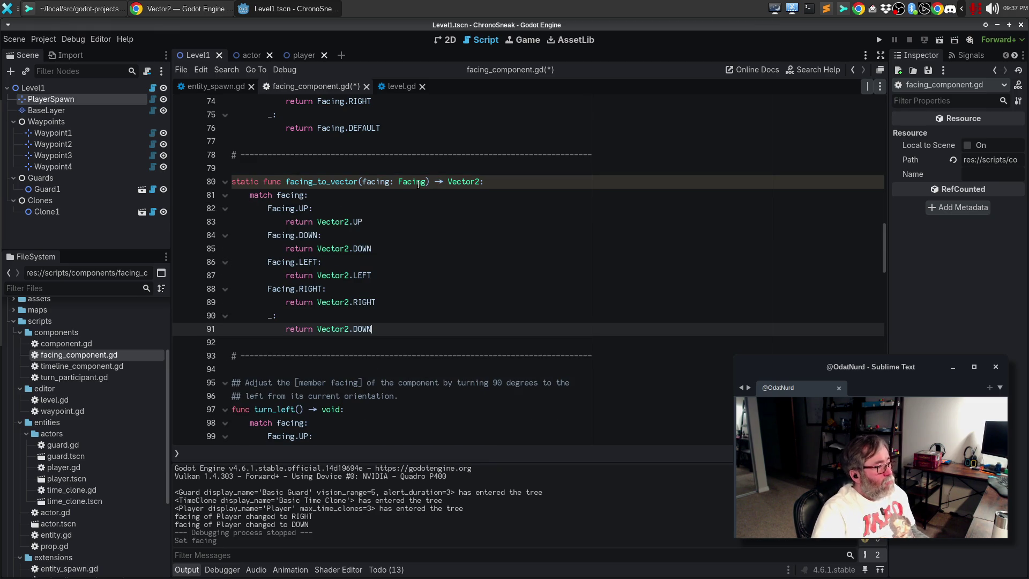
# - Rename facing to new_facing in both the parameter and the match line together
pyautogui.doubleClick(368, 181)
pyautogui.hotkey('ctrl', 'd')
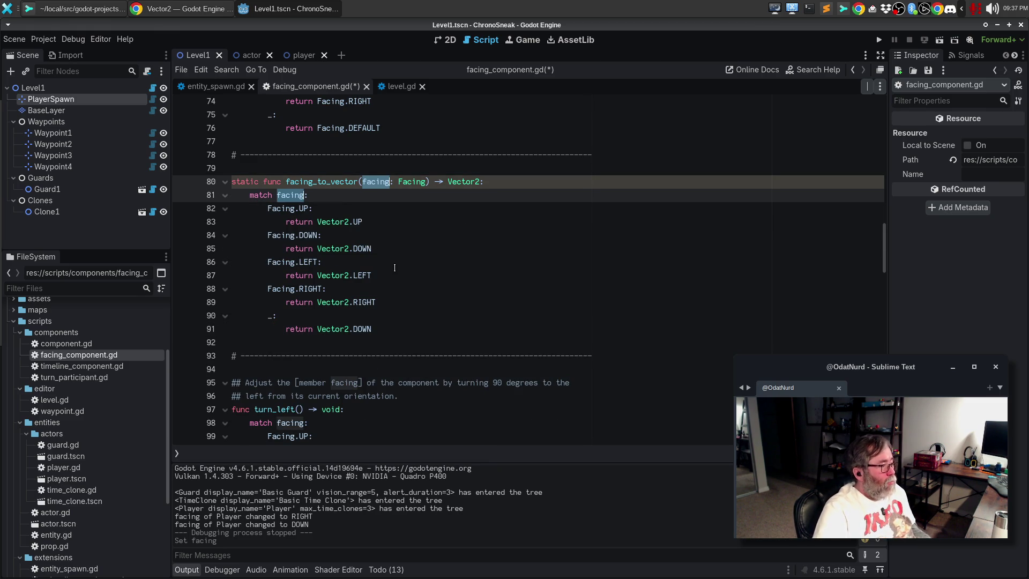
pyautogui.write('new_facing')
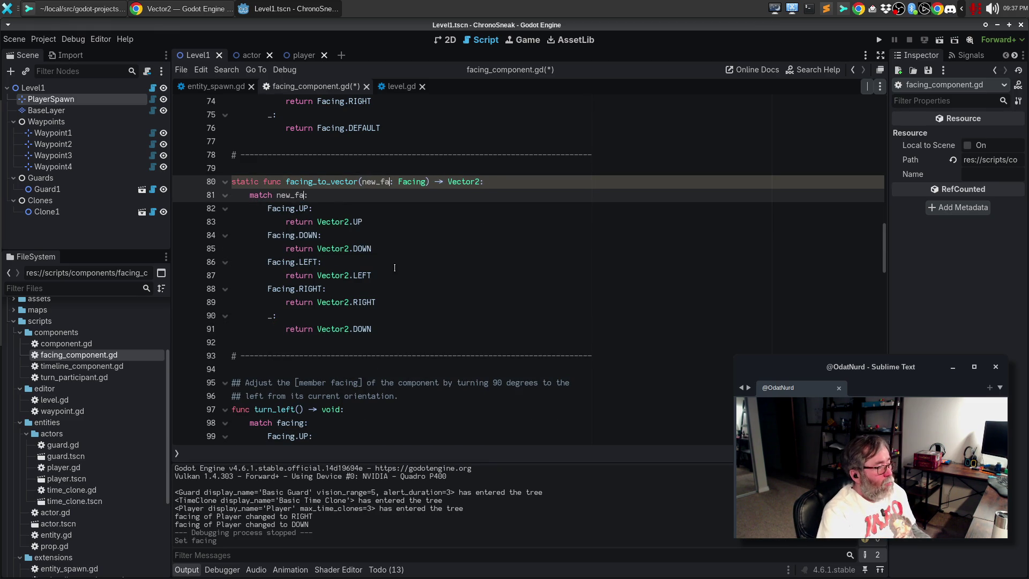
pyautogui.press('Escape')
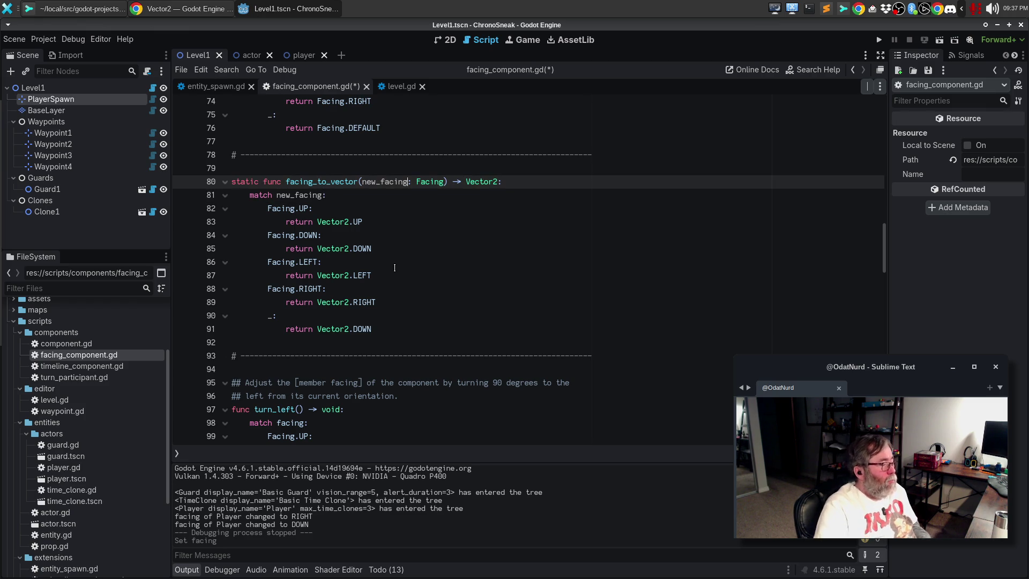
pyautogui.scroll(2, 550, 310)
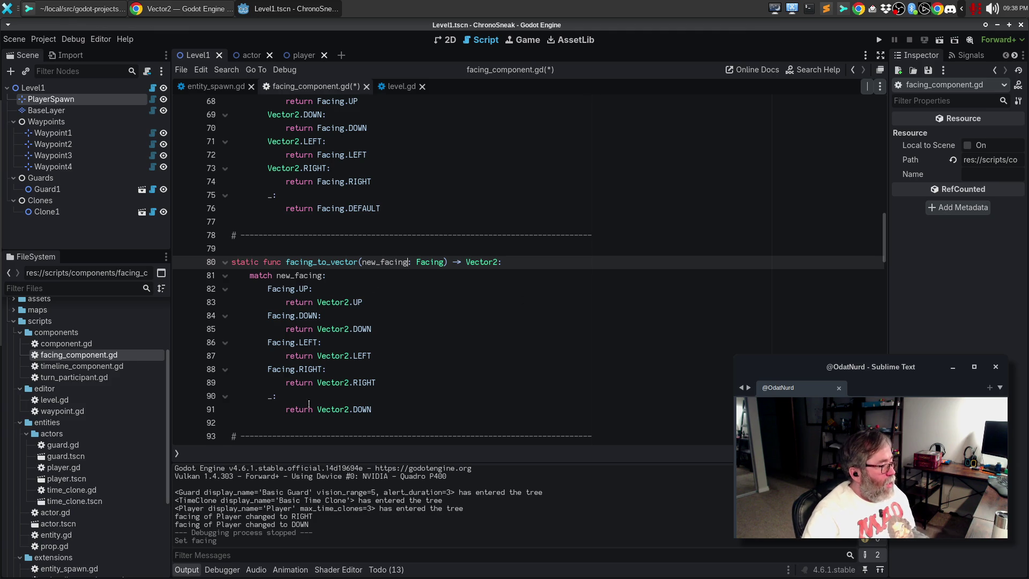
pyautogui.doubleClick(324, 262)
# - Add 'return facing_to_vector(facing)' to direction() and delete its old match block
pyautogui.scroll(-10, 353, 279)
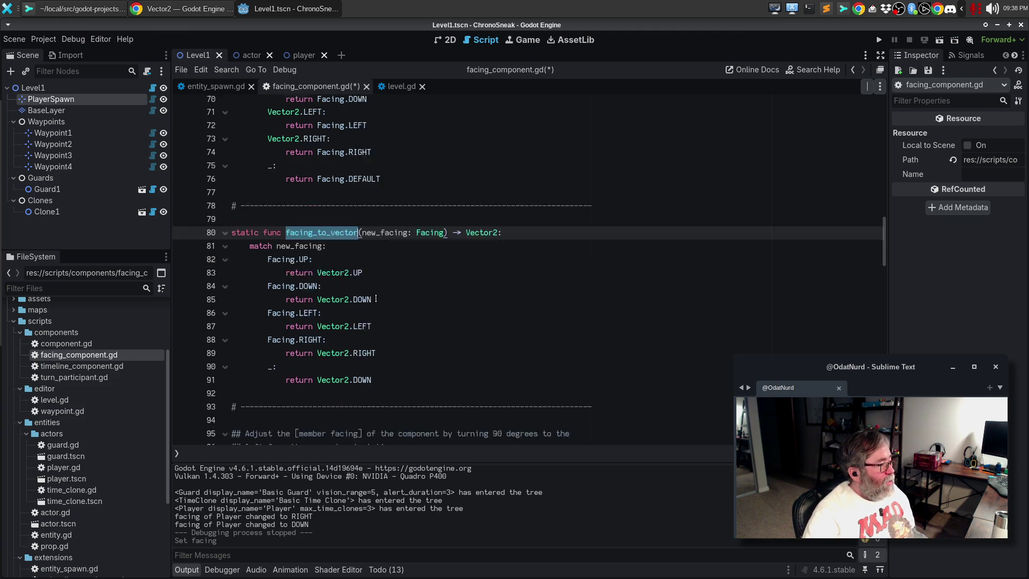
pyautogui.scroll(-7, 378, 298)
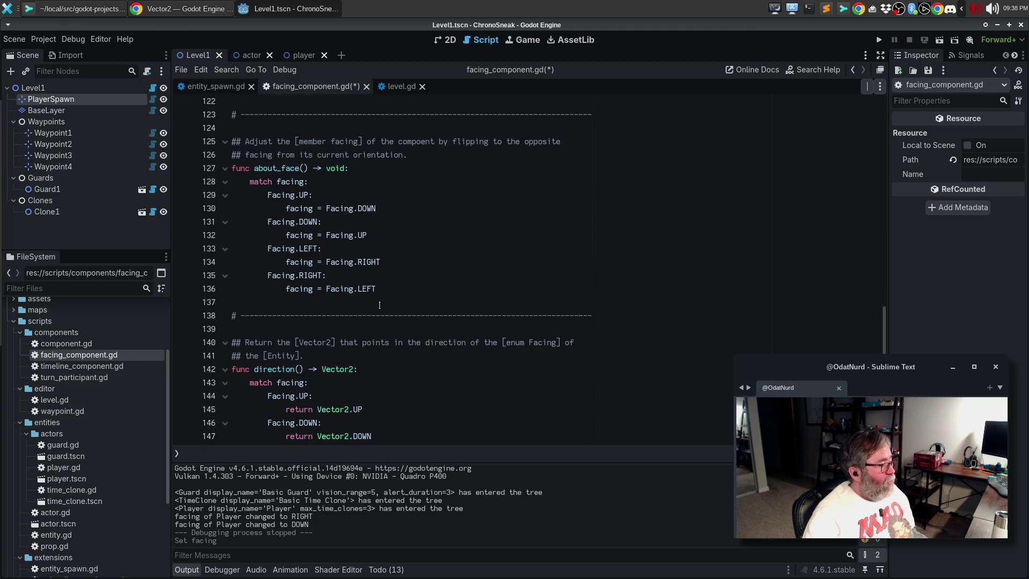
pyautogui.scroll(-6, 380, 306)
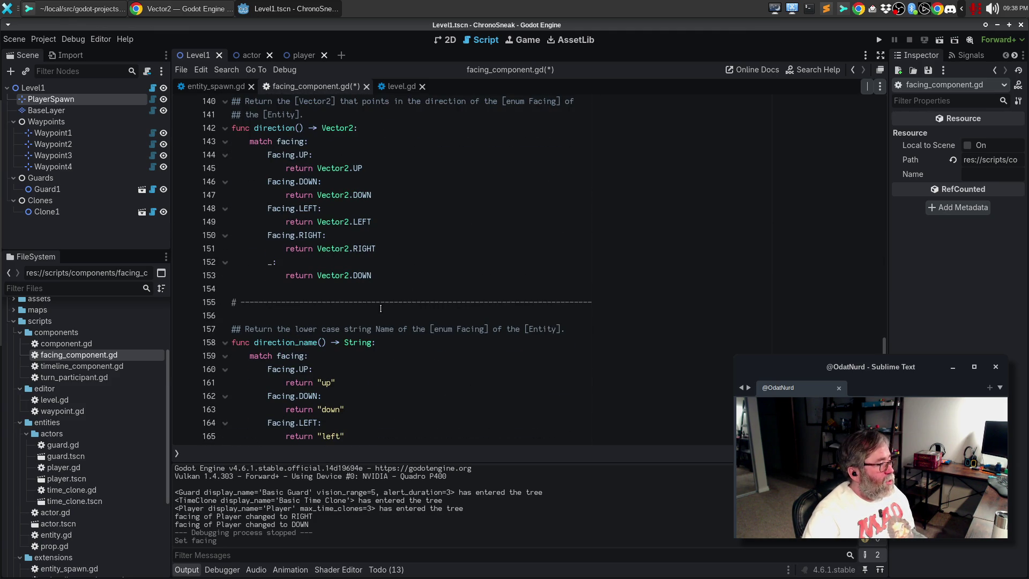
pyautogui.scroll(1, 369, 226)
pyautogui.click(394, 172)
pyautogui.press('Return')
pyautogui.write('return facing_to_vector')
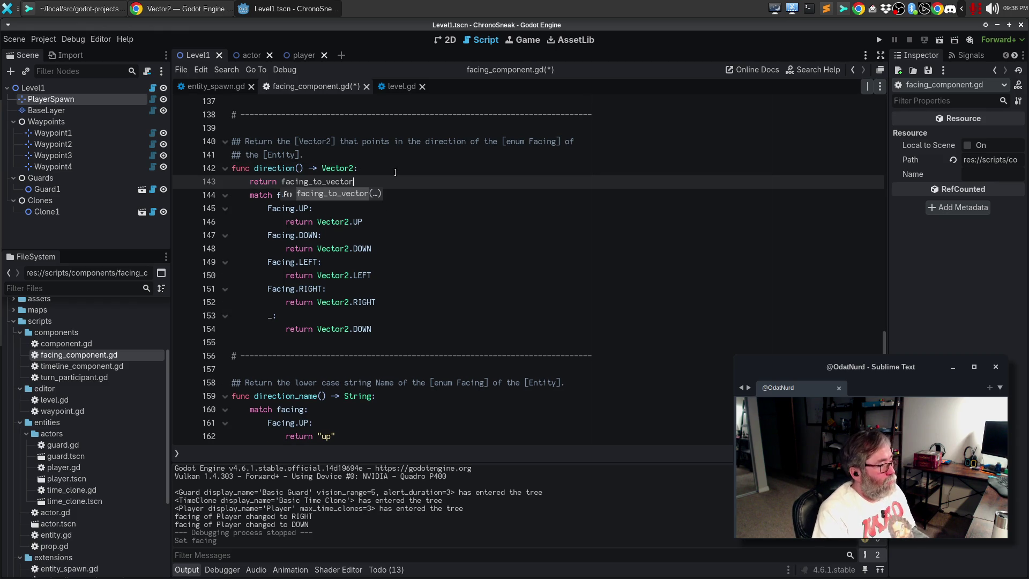
pyautogui.write('(facing)')
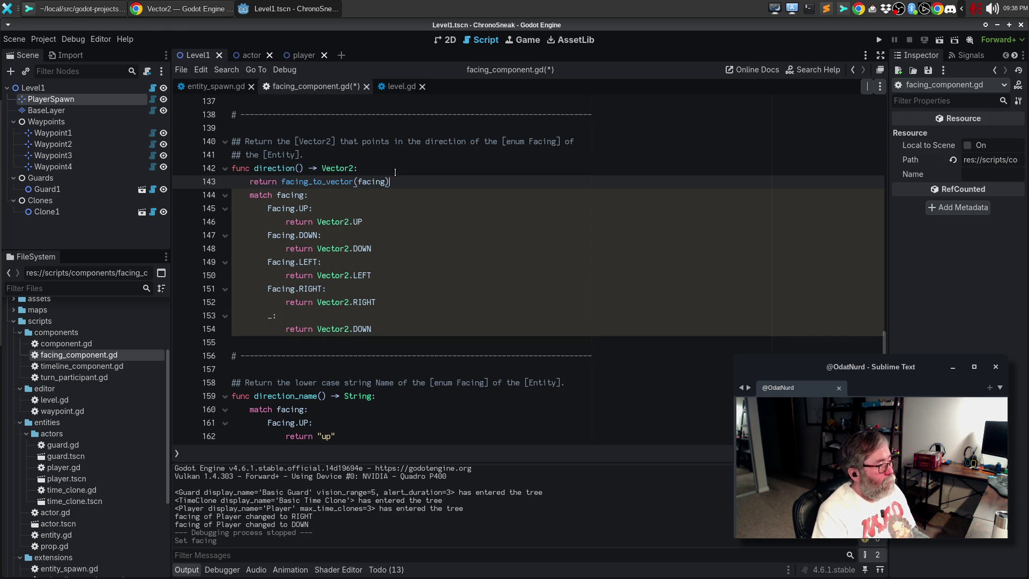
pyautogui.press('Down')
pyautogui.hotkey('shift', 'Down')
pyautogui.hotkey('shift', 'Down')
pyautogui.hotkey('shift', 'Down')
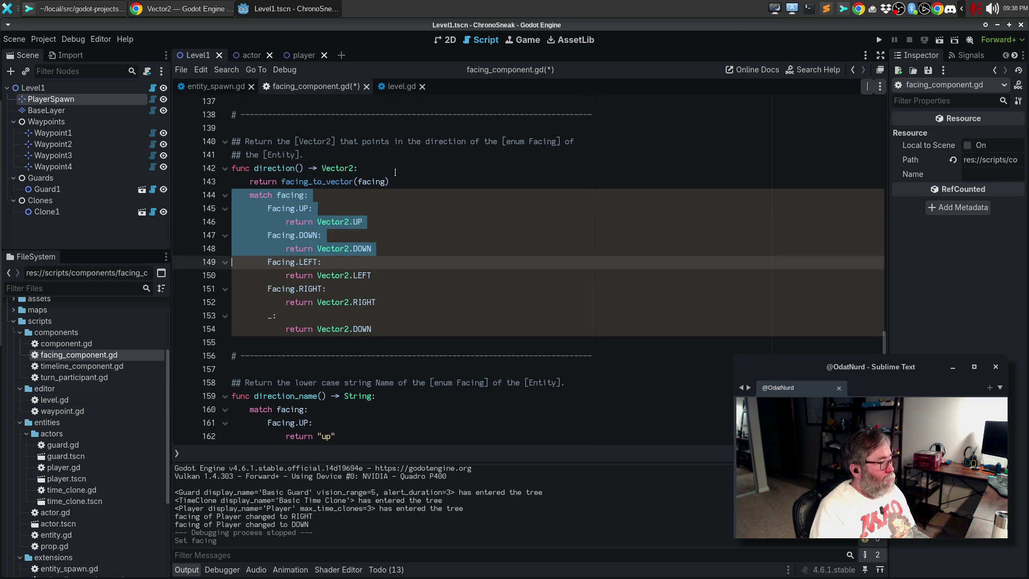
pyautogui.hotkey('shift', 'Down')
pyautogui.hotkey('shift', 'Down')
pyautogui.hotkey('shift', 'Down')
pyautogui.press('Delete')
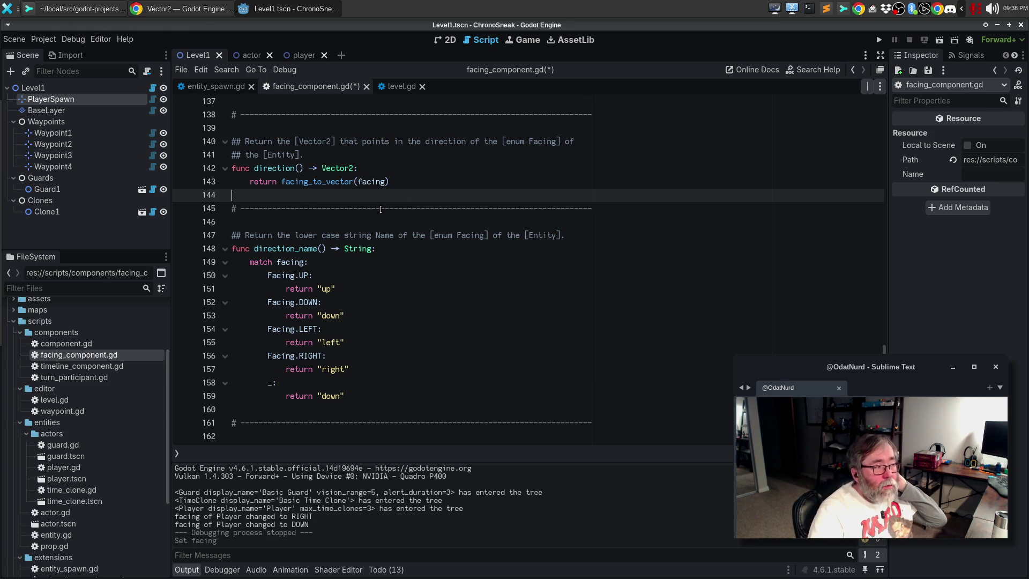
pyautogui.scroll(10, 380, 206)
# - Below facing_to_vector, add the header 'static func facing_name(input_facing: Facing) -> String'
pyautogui.scroll(-10, 380, 201)
pyautogui.scroll(-3, 381, 212)
pyautogui.moveTo(375, 315)
pyautogui.mouseDown()
pyautogui.moveTo(231, 248)
pyautogui.moveTo(201, 185)
pyautogui.mouseUp()
pyautogui.hotkey('ctrl', 'c')
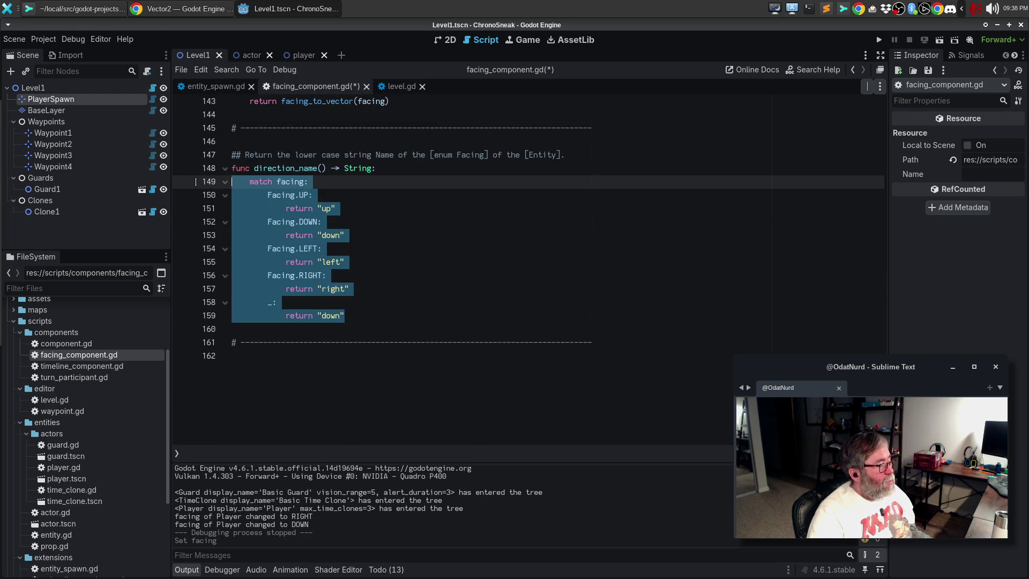
pyautogui.scroll(20, 390, 242)
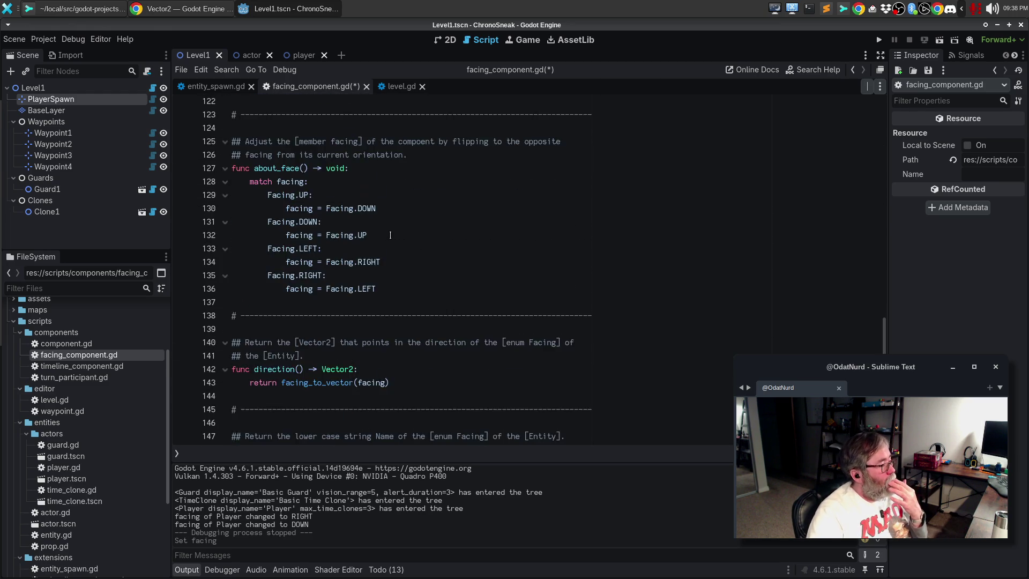
pyautogui.scroll(8, 390, 231)
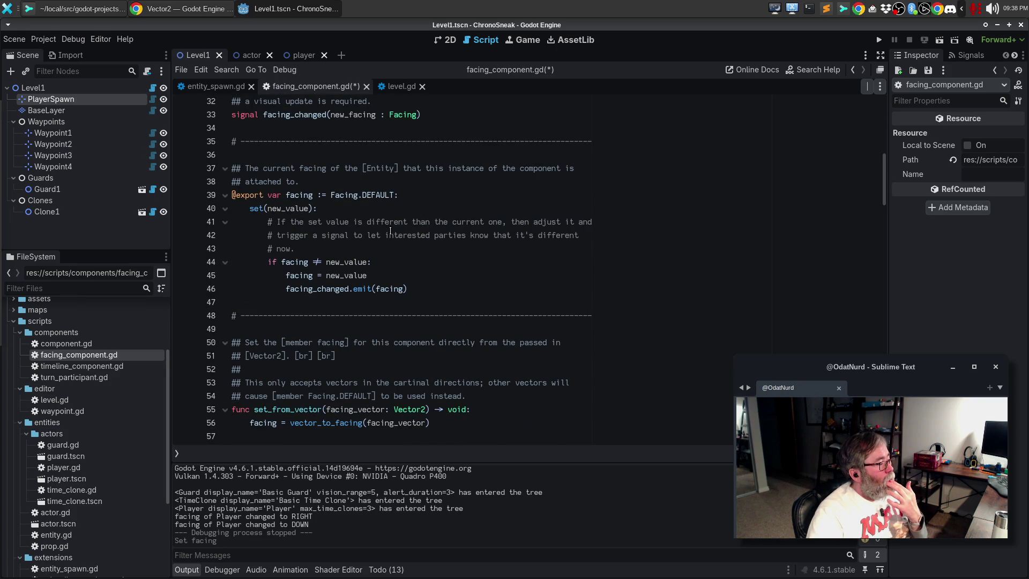
pyautogui.scroll(6, 389, 231)
pyautogui.scroll(-15, 390, 230)
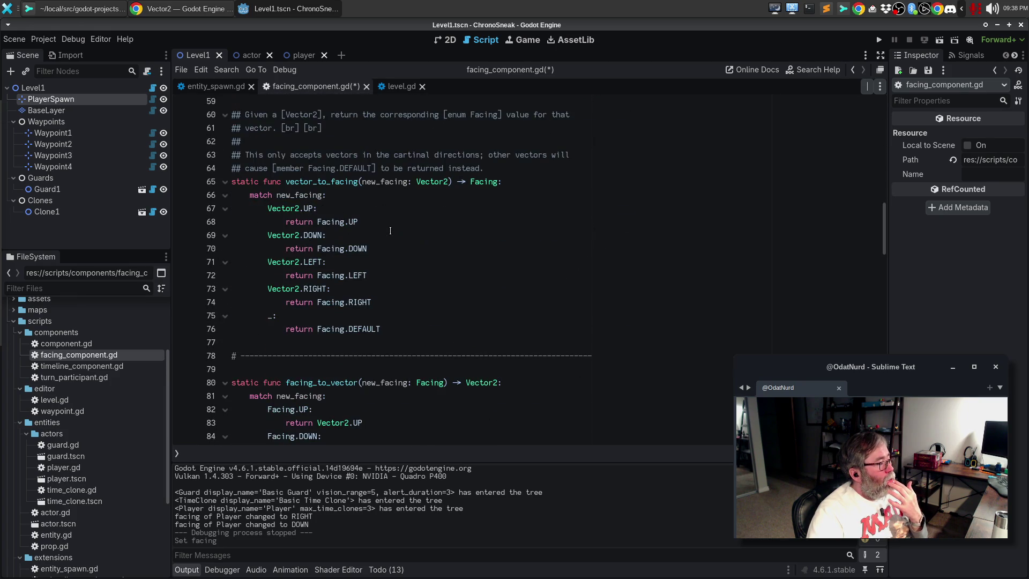
pyautogui.click(358, 345)
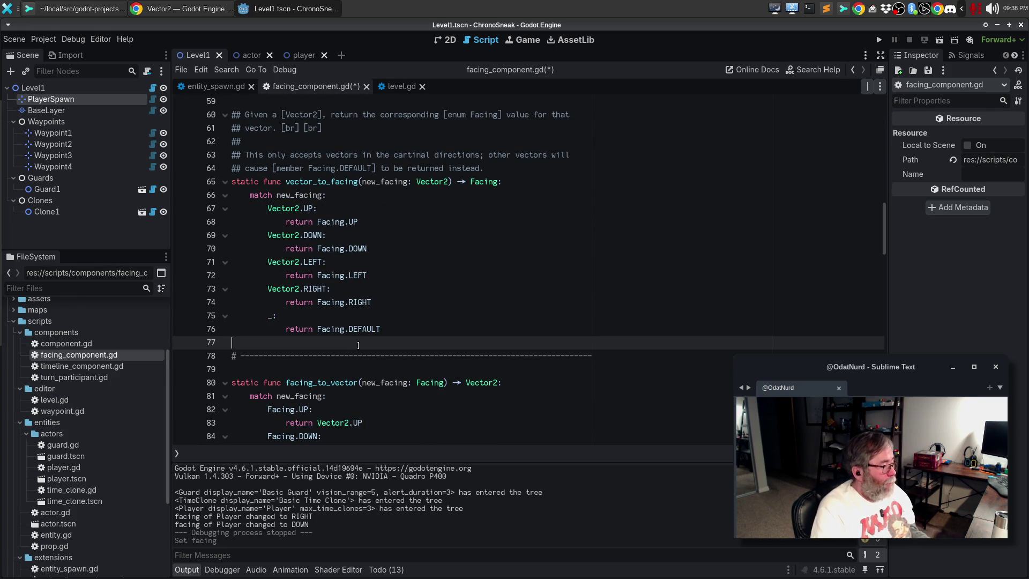
pyautogui.scroll(-4, 358, 346)
pyautogui.click(411, 383)
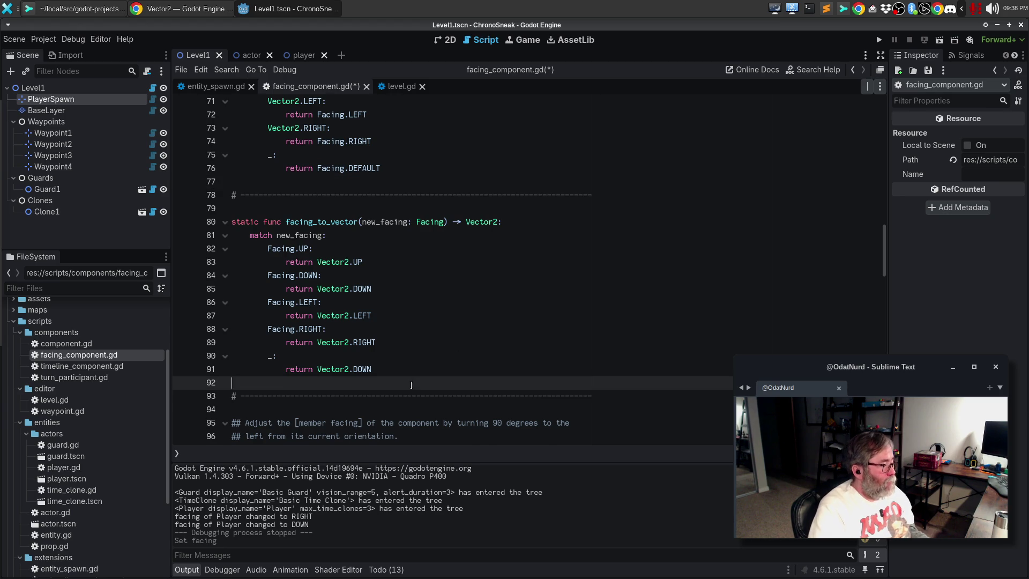
pyautogui.press('Return')
pyautogui.write('static func ')
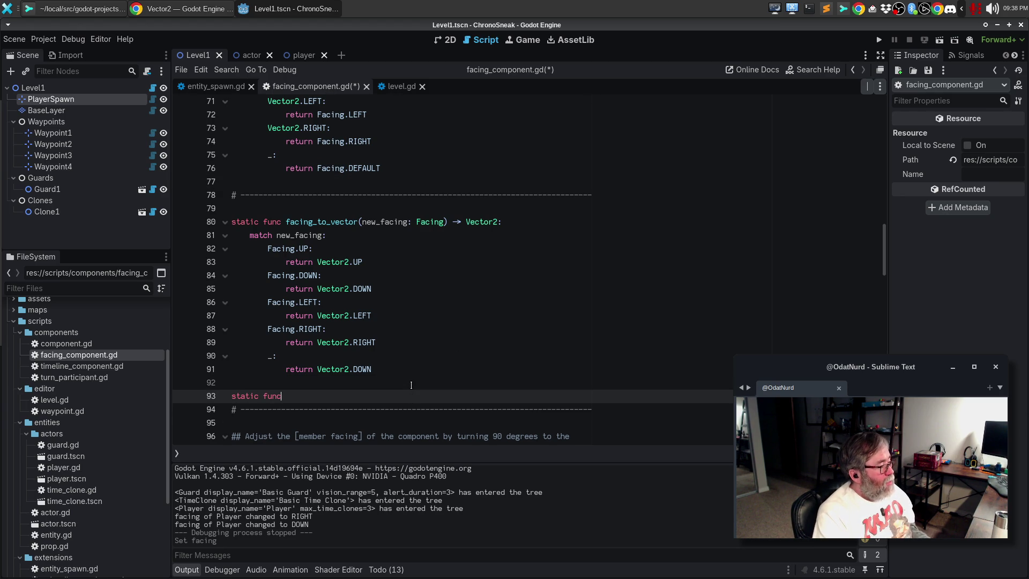
pyautogui.write('fa')
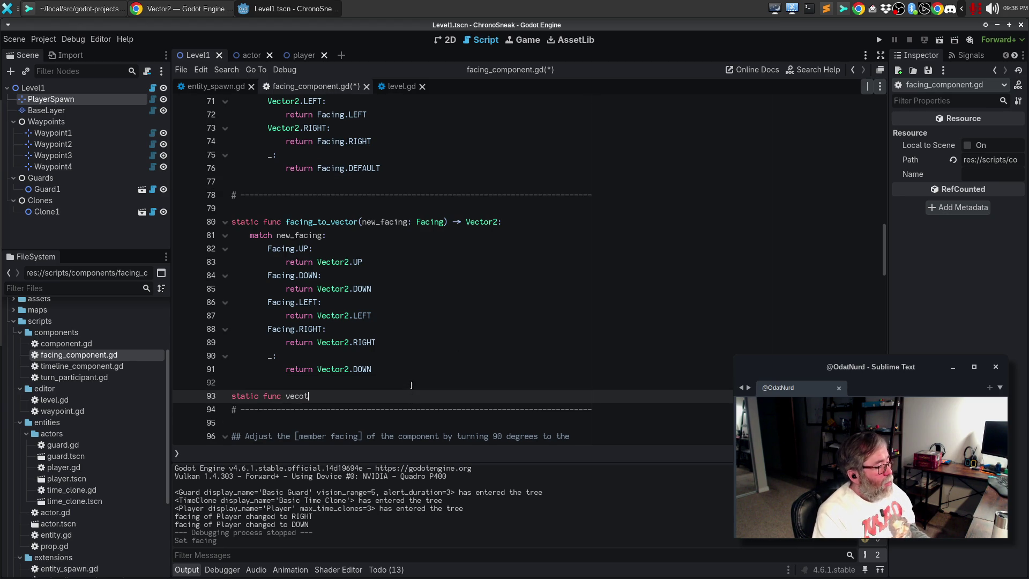
pyautogui.write('cing)_nam')
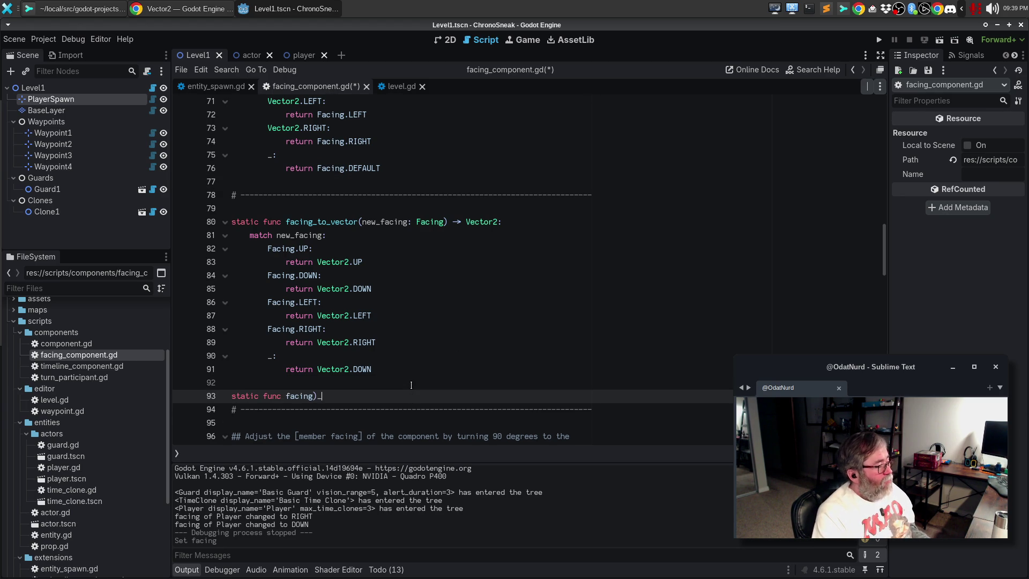
pyautogui.press('BackSpace')
pyautogui.press('BackSpace')
pyautogui.press('BackSpace')
pyautogui.write('_name(')
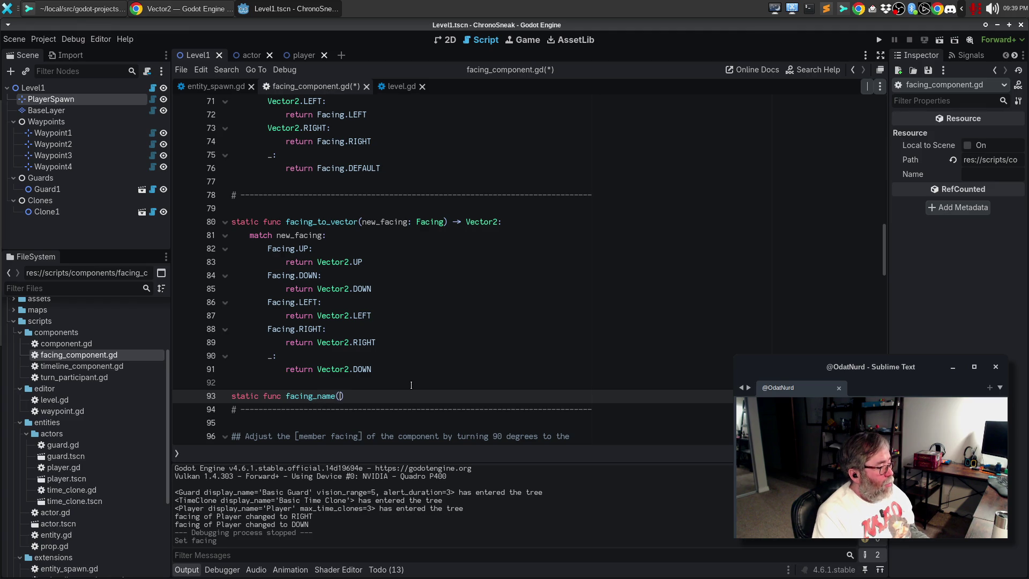
pyautogui.write('input_facing: Facing) -> String:')
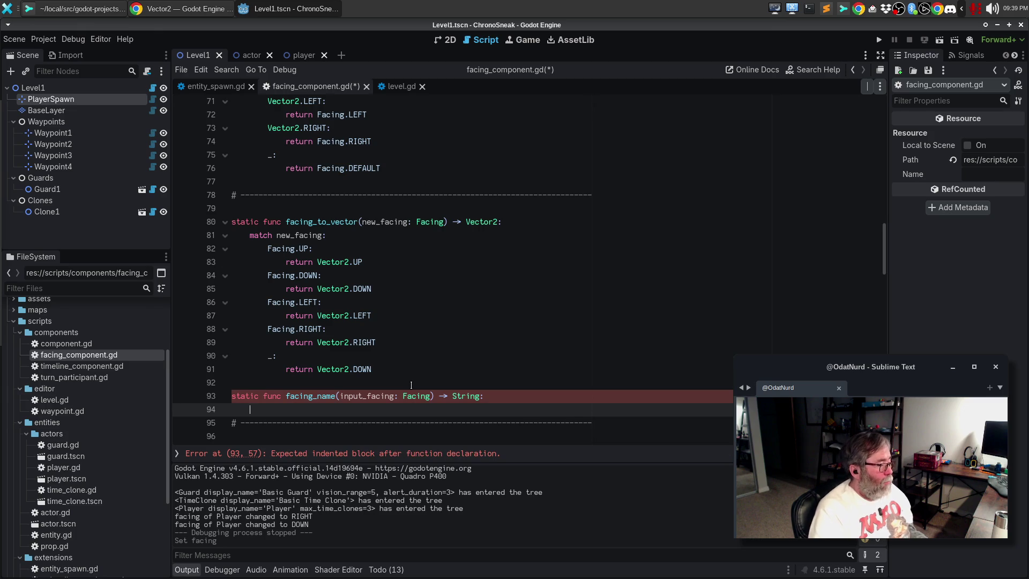
# - Paste the string-returning match block into facing_name and have it match on input_facing
pyautogui.hotkey('ctrl', 'v')
pyautogui.press('Up')
pyautogui.press('Up')
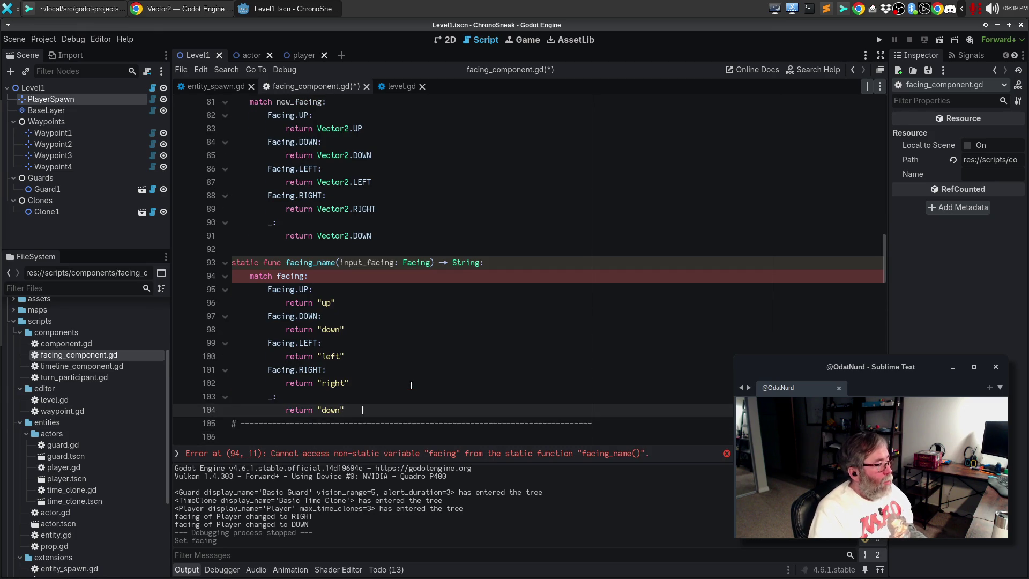
pyautogui.press('End')
pyautogui.press('Return')
pyautogui.doubleClick(363, 261)
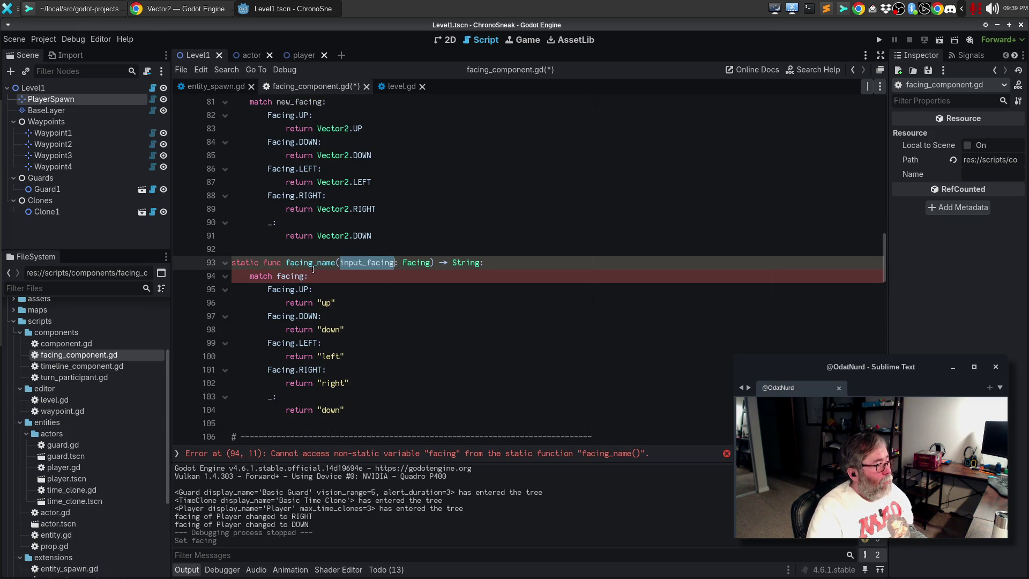
pyautogui.hotkey('ctrl', 'c')
pyautogui.doubleClick(292, 276)
pyautogui.hotkey('ctrl', 'v')
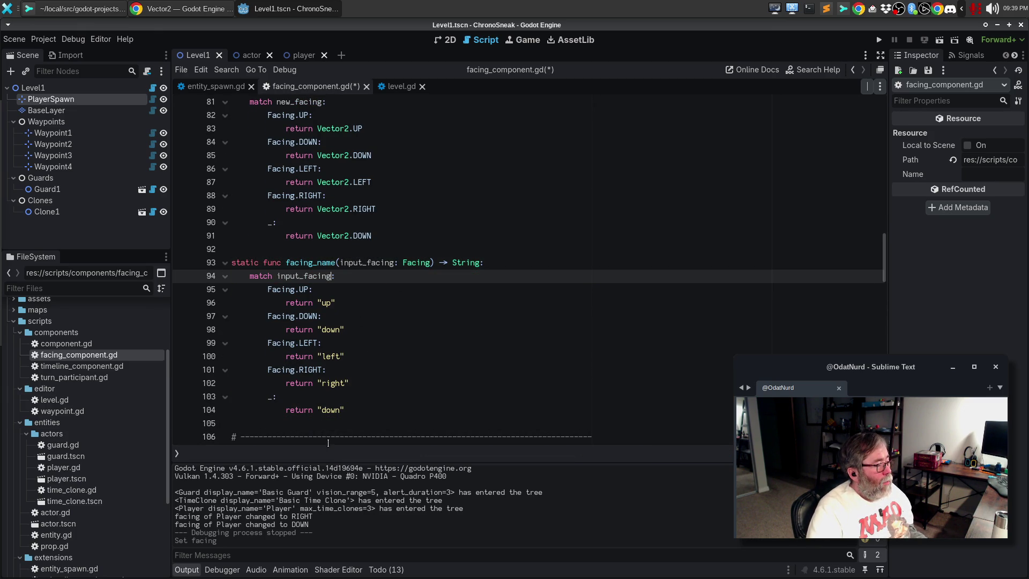
# - Move the divider line above facing_name, space it out, and save the script
pyautogui.click(328, 442)
pyautogui.hotkey('ctrl', 'x')
pyautogui.click(323, 250)
pyautogui.hotkey('ctrl', 'v')
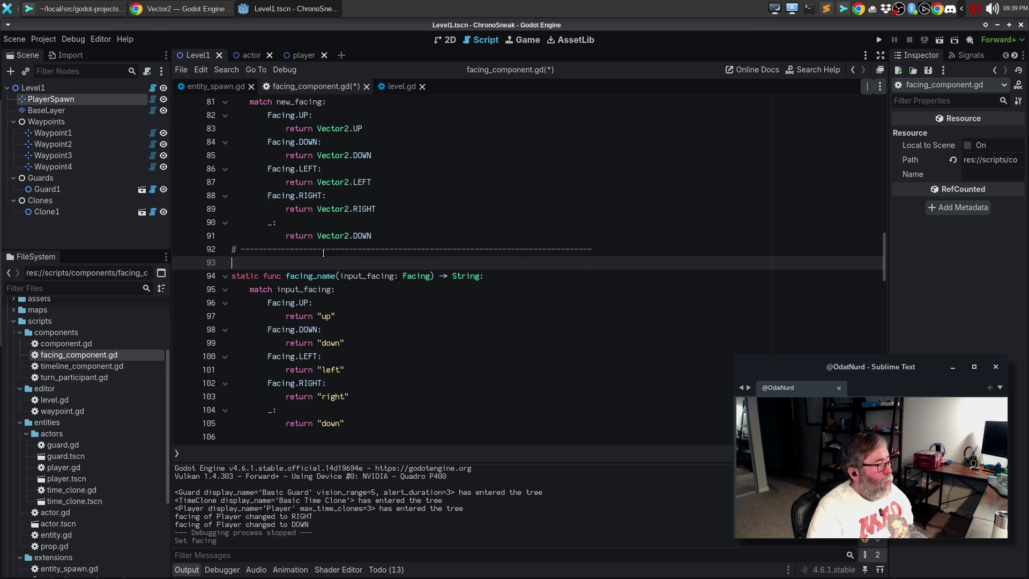
pyautogui.press('Up')
pyautogui.press('Return')
pyautogui.press('Down')
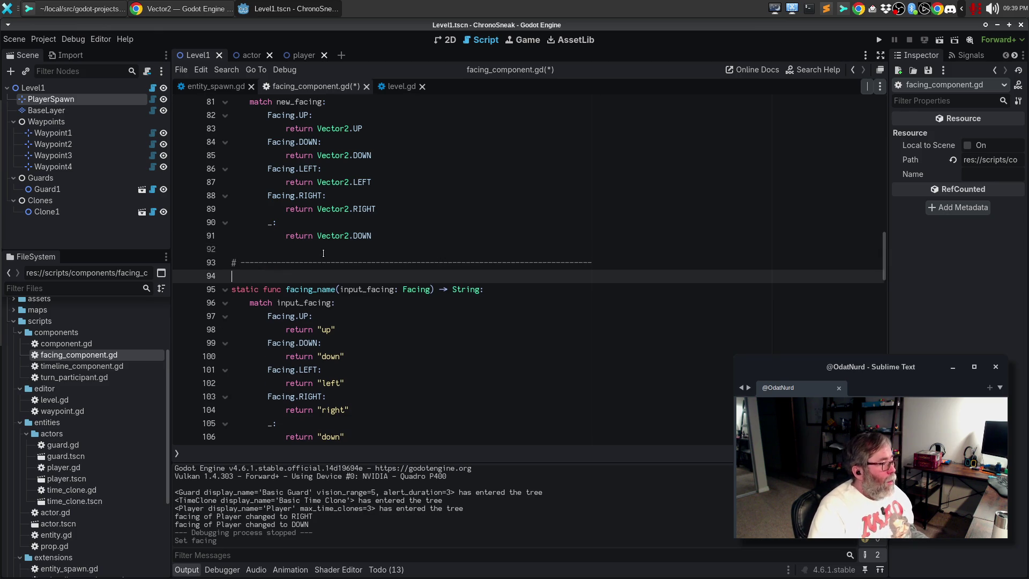
pyautogui.hotkey('ctrl', 's')
# - Jump to the direction_name() header at the end of the script
pyautogui.doubleClick(320, 291)
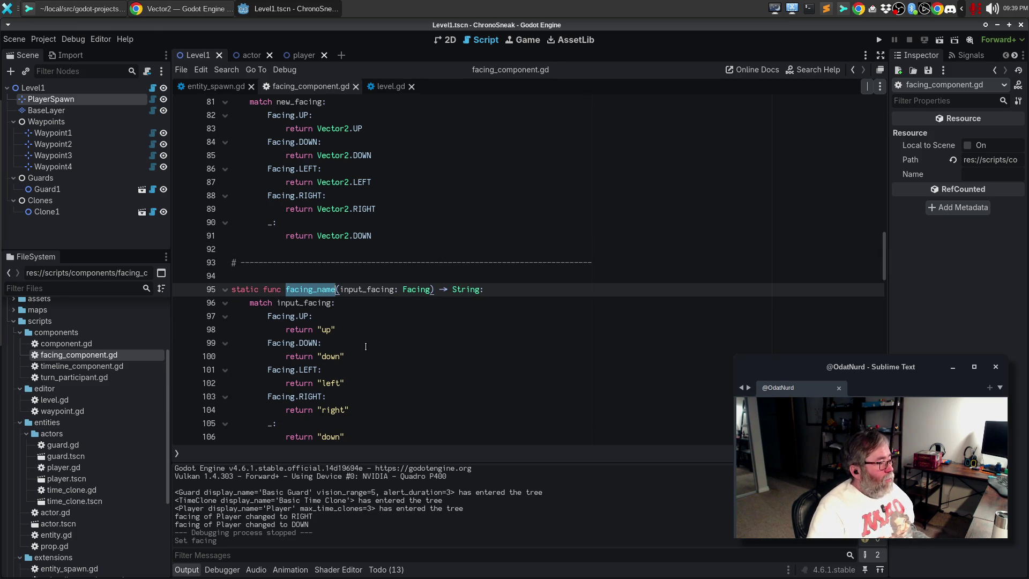
pyautogui.hotkey('ctrl', 'End')
pyautogui.click(433, 246)
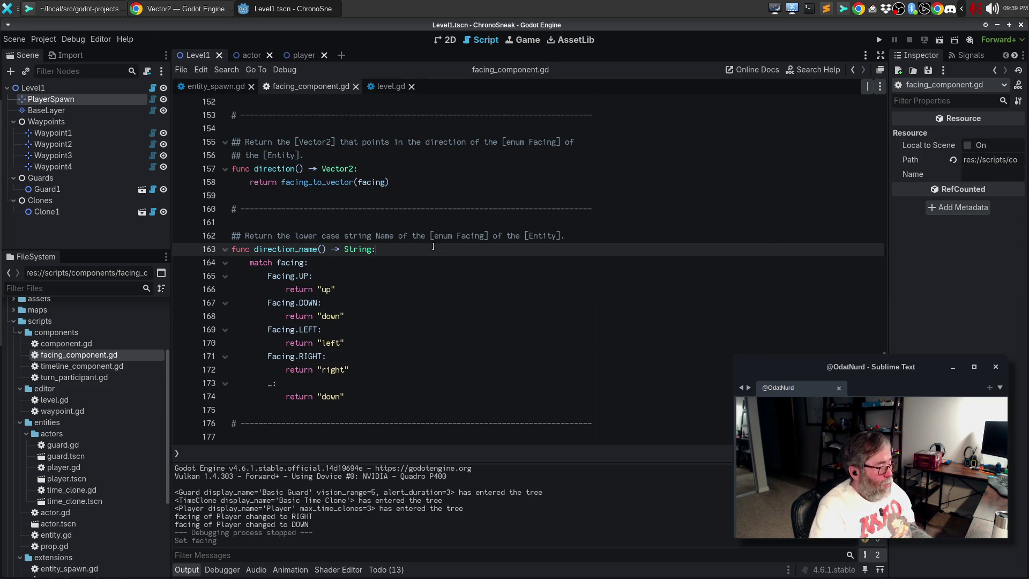
# - Make direction_name() return facing_name(facing), delete its old match block, and save
pyautogui.press('Return')
pyautogui.write('return ')
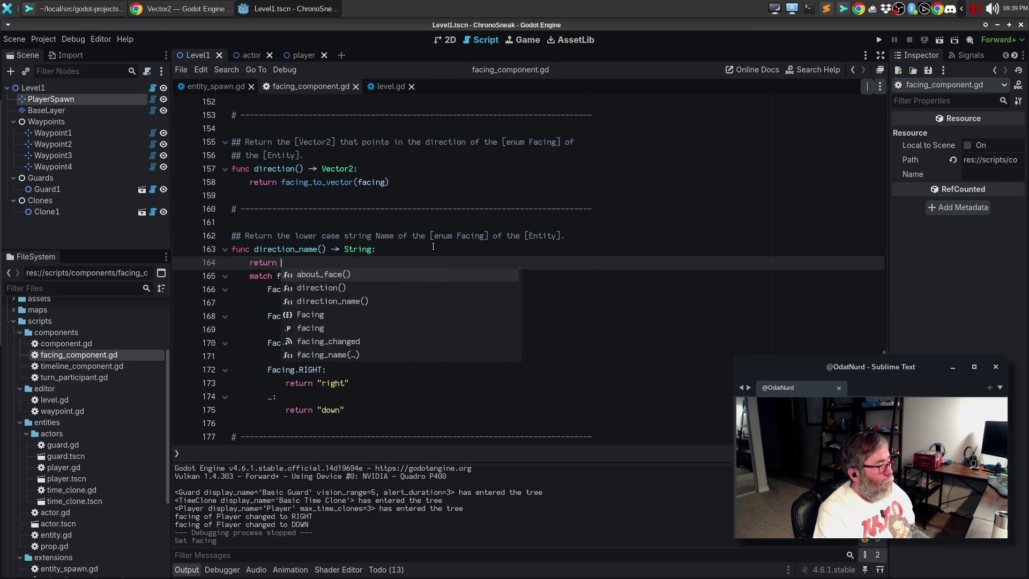
pyautogui.write('facing_name(fa')
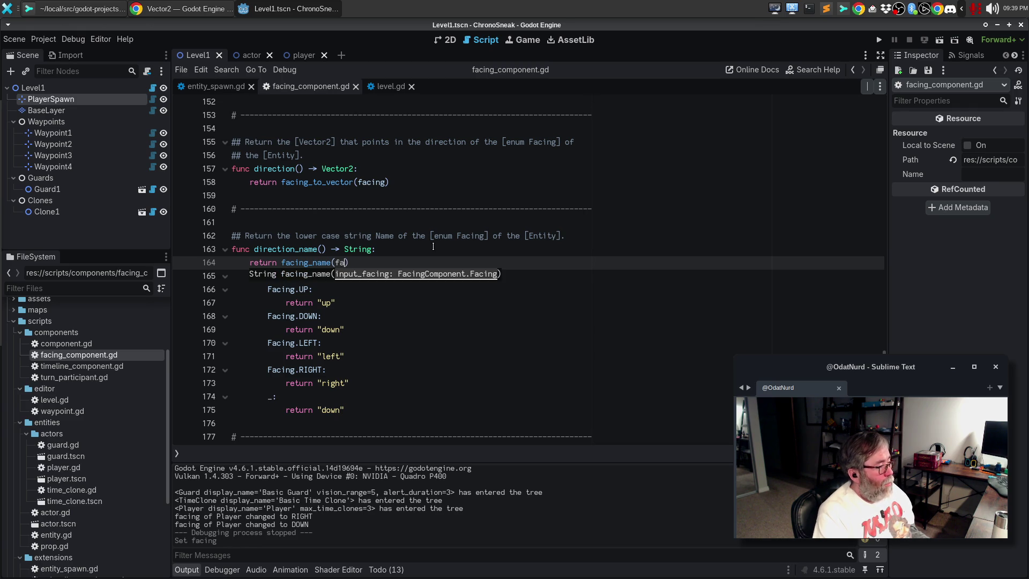
pyautogui.write('cing)')
pyautogui.press('Down')
pyautogui.press('Home')
pyautogui.hotkey('shift', 'Down')
pyautogui.hotkey('shift', 'Down')
pyautogui.hotkey('shift', 'Down')
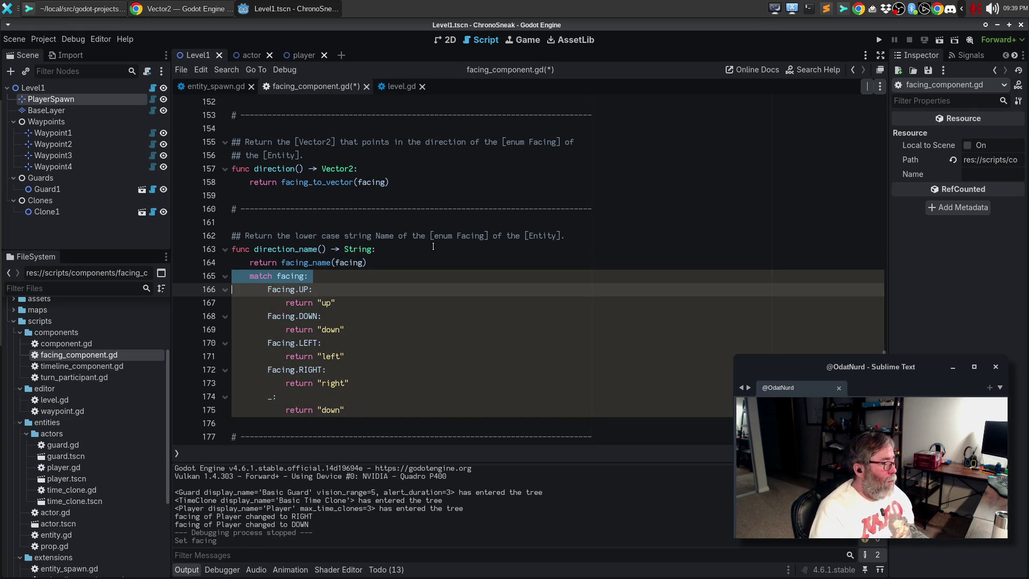
pyautogui.press('Delete')
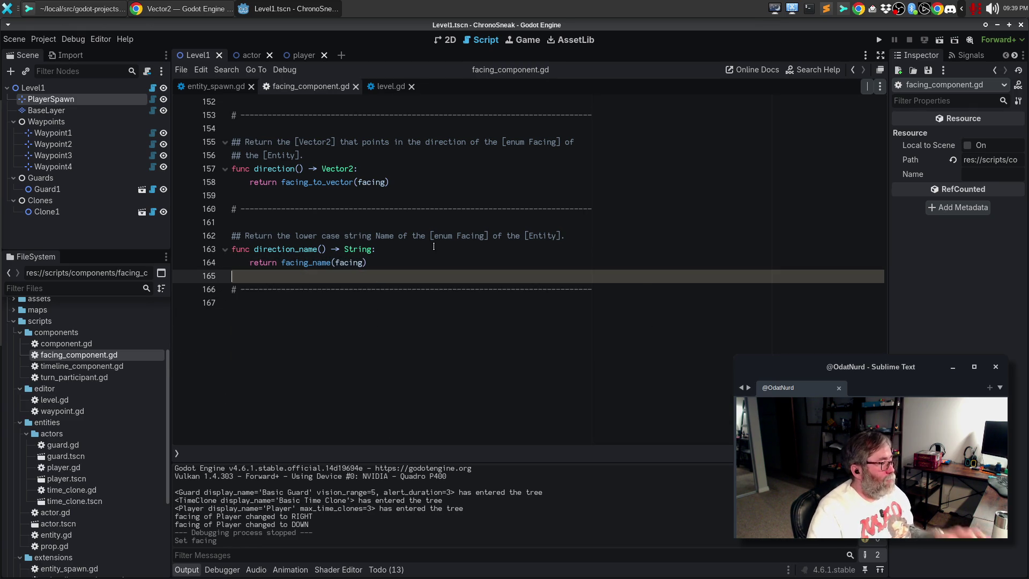
pyautogui.hotkey('ctrl', 's')
# - Run the game to test the facing refactor
pyautogui.scroll(10, 466, 282)
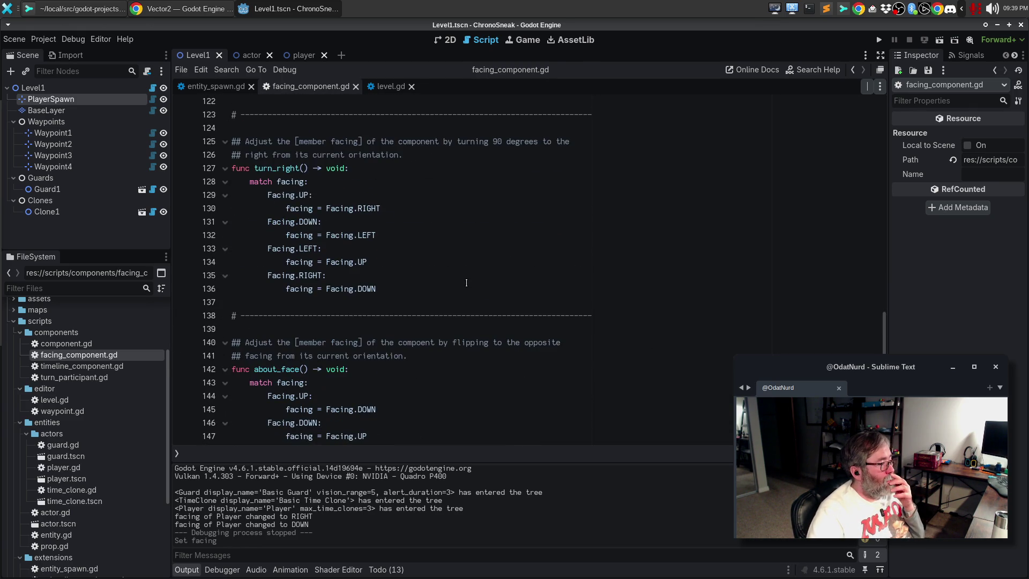
pyautogui.scroll(13, 466, 282)
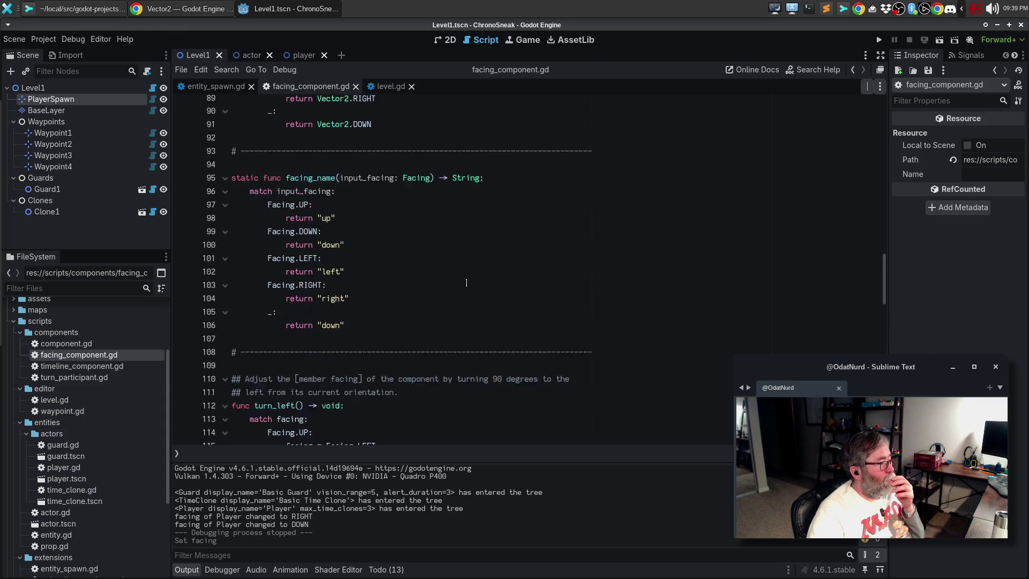
pyautogui.click(466, 282)
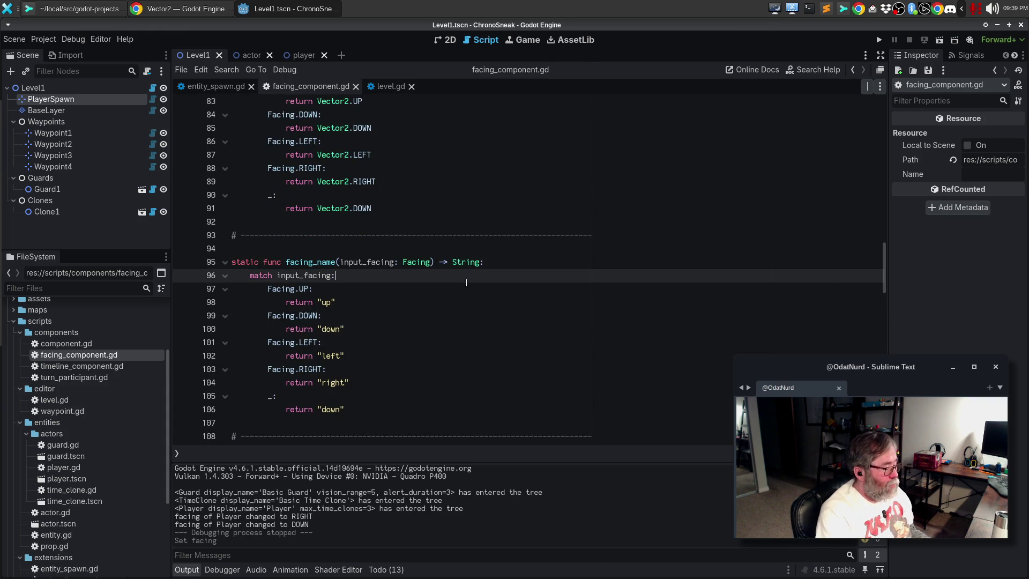
pyautogui.press('F5')
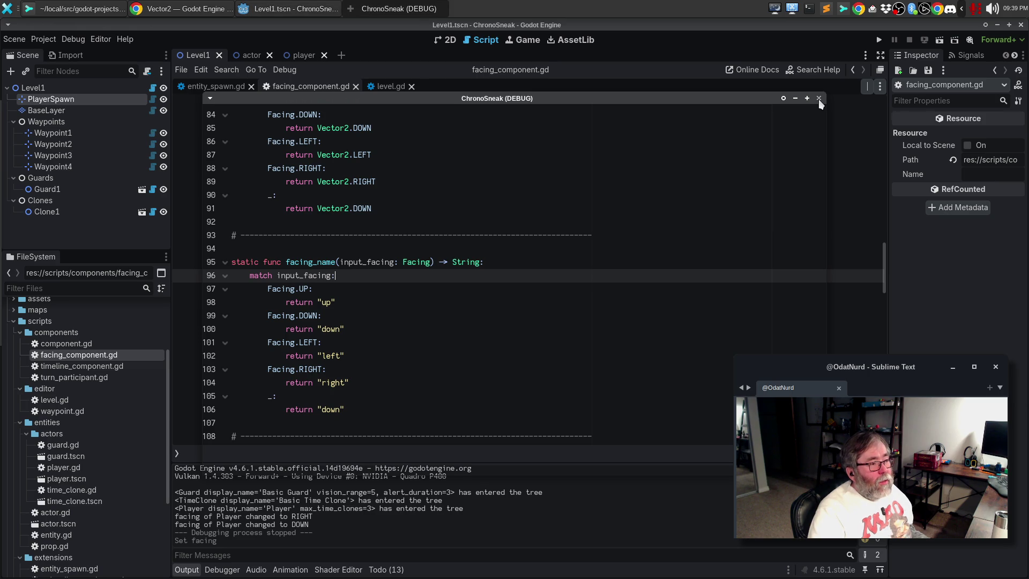
# - Move the game window aside and bring the Godot editor back to the front
pyautogui.moveTo(584, 100); pyautogui.dragTo(529, 93)
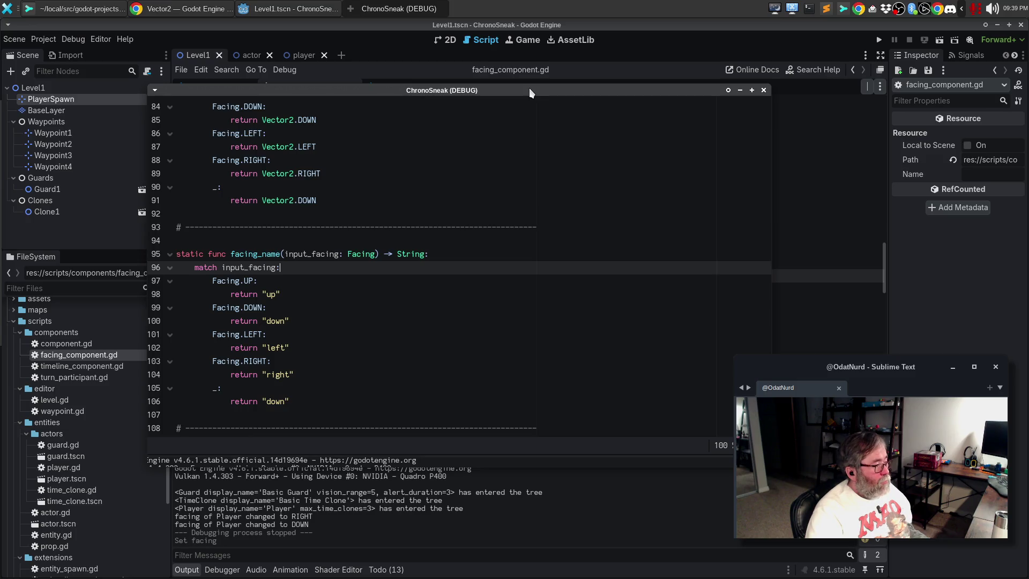
pyautogui.hotkey('alt', 'Tab')
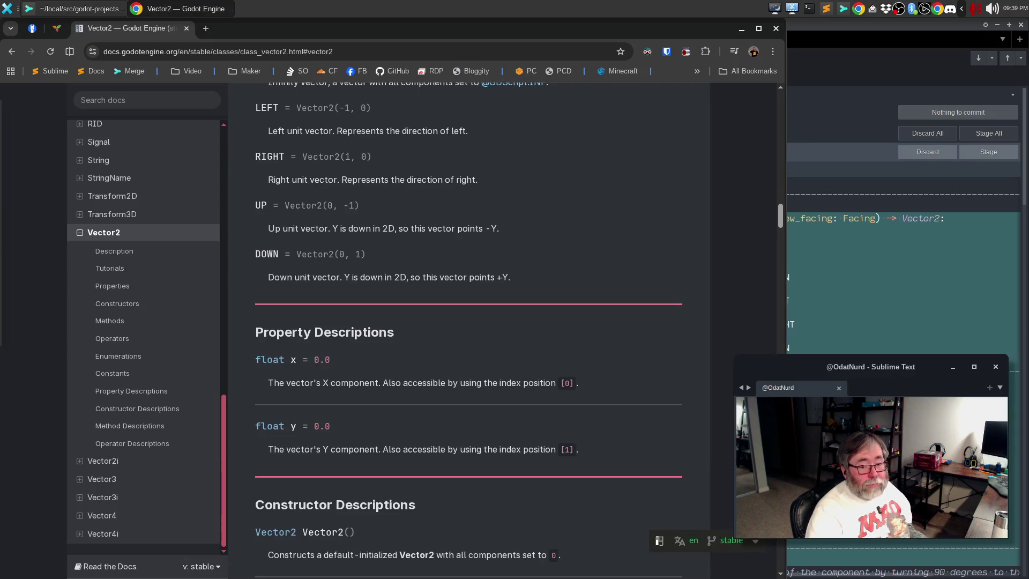
pyautogui.moveTo(5, 114)
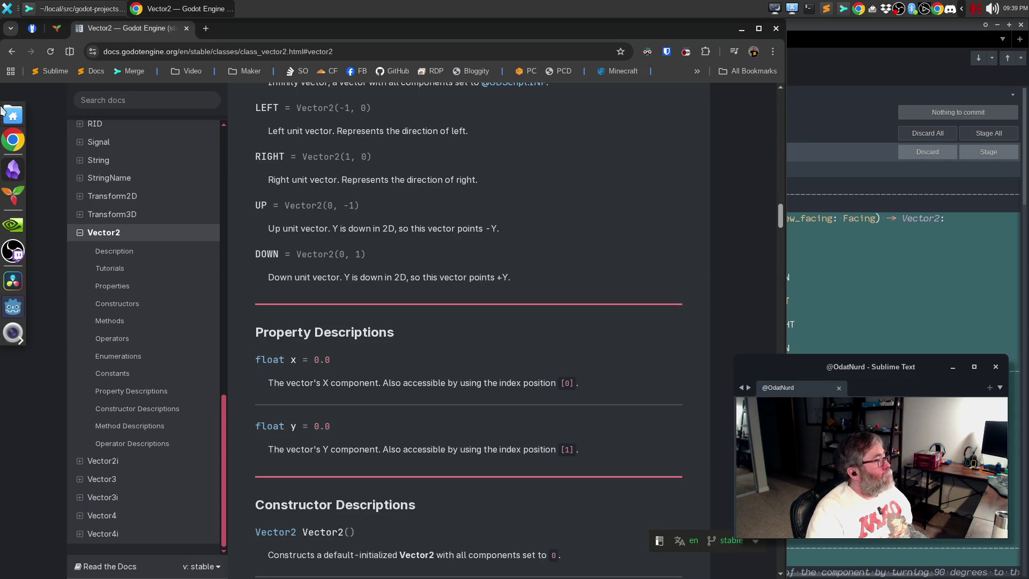
pyautogui.click(12, 306)
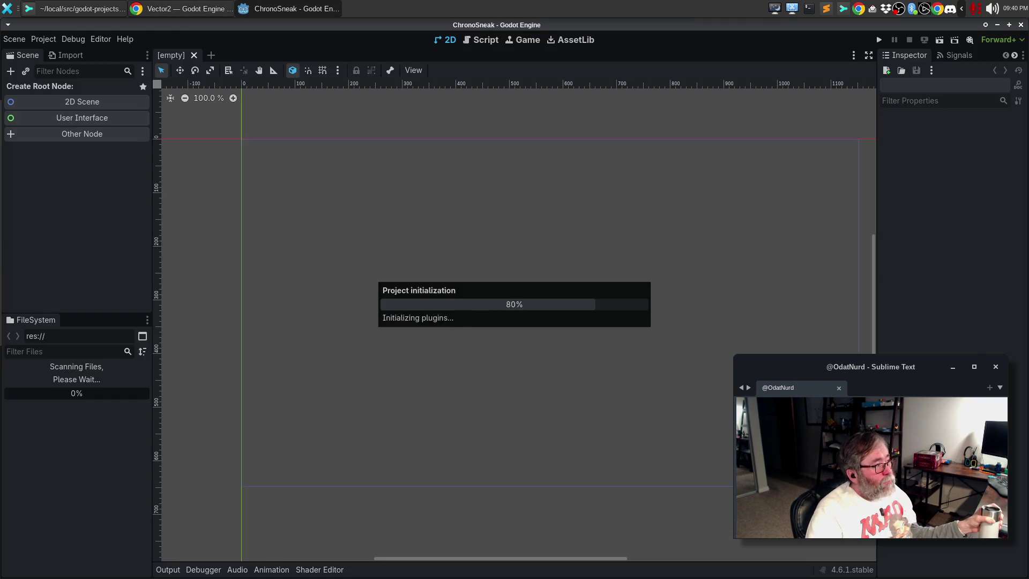
# - Run ChronoSneak, move the player down and right and turn it left, right, up and down, then stop the game
pyautogui.press('F5')
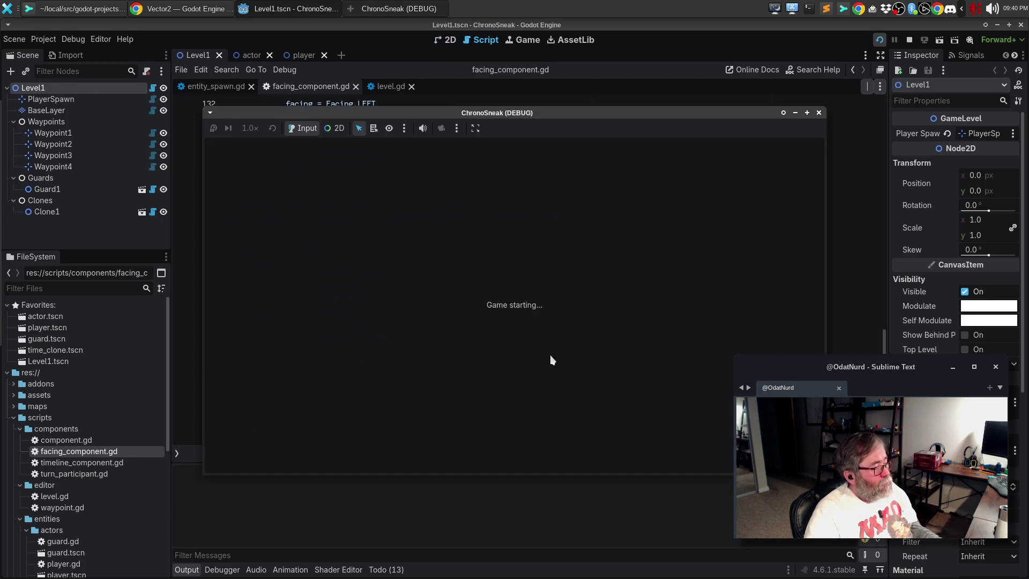
pyautogui.press('Down')
pyautogui.press('Right')
pyautogui.press('Left')
pyautogui.press('Right')
pyautogui.press('Left')
pyautogui.press('Right')
pyautogui.press('Left')
pyautogui.press('Right')
pyautogui.press('Left')
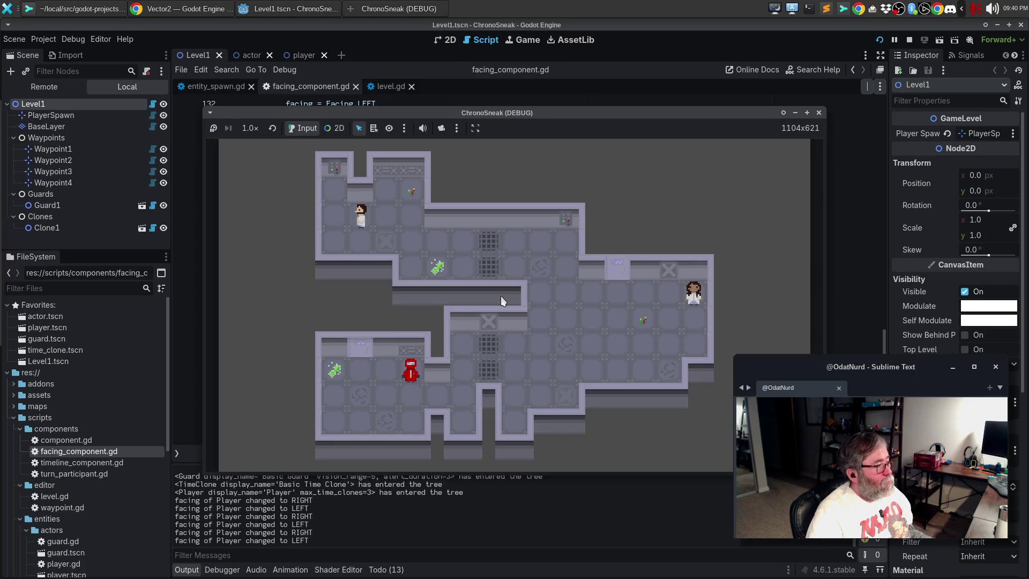
pyautogui.press('Up')
pyautogui.press('Down')
pyautogui.press('Up')
pyautogui.press('Down')
pyautogui.press('Up')
pyautogui.press('Down')
pyautogui.press('Up')
pyautogui.press('Down')
pyautogui.press('Up')
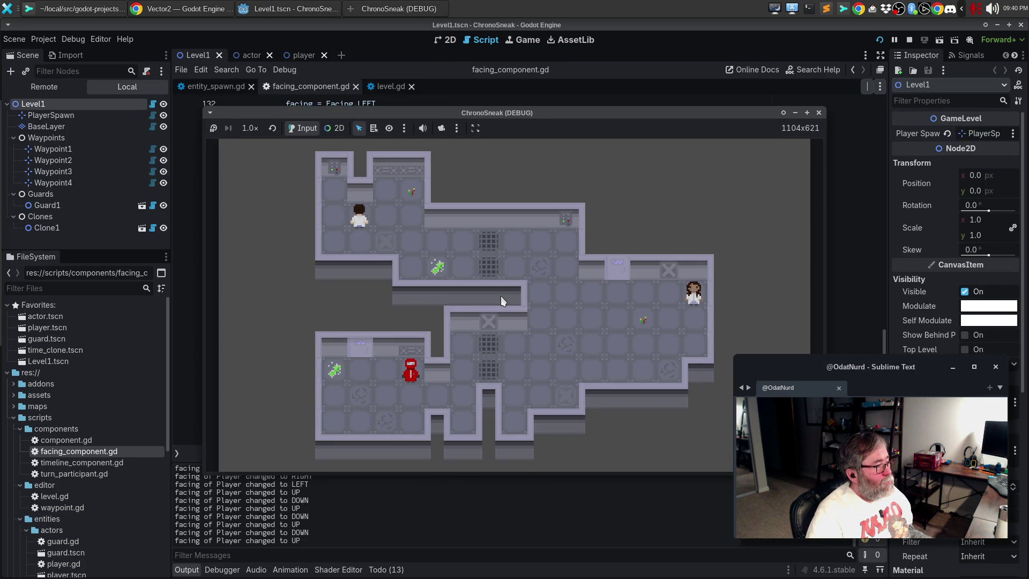
pyautogui.click(818, 112)
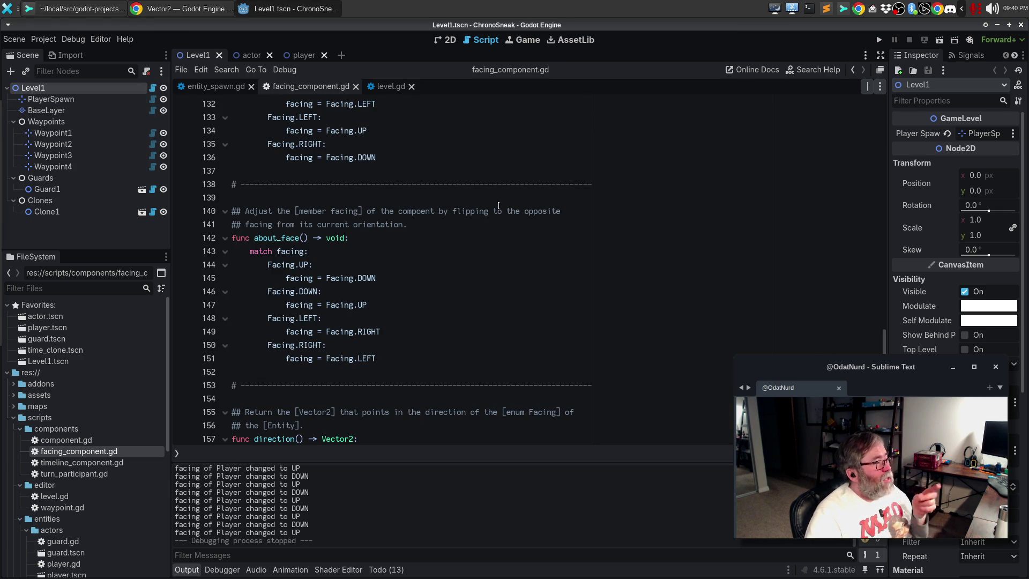
pyautogui.click(152, 100)
# - In _draw, add a direction variable set to FacingComponent.facing_to_vector(facing) after the early return
pyautogui.scroll(1, 488, 255)
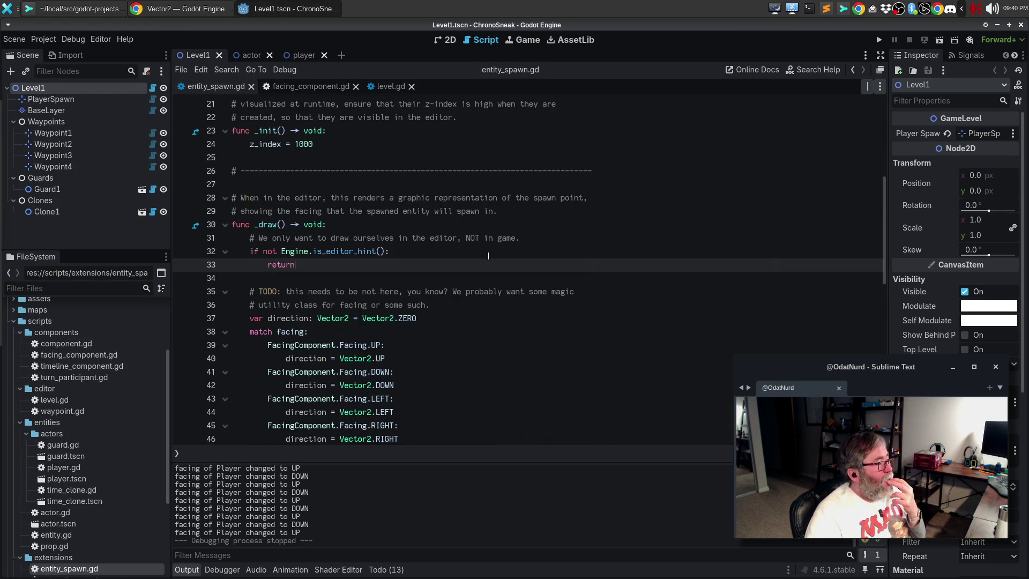
pyautogui.click(462, 275)
pyautogui.press('Return')
pyautogui.write('var f')
pyautogui.write('irection := FacingCompon')
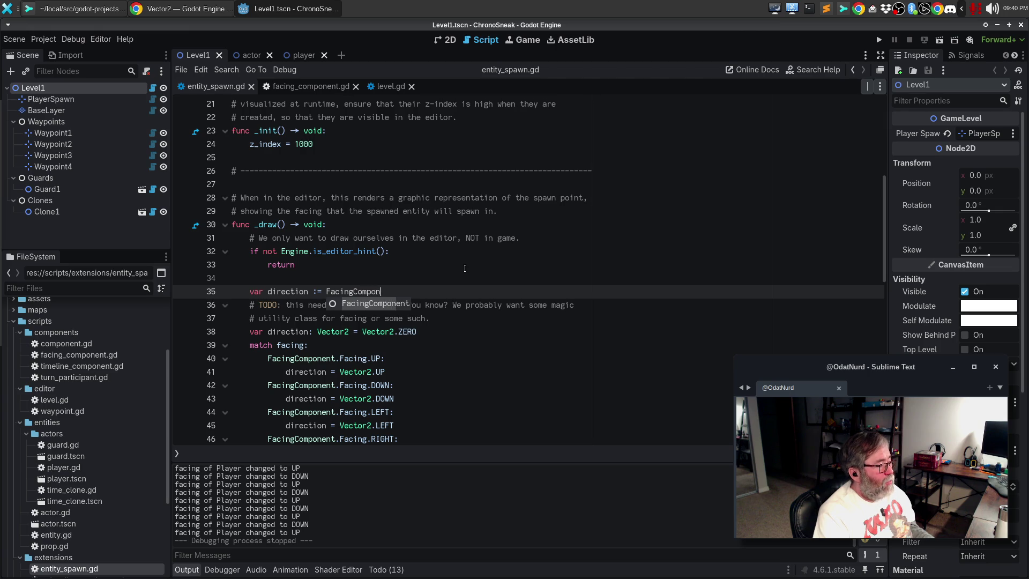
pyautogui.write('ent')
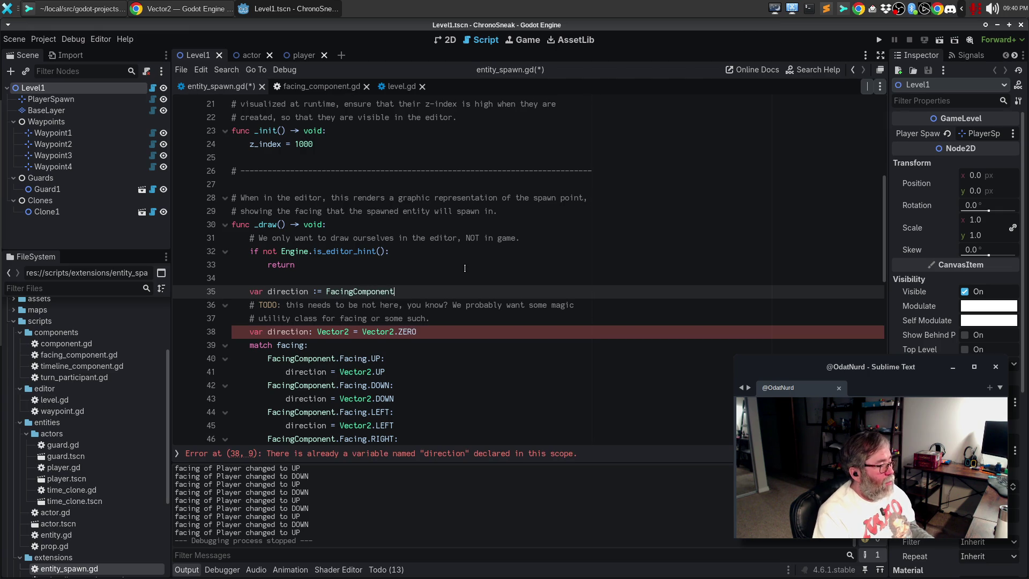
pyautogui.write('.fa')
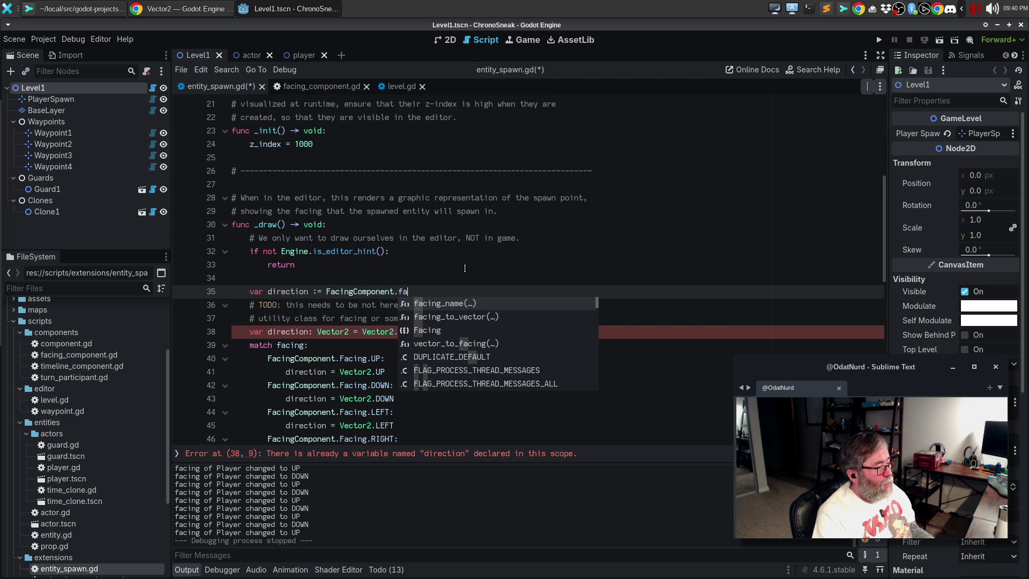
pyautogui.press('Down')
pyautogui.press('Return')
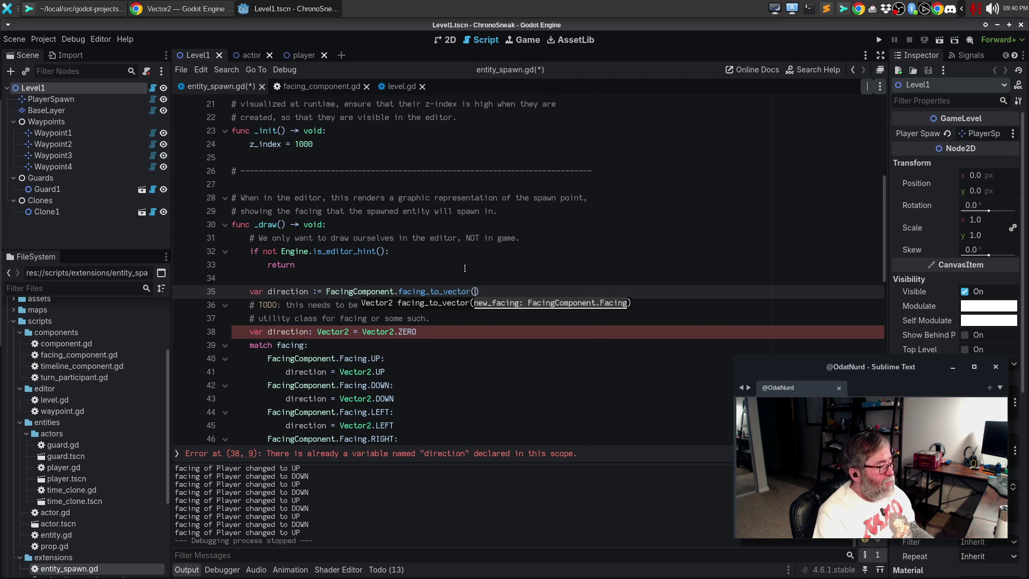
pyautogui.write('facing)')
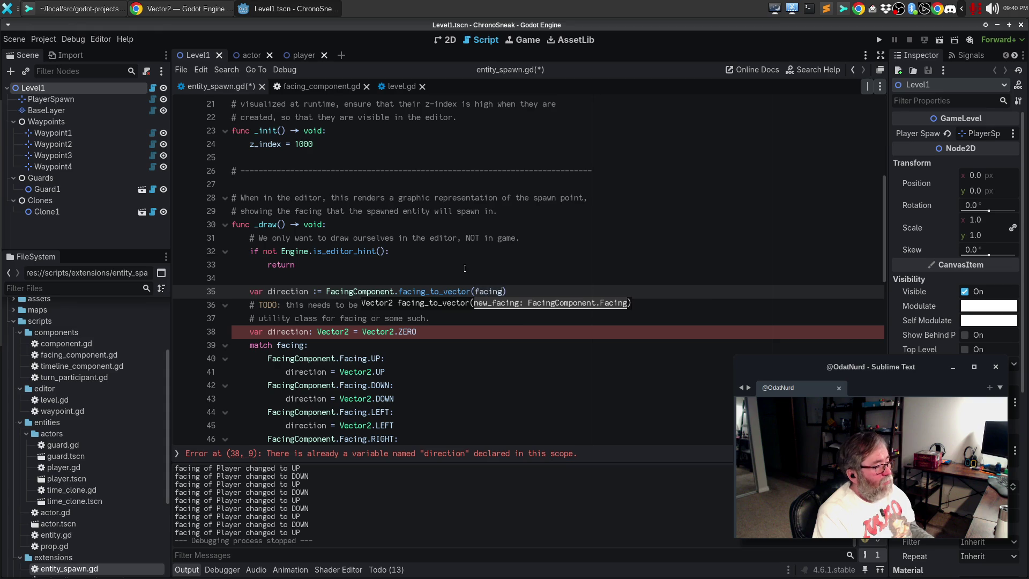
# - Delete the old TODO comment and the manual match block that computed the direction
pyautogui.press('Down')
pyautogui.press('Home')
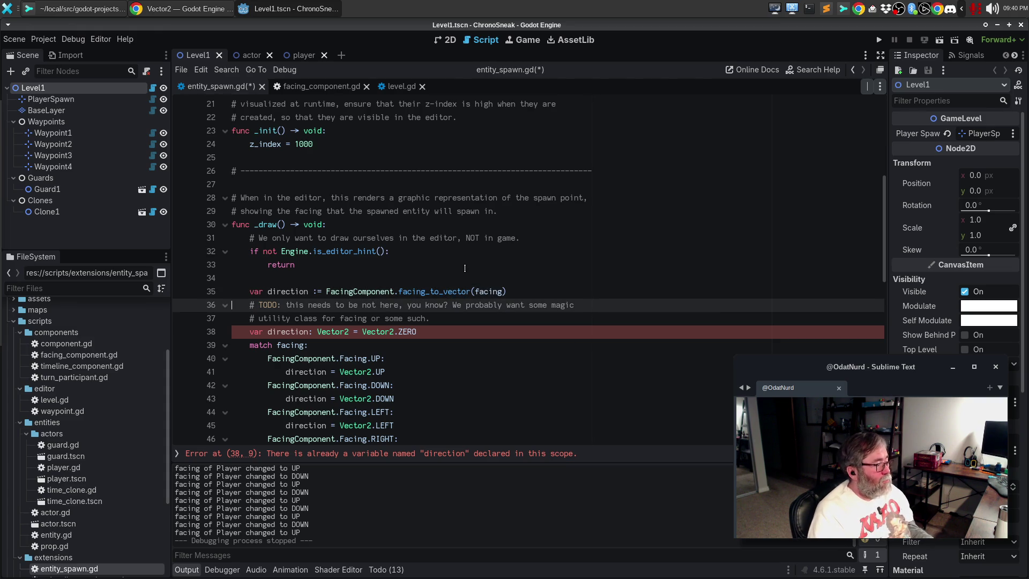
pyautogui.hotkey('shift', 'Down')
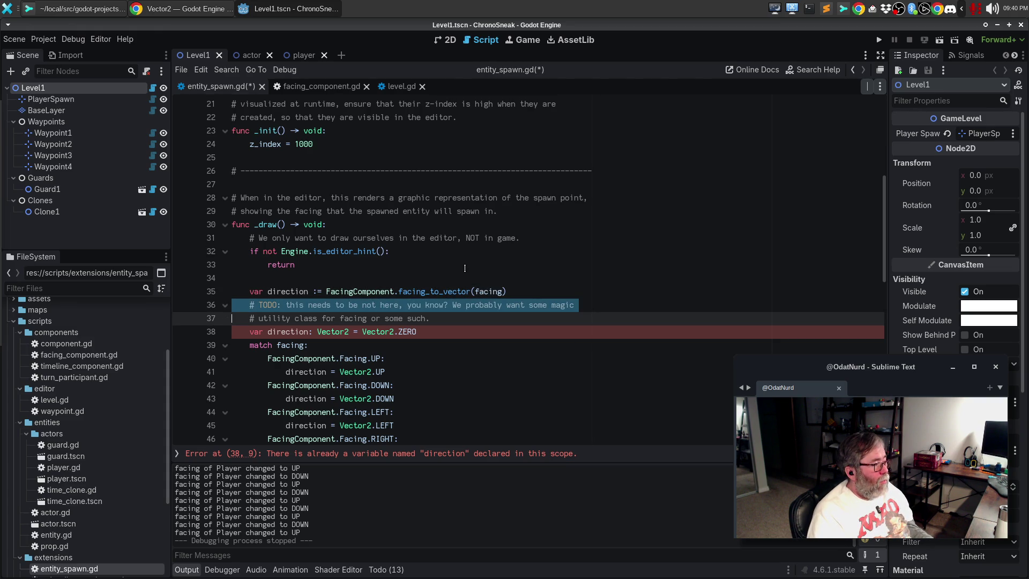
pyautogui.hotkey('shift', 'Down')
pyautogui.hotkey('shift', 'Down')
pyautogui.hotkey('shift', 'Down')
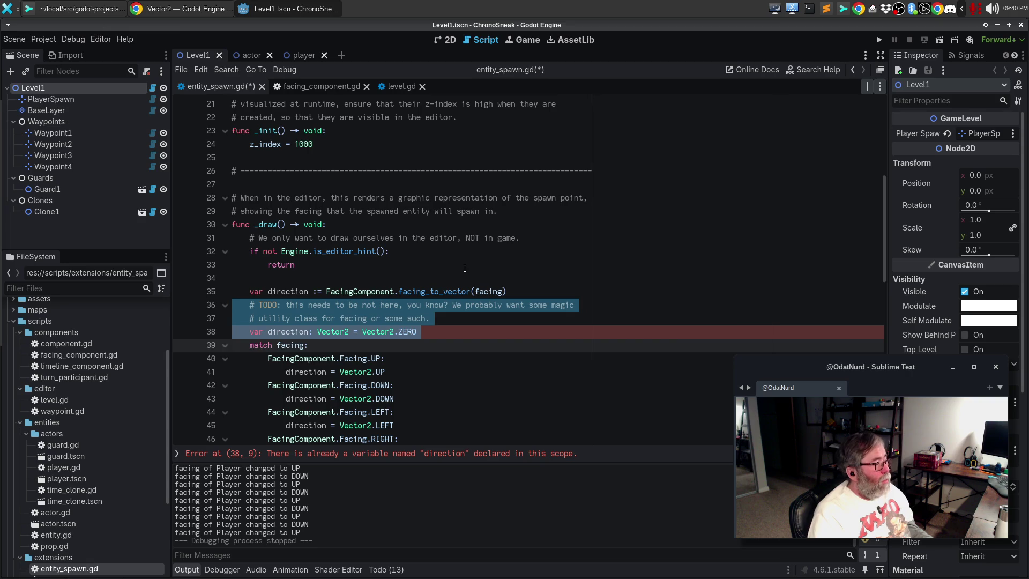
pyautogui.scroll(-1, 464, 268)
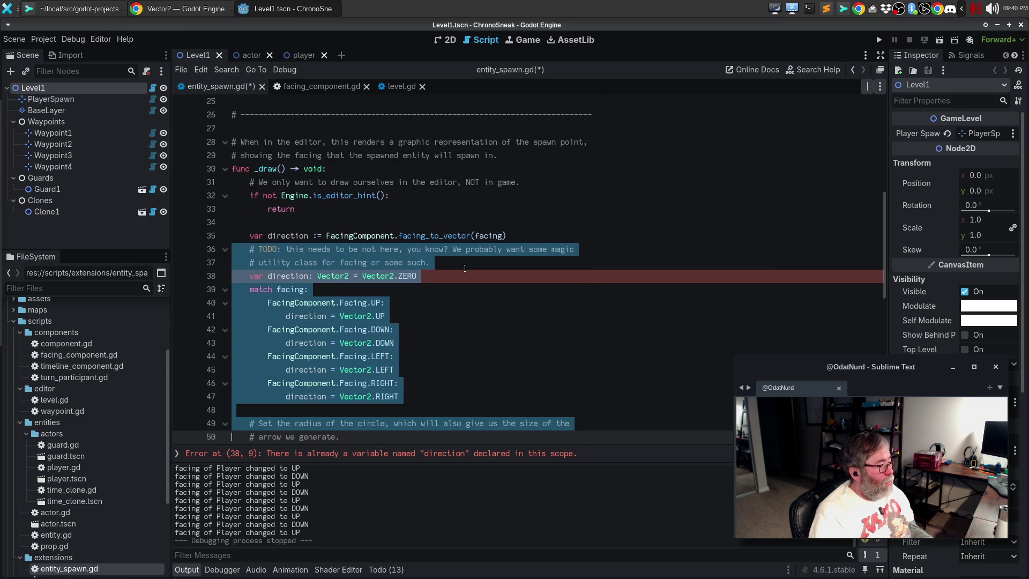
pyautogui.press('Delete')
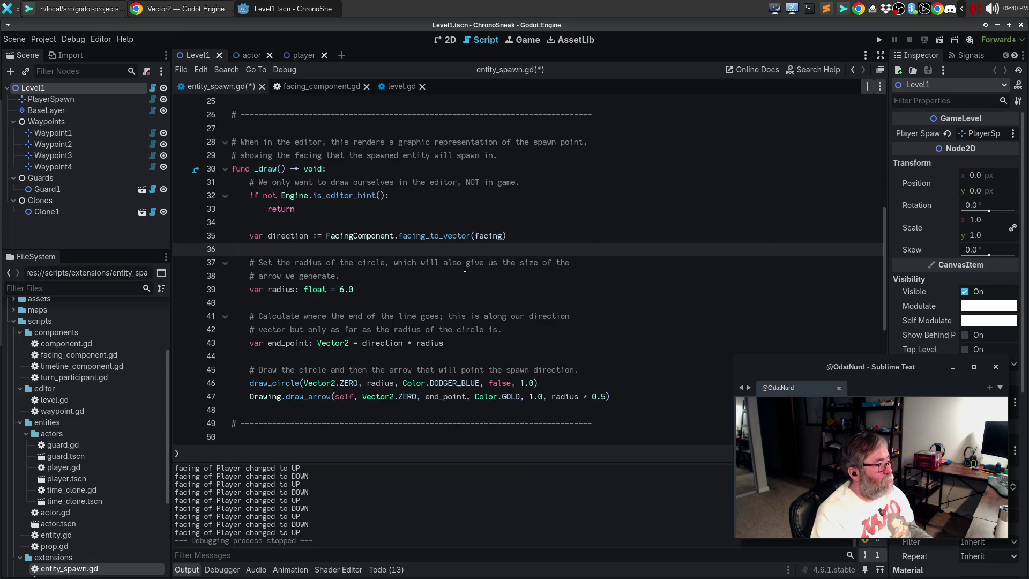
pyautogui.hotkey('ctrl', 'z')
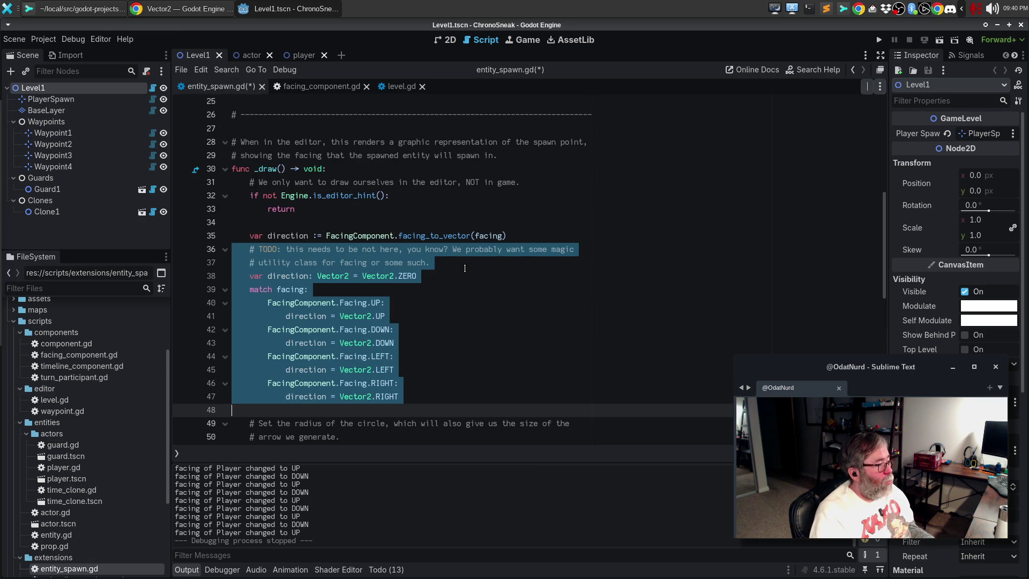
pyautogui.press('BackSpace')
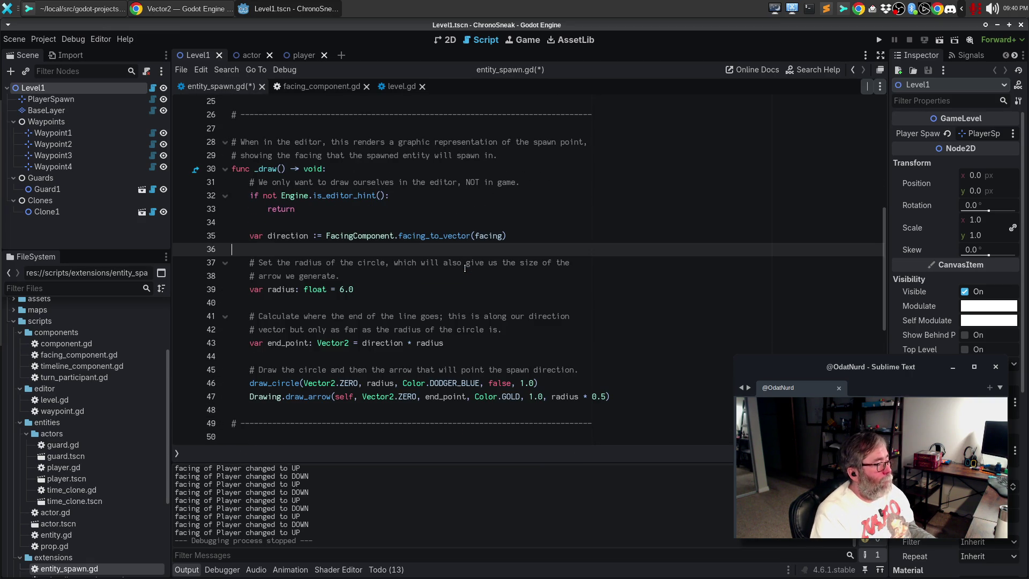
# - Add the comment '# Get the direction the facing is pointing.' above the variable and save
pyautogui.press('Up')
pyautogui.press('Up')
pyautogui.press('Return')
pyautogui.write('# ')
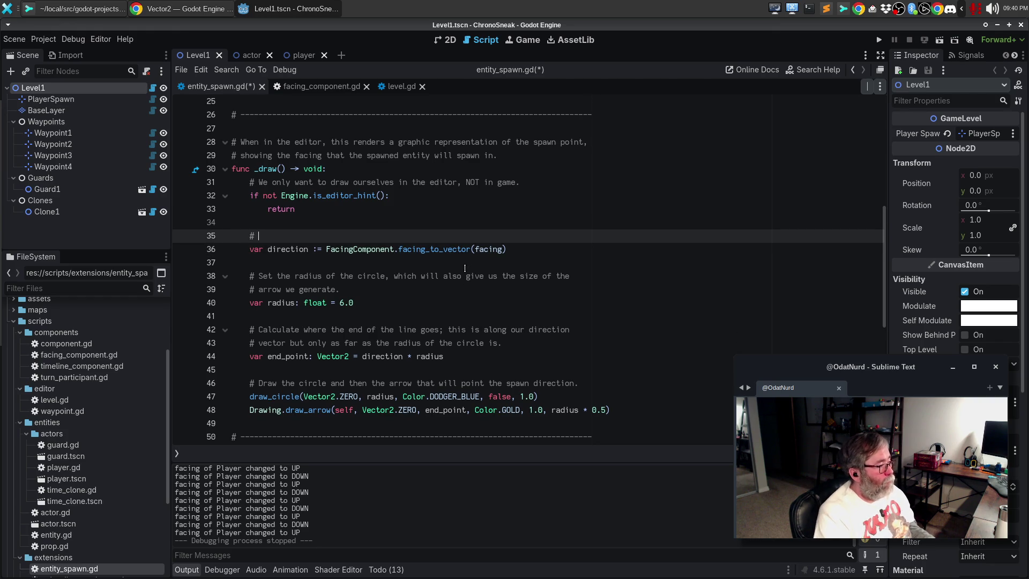
pyautogui.write('Get the direction the facving')
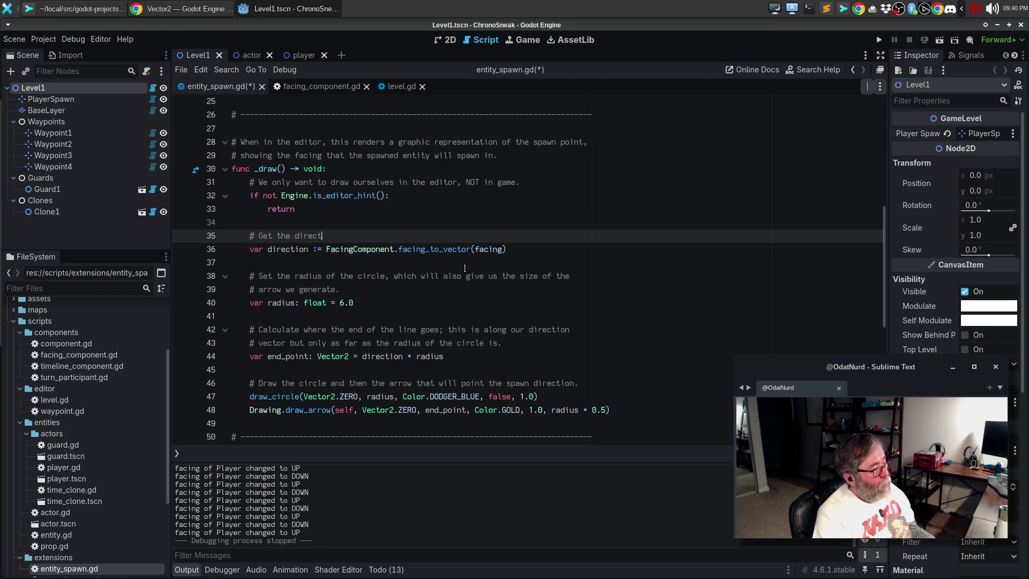
pyautogui.press('BackSpace')
pyautogui.press('BackSpace')
pyautogui.press('BackSpace')
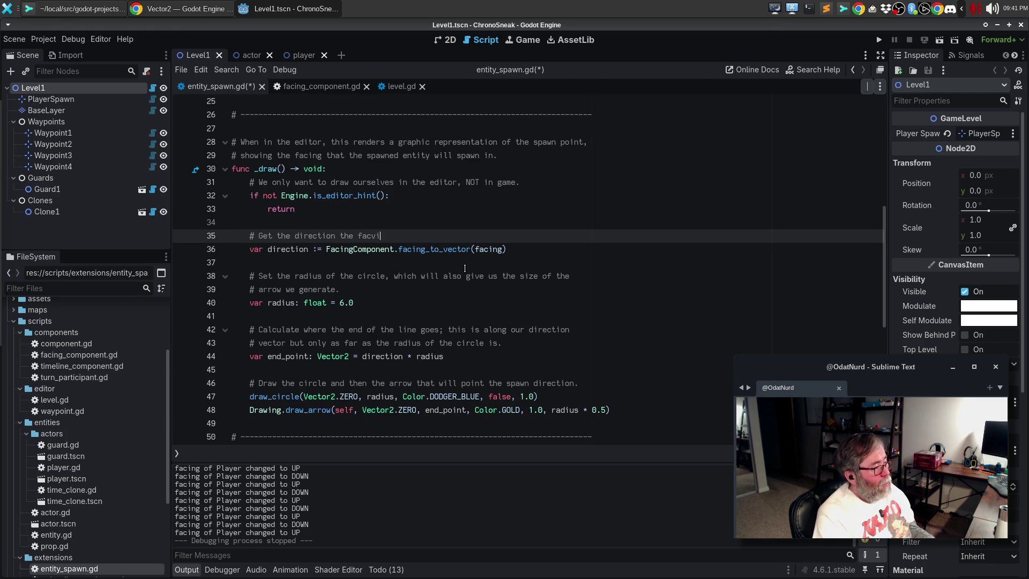
pyautogui.write('ing is pointing.')
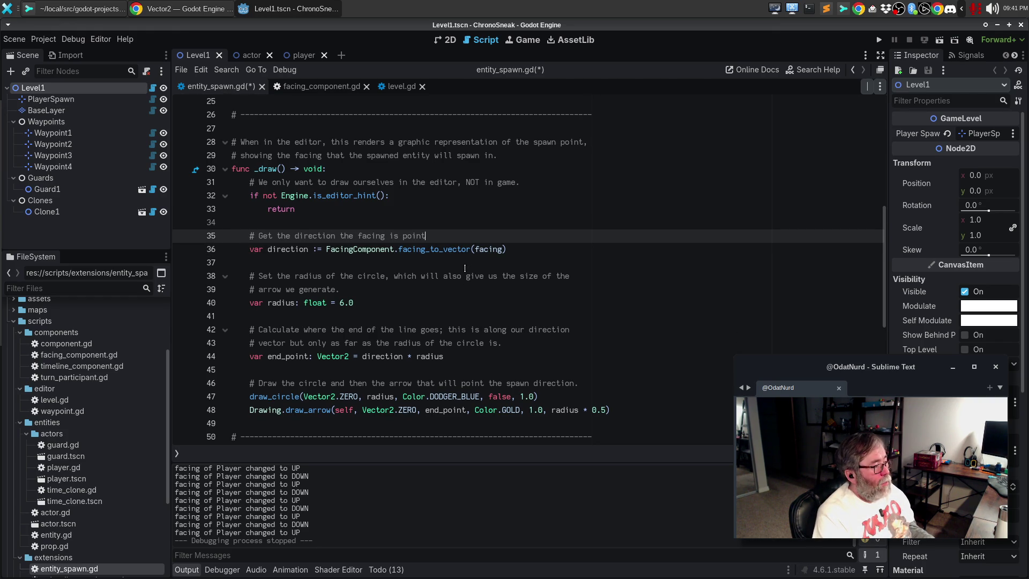
pyautogui.hotkey('ctrl', 's')
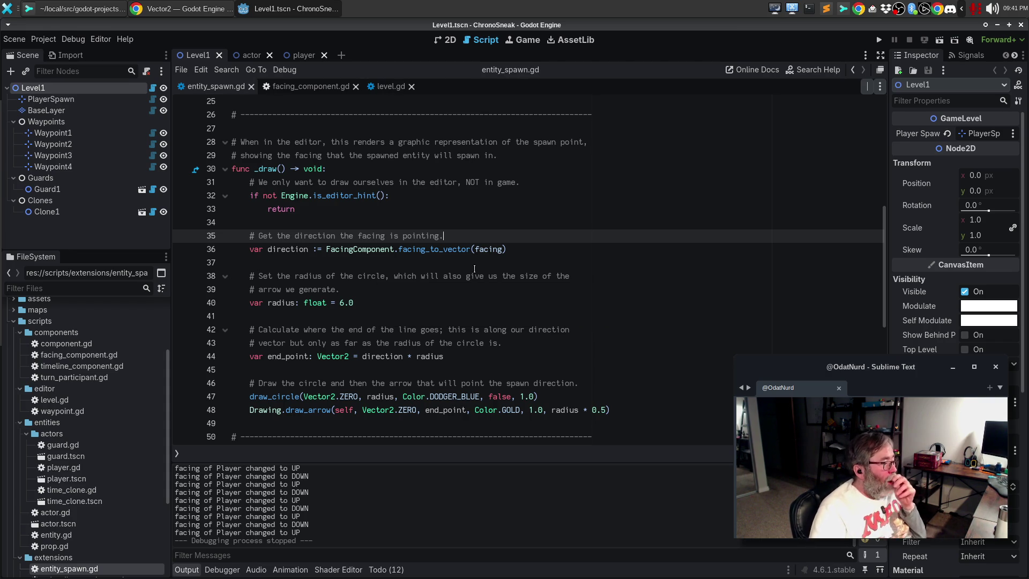
# - Remove the outdated FIXME comment on lines 5–7 and save entity_spawn.gd
pyautogui.scroll(-3, 472, 268)
pyautogui.scroll(7, 487, 244)
pyautogui.scroll(4, 494, 237)
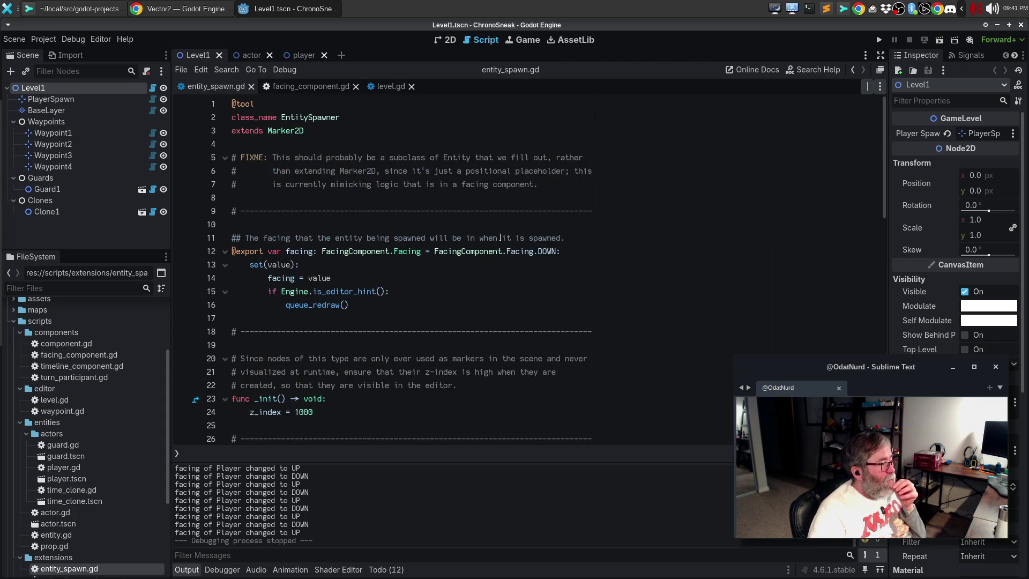
pyautogui.moveTo(548, 199)
pyautogui.mouseDown()
pyautogui.moveTo(375, 182)
pyautogui.moveTo(177, 144)
pyautogui.mouseUp()
pyautogui.press('BackSpace')
pyautogui.press('BackSpace')
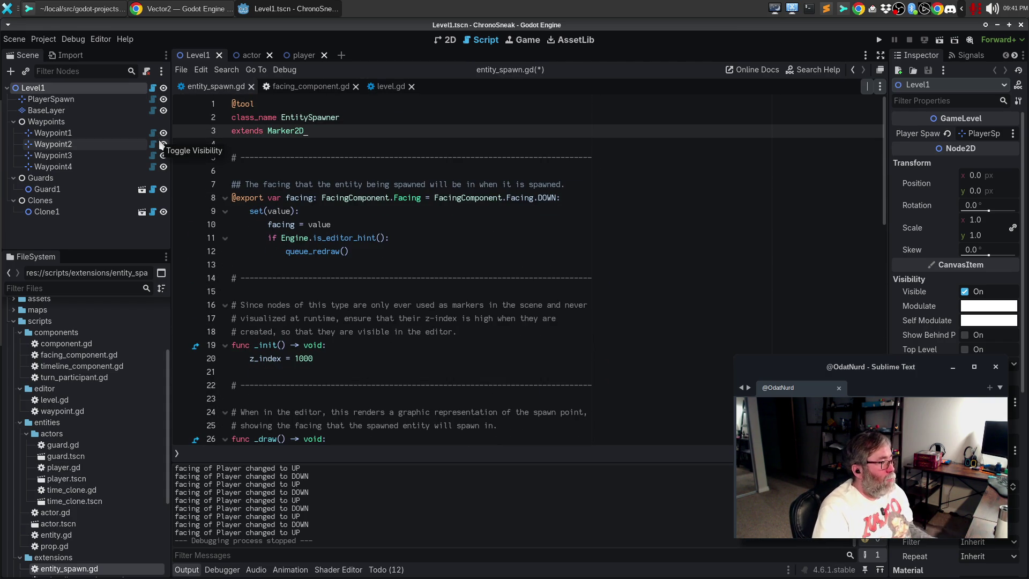
pyautogui.press('Down')
pyautogui.press('Down')
pyautogui.hotkey('ctrl', 's')
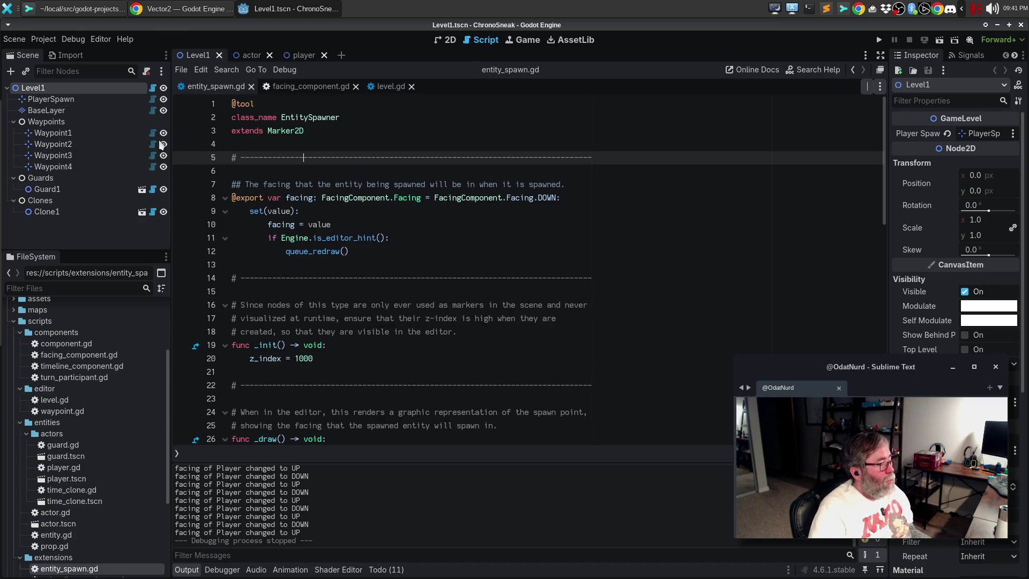
# - Delete actor.gd's FIXME about pose becoming an enumeration (lines 78–80), then switch to Sublime Merge
pyautogui.click(386, 569)
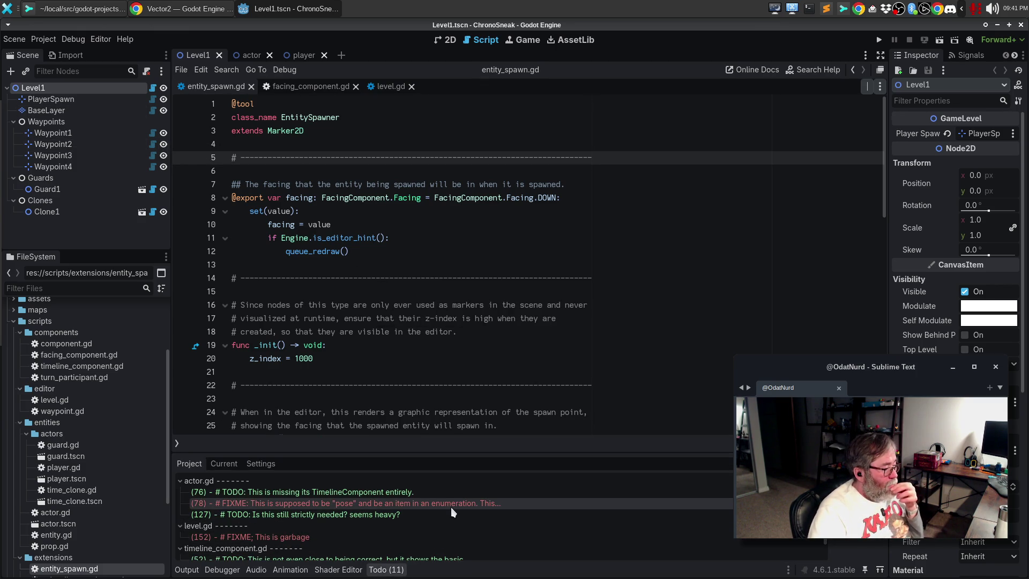
pyautogui.click(452, 504)
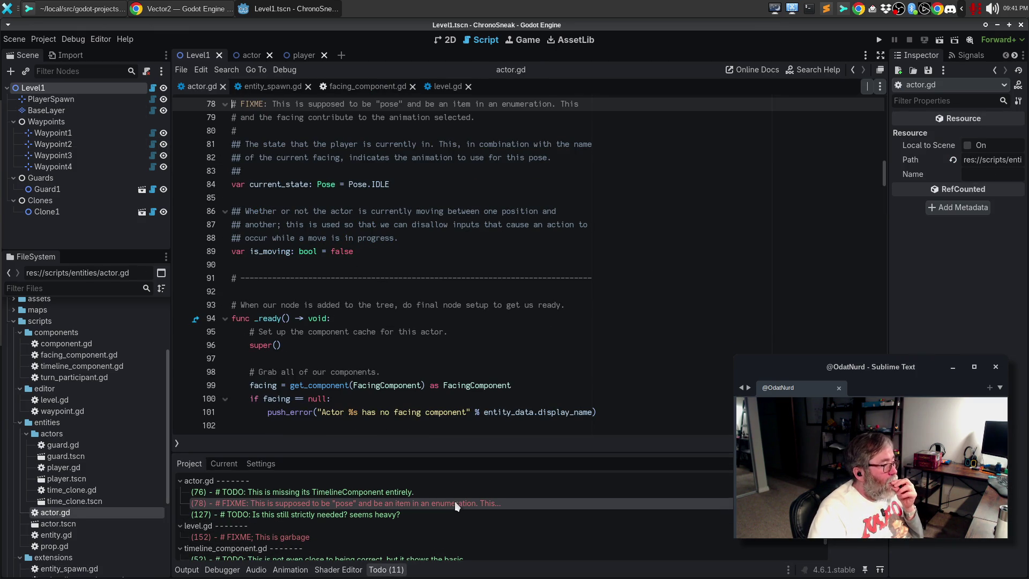
pyautogui.scroll(1, 519, 281)
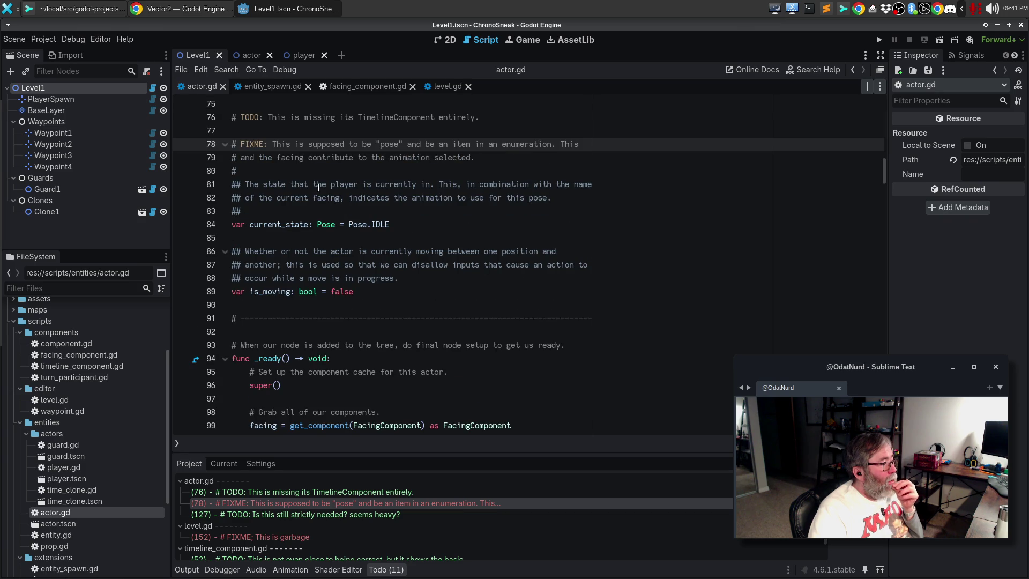
pyautogui.moveTo(234, 184); pyautogui.dragTo(234, 151)
pyautogui.press('Delete')
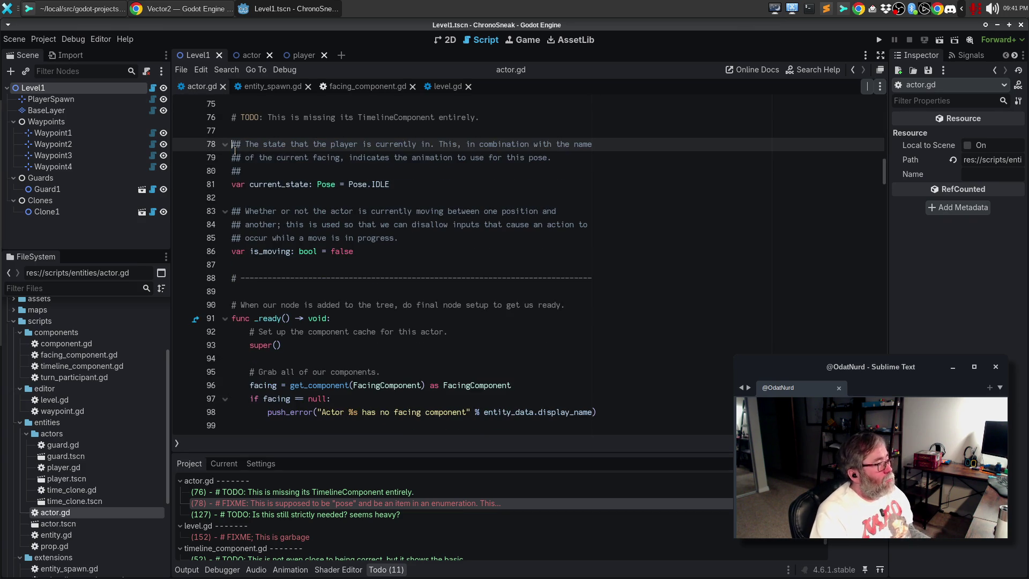
pyautogui.click(97, 8)
pyautogui.click(88, 124)
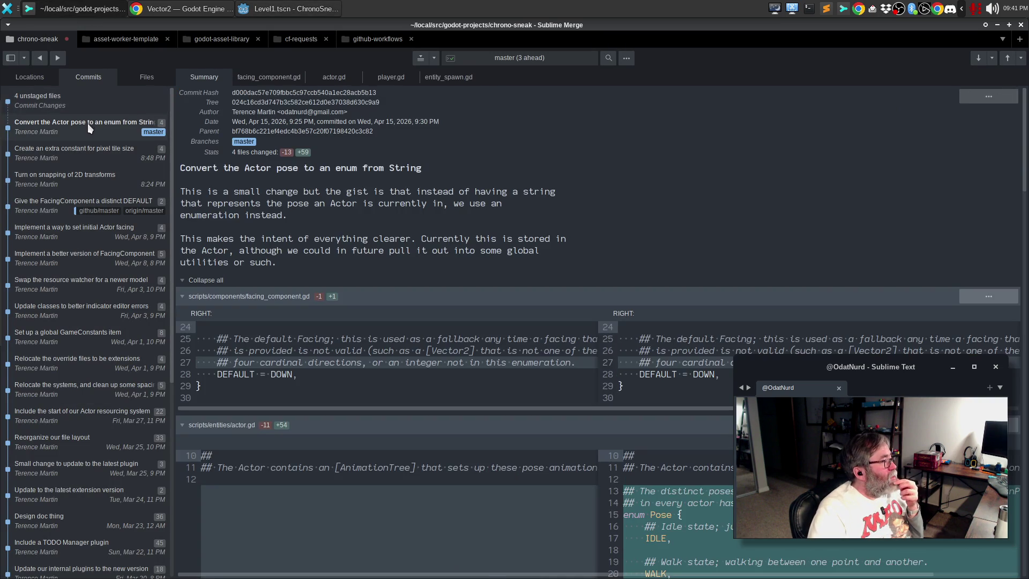
# - Stage all of actor.gd's changes and amend them into the previous commit, then return to Godot
pyautogui.click(82, 98)
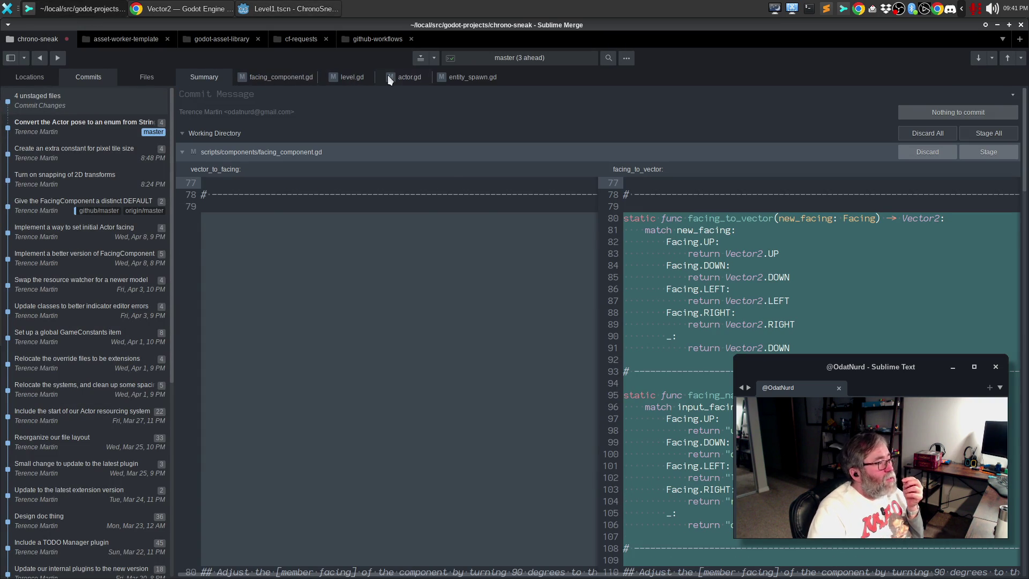
pyautogui.click(397, 77)
pyautogui.moveTo(991, 187)
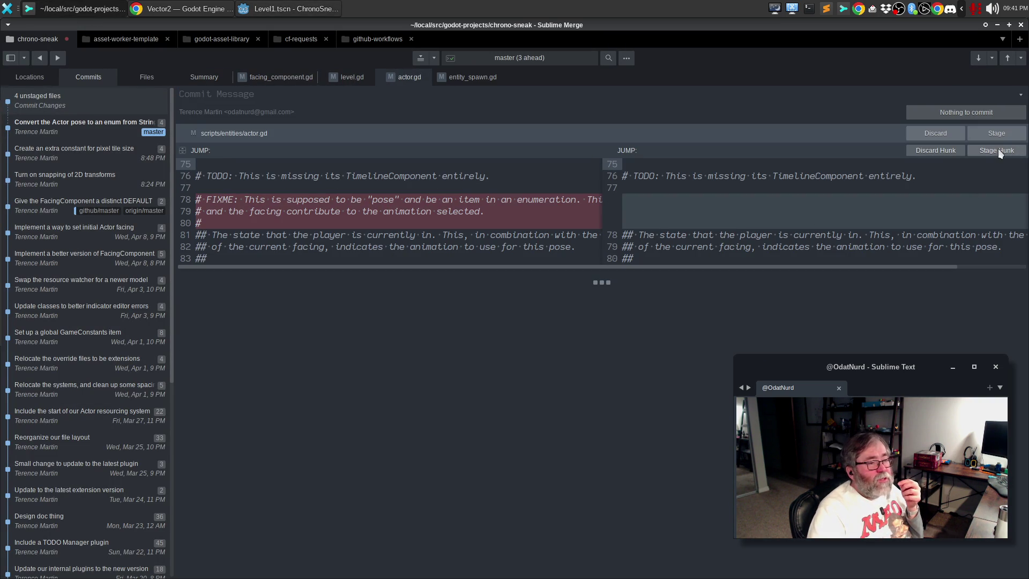
pyautogui.click(997, 133)
pyautogui.click(1012, 112)
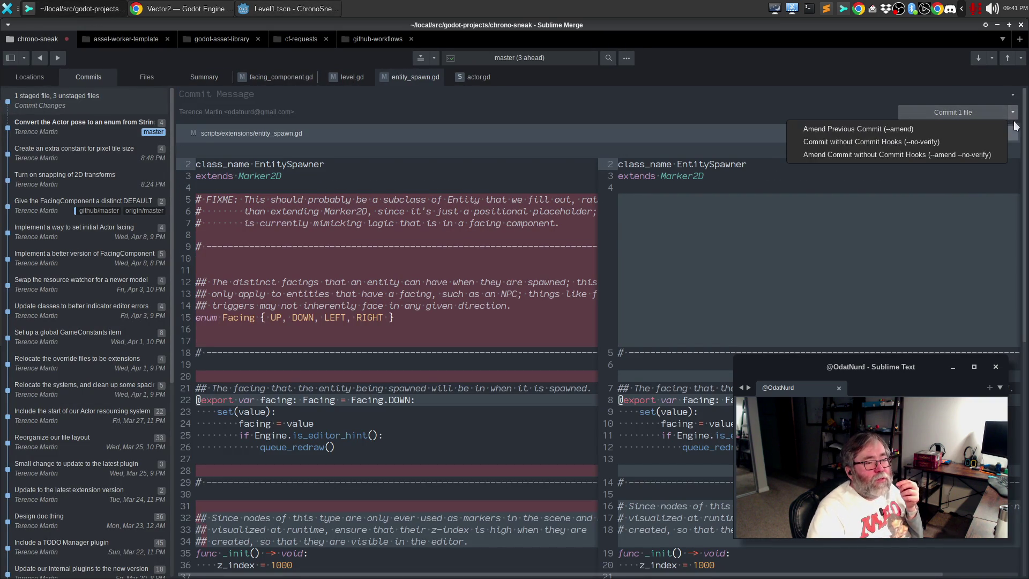
pyautogui.click(998, 130)
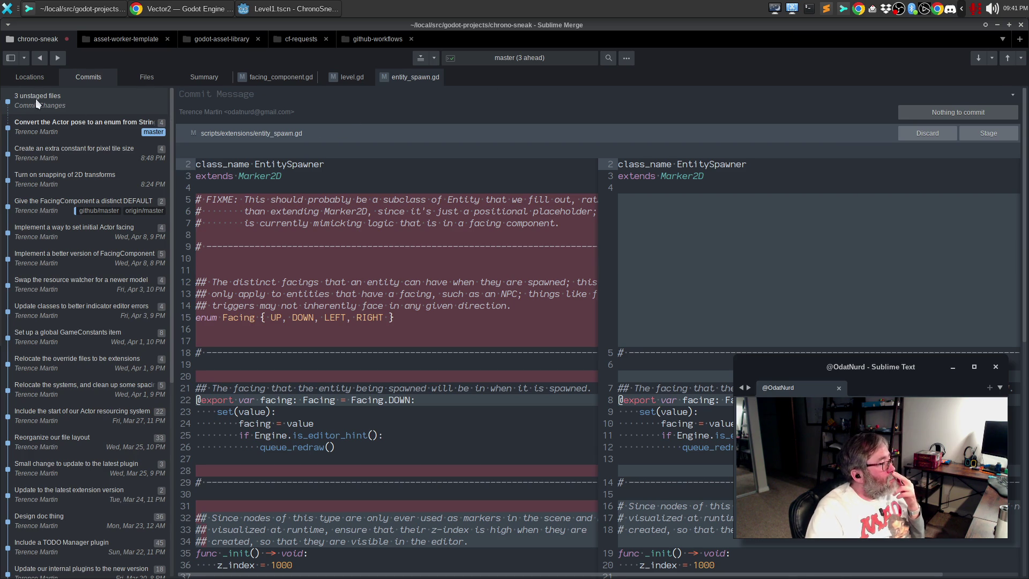
pyautogui.scroll(-4, 475, 205)
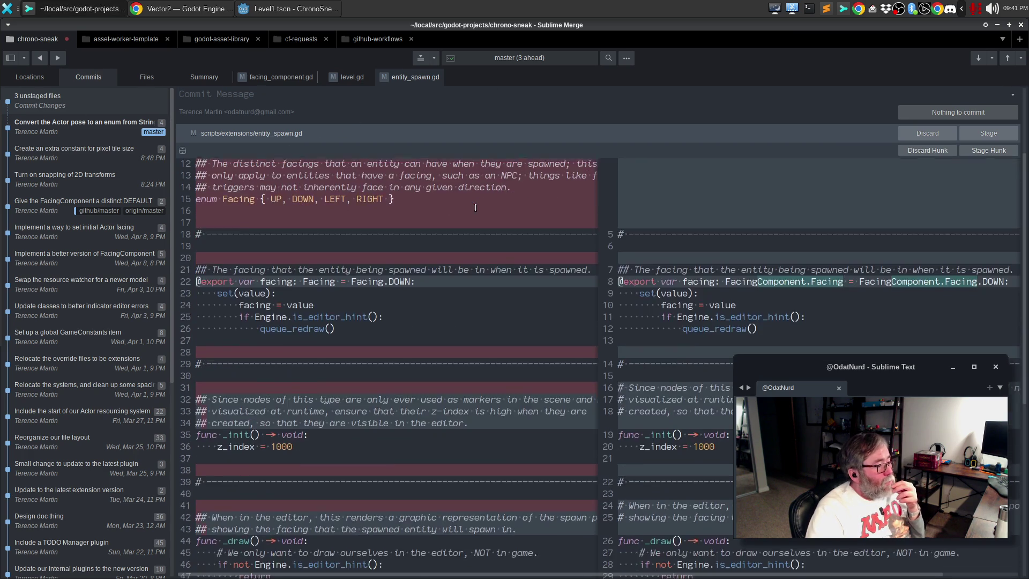
pyautogui.scroll(-8, 475, 205)
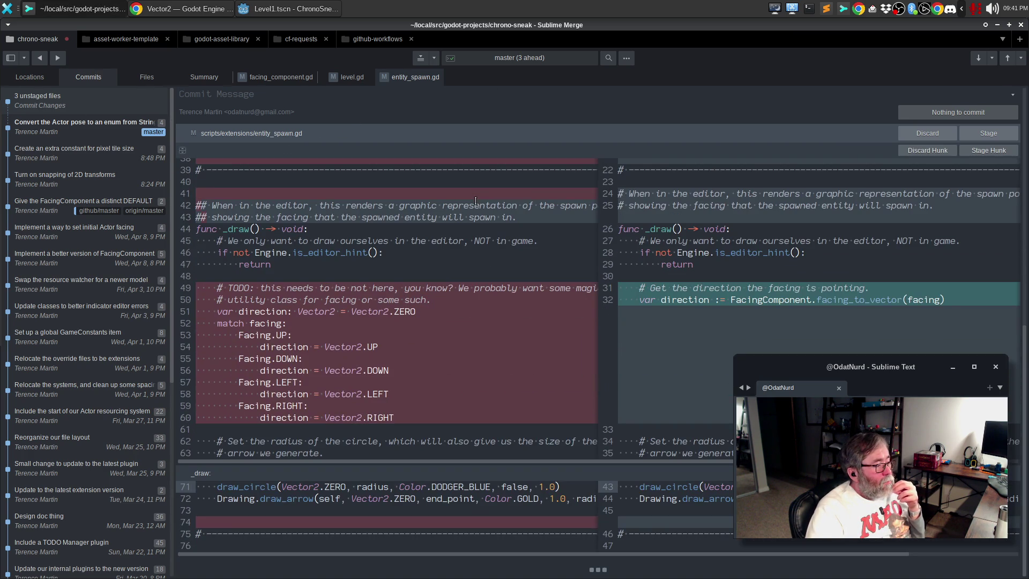
pyautogui.click(270, 10)
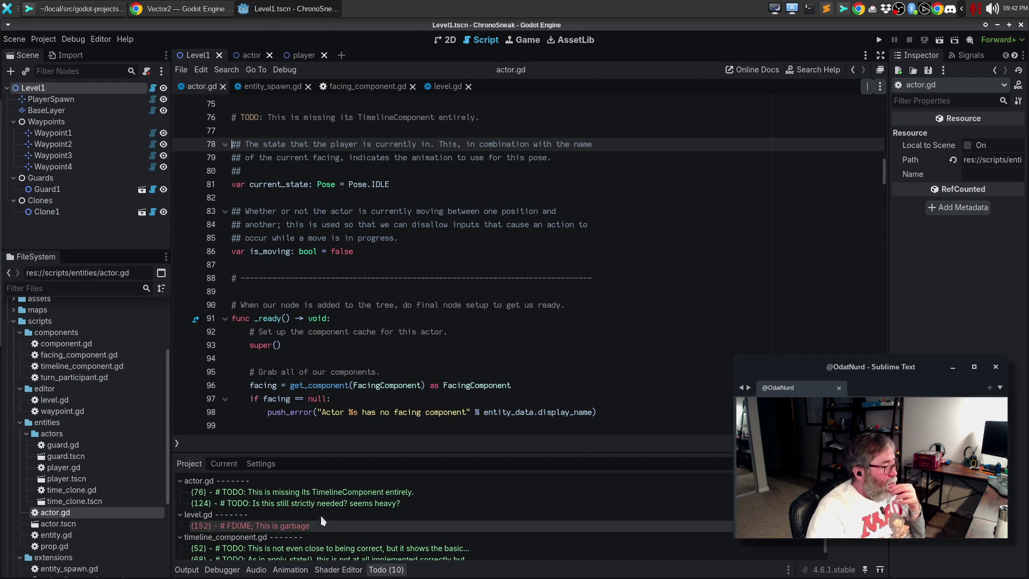
# - In level.gd's get_player_facing, add 'return FacingComponent.facing_to_vector(player_spawn.facing)' on line 151
pyautogui.click(281, 529)
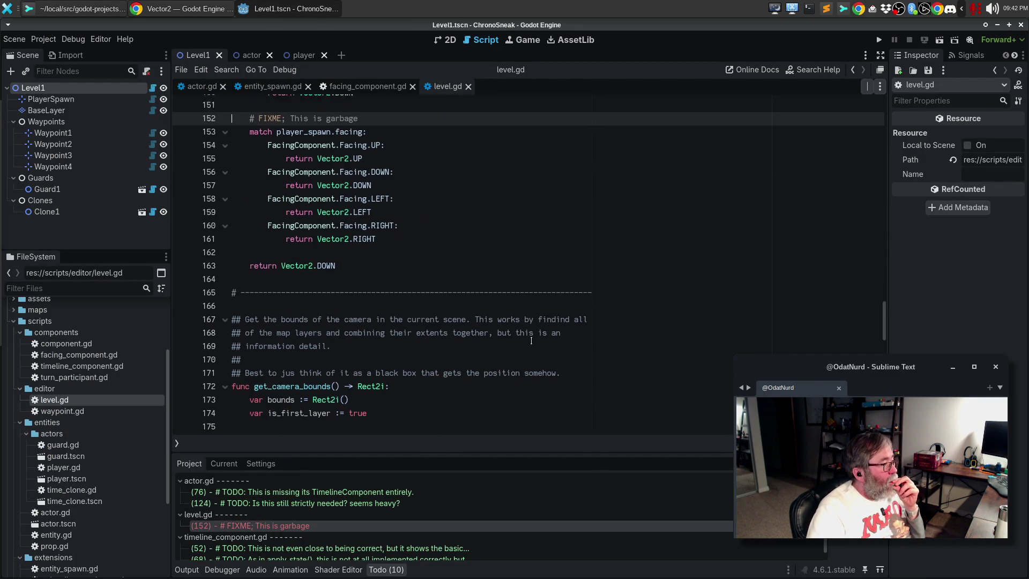
pyautogui.click(397, 291)
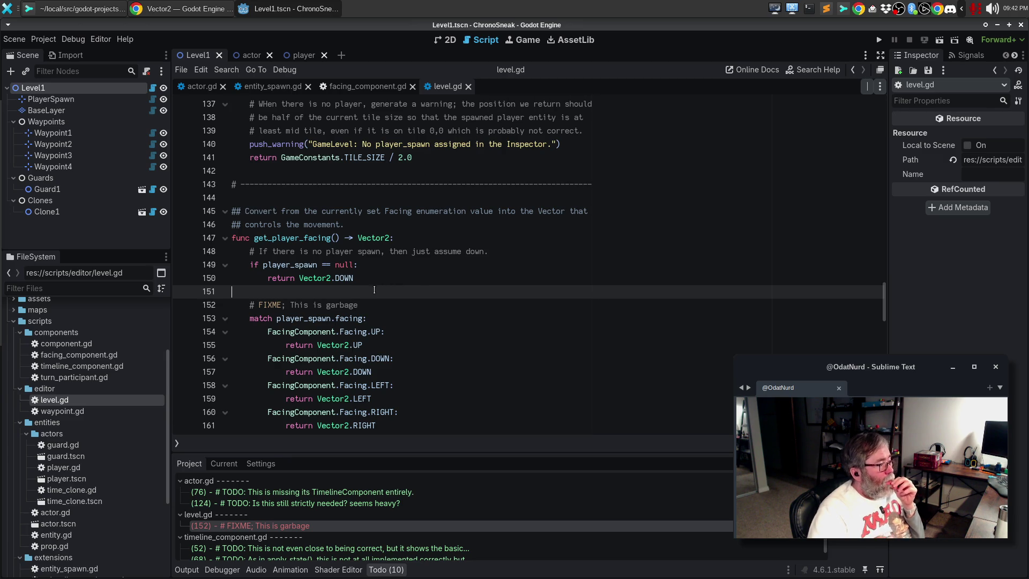
pyautogui.press('Return')
pyautogui.press('Tab')
pyautogui.write('return')
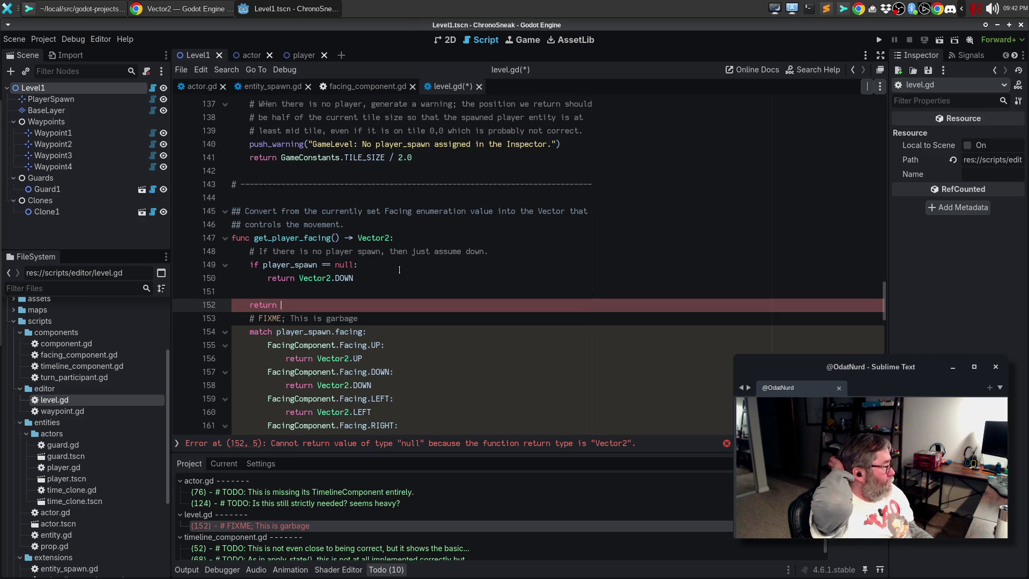
pyautogui.write('Fa')
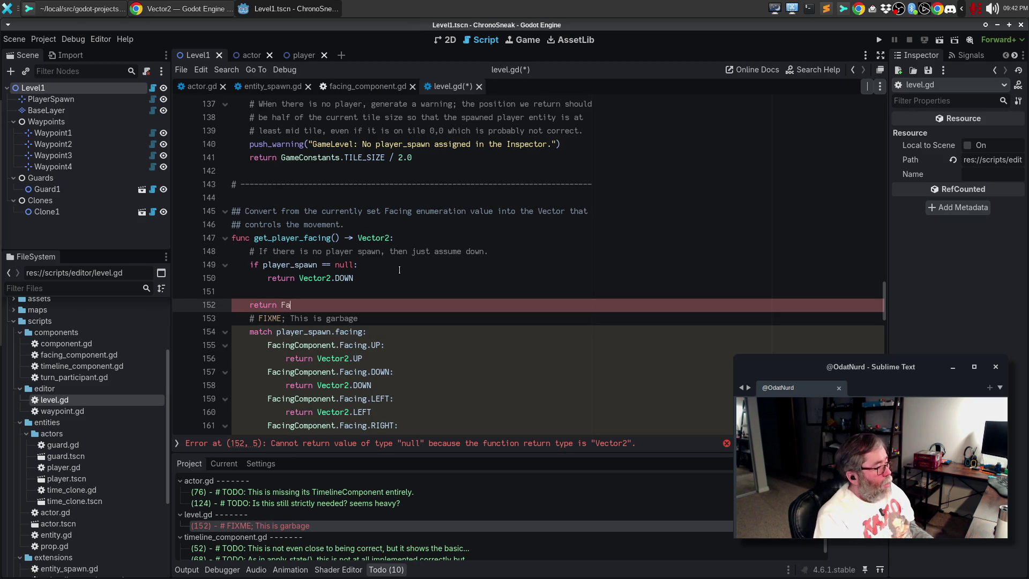
pyautogui.write('cingComponent.')
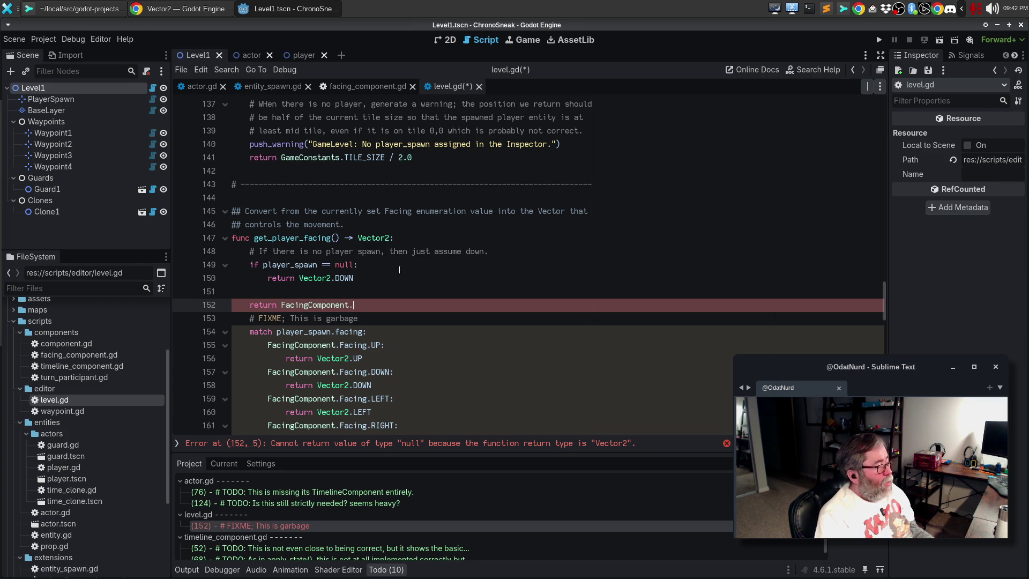
pyautogui.press('Down')
pyautogui.press('Down')
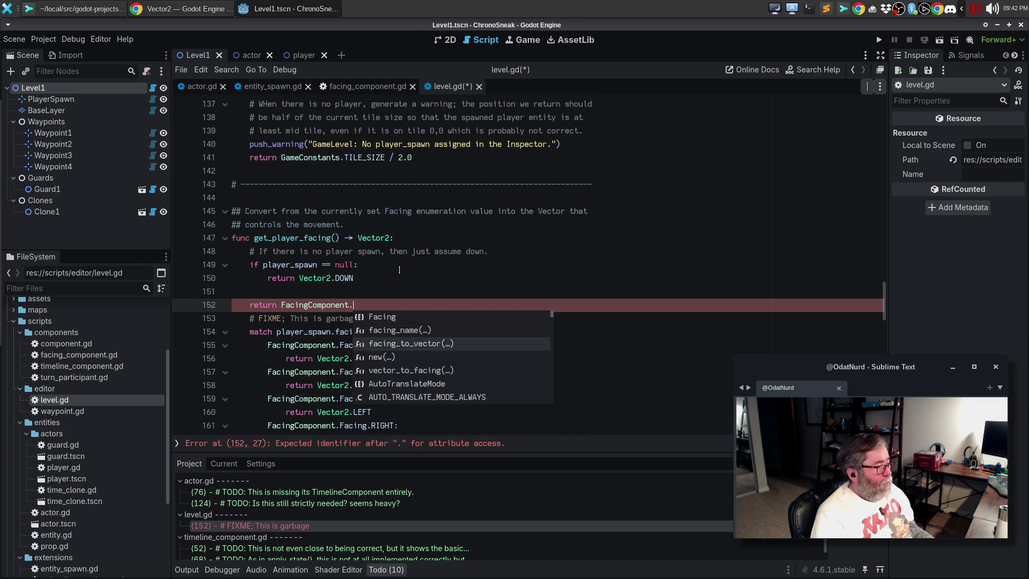
pyautogui.press('Return')
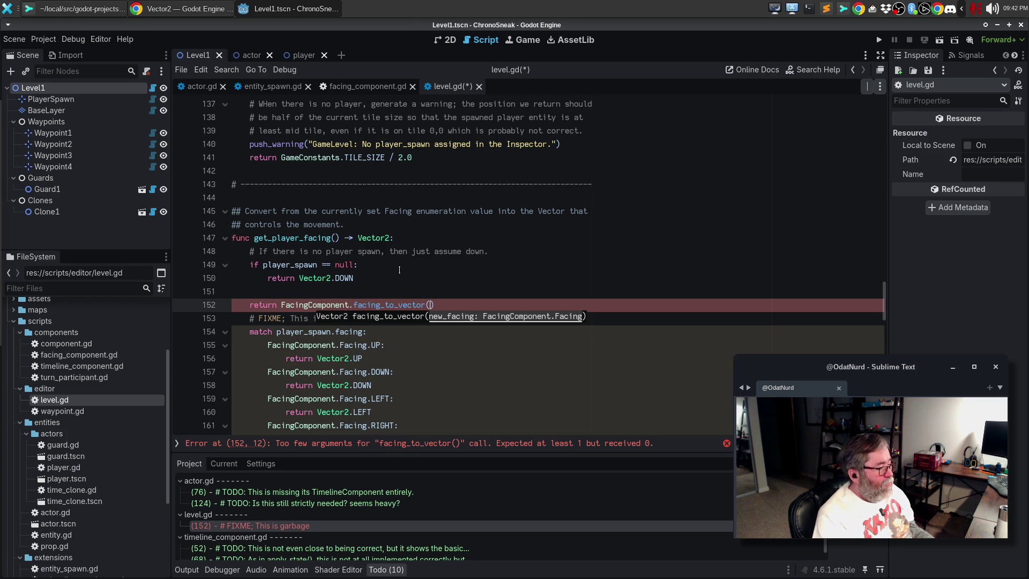
pyautogui.write('player_asp')
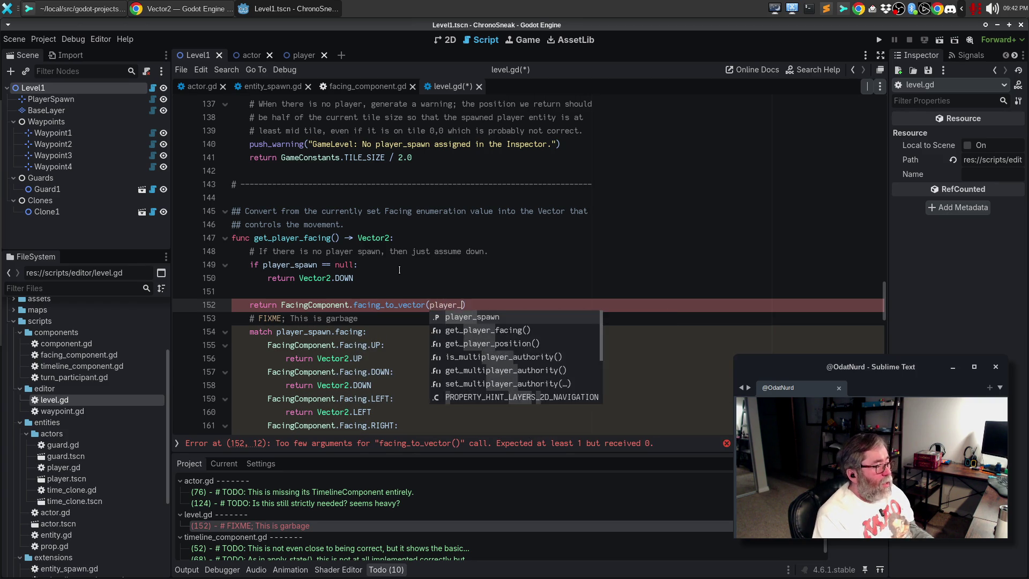
pyautogui.press('BackSpace')
pyautogui.press('BackSpace')
pyautogui.press('BackSpace')
pyautogui.write('spawn.fac')
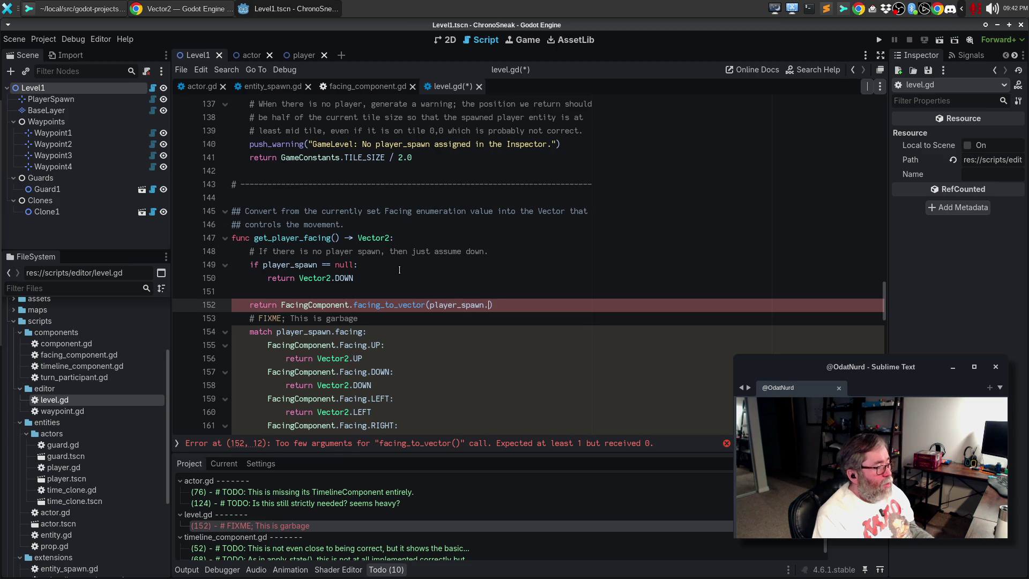
pyautogui.press('Return')
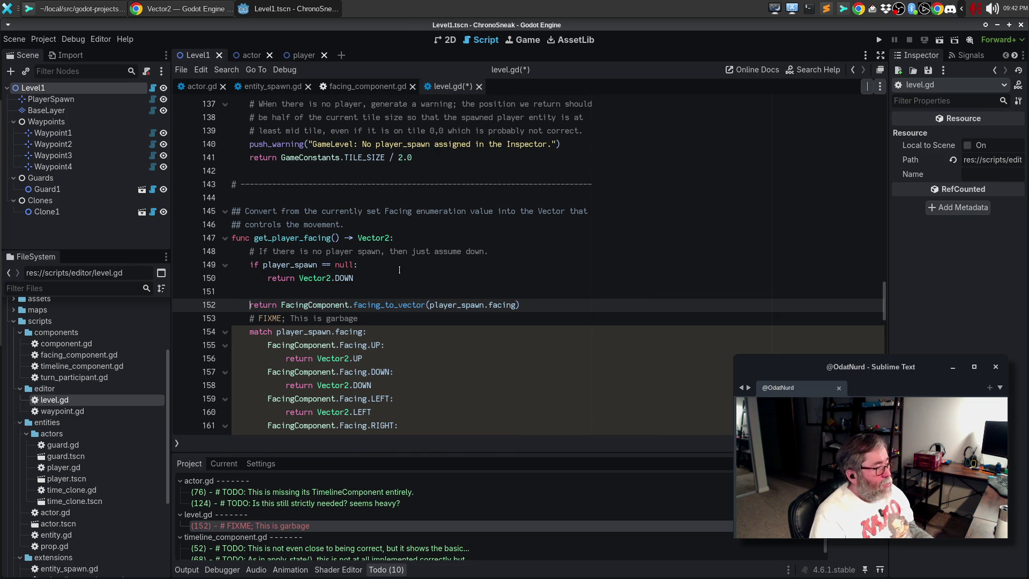
# - Select and delete the old FIXME match block below the new return
pyautogui.press('Down')
pyautogui.hotkey('shift', 'Down')
pyautogui.hotkey('shift', 'Down')
pyautogui.hotkey('shift', 'Down')
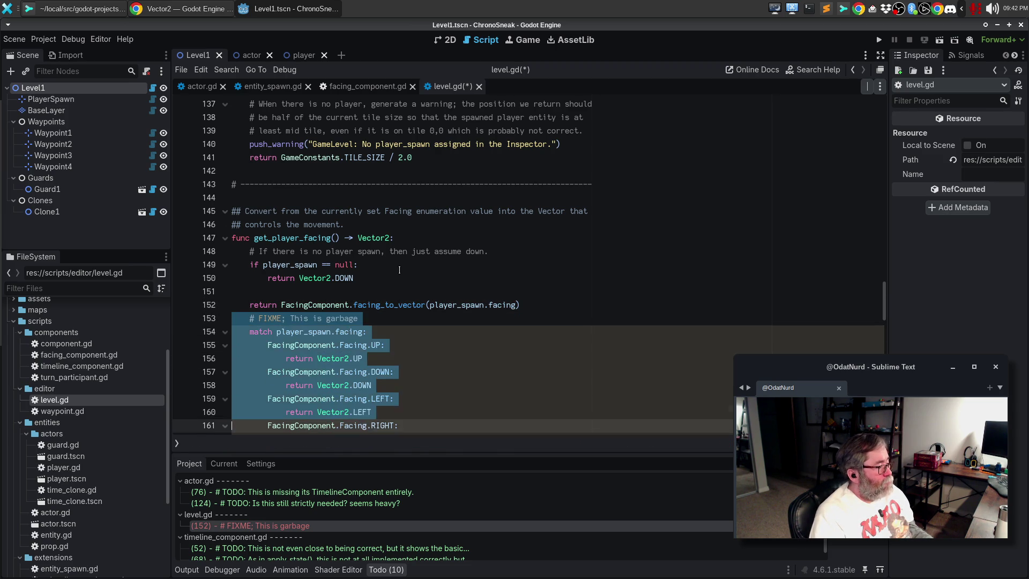
pyautogui.hotkey('shift', 'Up')
pyautogui.hotkey('shift', 'Up')
pyautogui.hotkey('shift', 'Up')
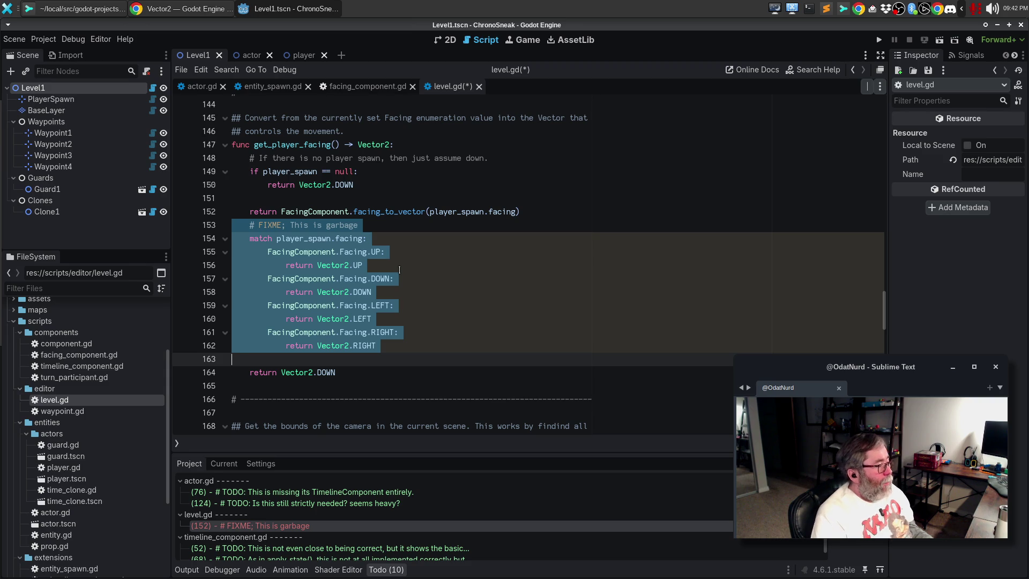
pyautogui.hotkey('shift', 'Down')
pyautogui.hotkey('shift', 'Down')
pyautogui.press('Delete')
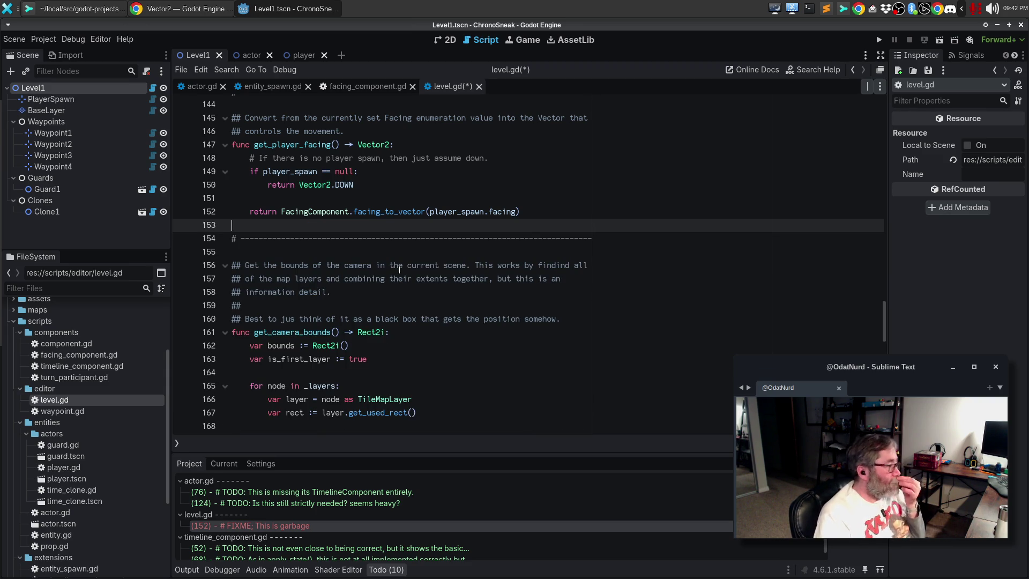
# - Add '# Convert the facing to an appropriate vector.' above the return in get_player_facing and save level.gd
pyautogui.press('Up')
pyautogui.press('Up')
pyautogui.press('Return')
pyautogui.write('#')
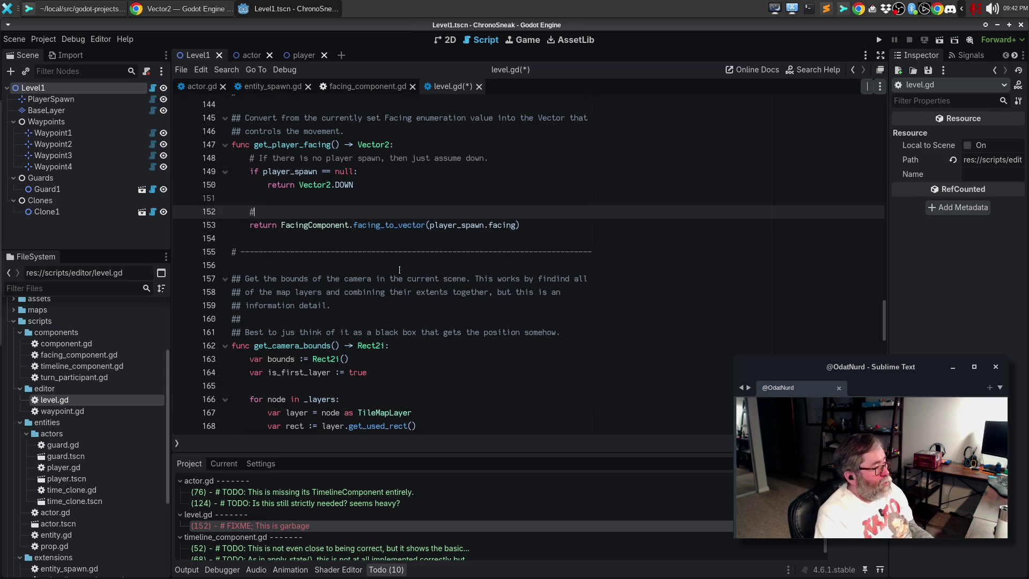
pyautogui.write(' Look up the')
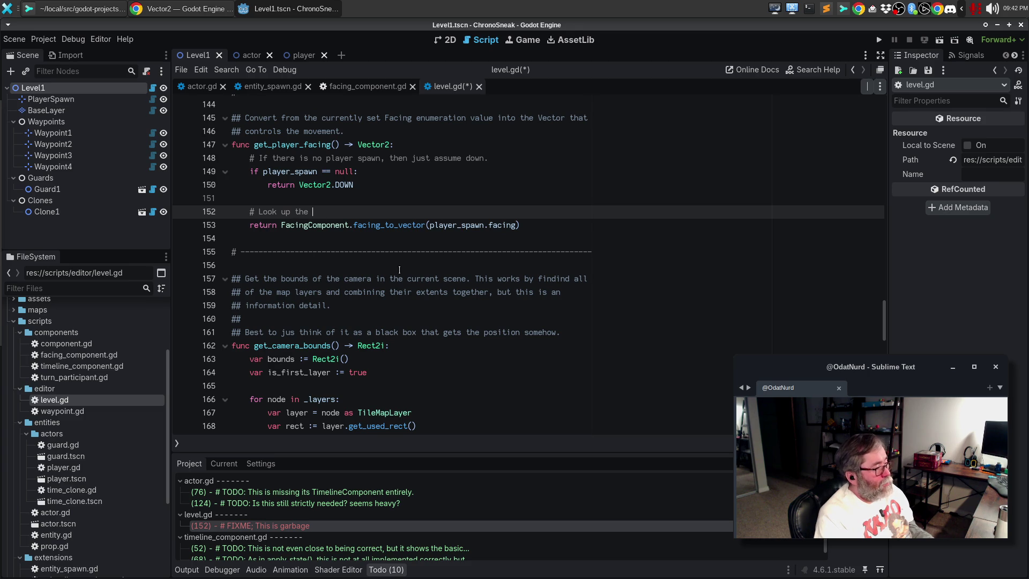
pyautogui.press('BackSpace')
pyautogui.press('BackSpace')
pyautogui.press('BackSpace')
pyautogui.write('C')
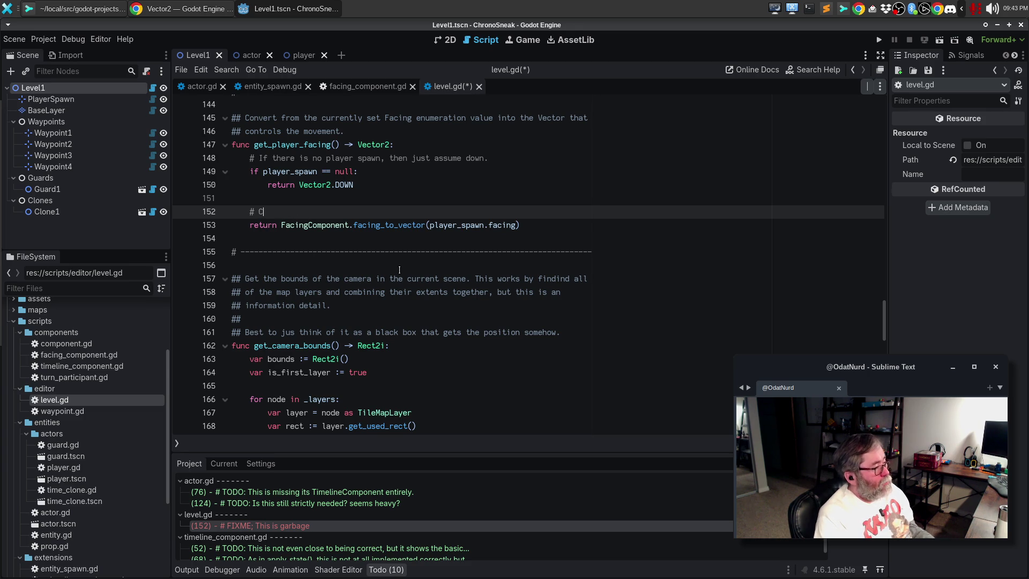
pyautogui.write('onvert the ')
pyautogui.write('facing ')
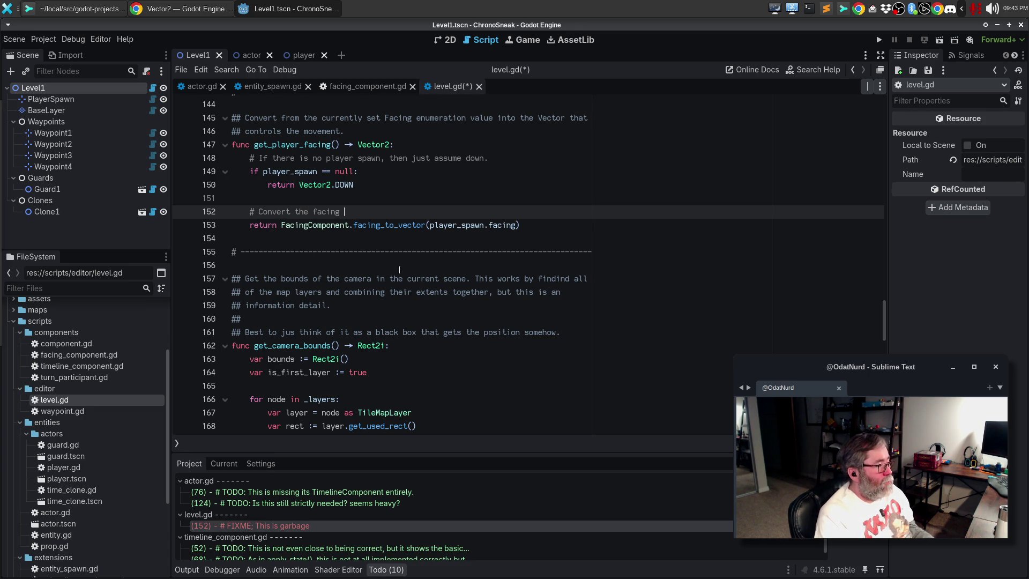
pyautogui.write('to an appropriate vecot.')
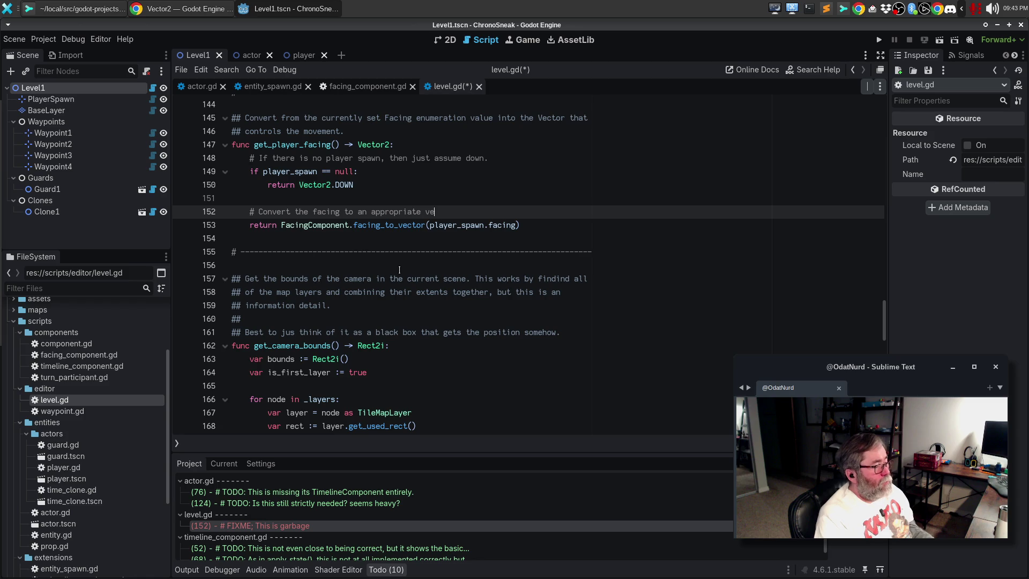
pyautogui.hotkey('ctrl', 's')
pyautogui.press('BackSpace')
pyautogui.press('BackSpace')
pyautogui.press('BackSpace')
pyautogui.write('tor.')
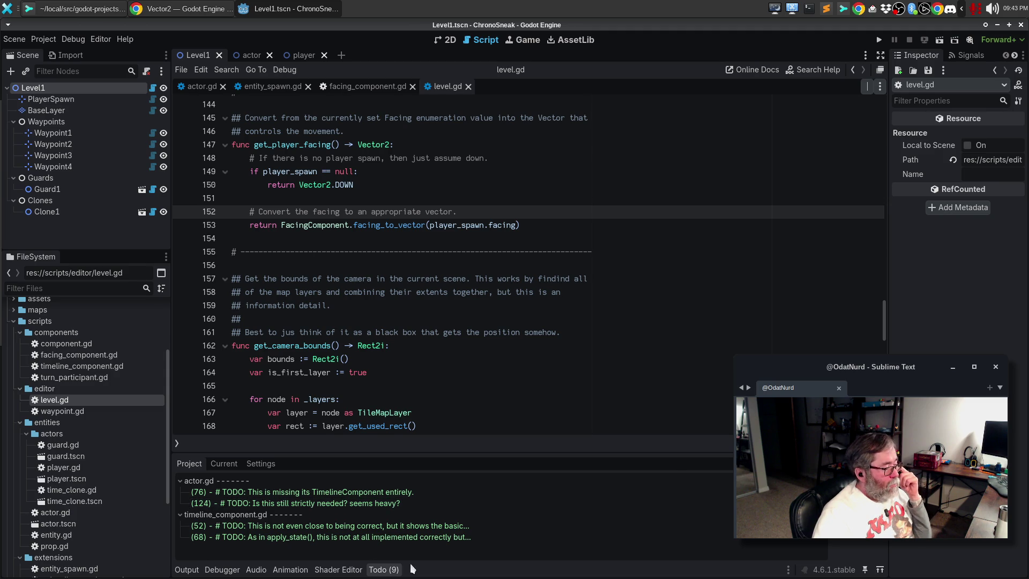
# - Reopen the Todo panel, flip through the facing_component, entity_spawn and actor.gd tabs, and toggle the Current/Project filters
pyautogui.click(384, 569)
pyautogui.click(384, 570)
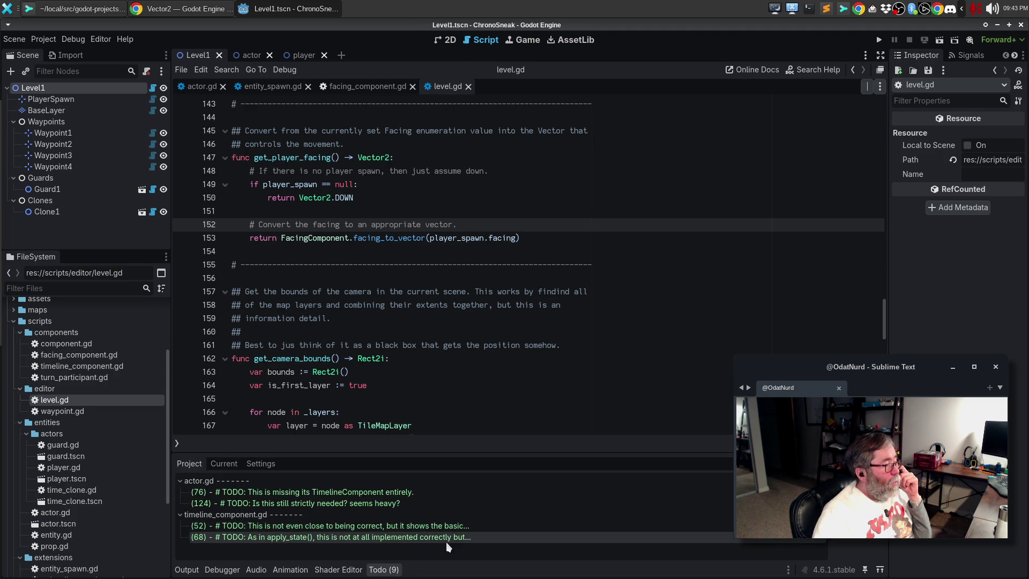
pyautogui.click(368, 87)
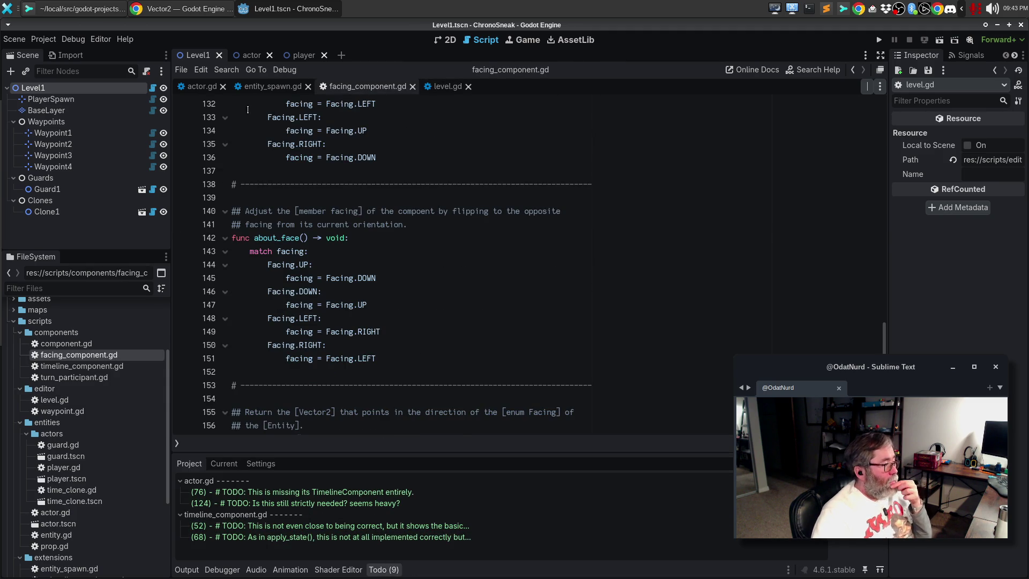
pyautogui.click(263, 87)
pyautogui.click(202, 87)
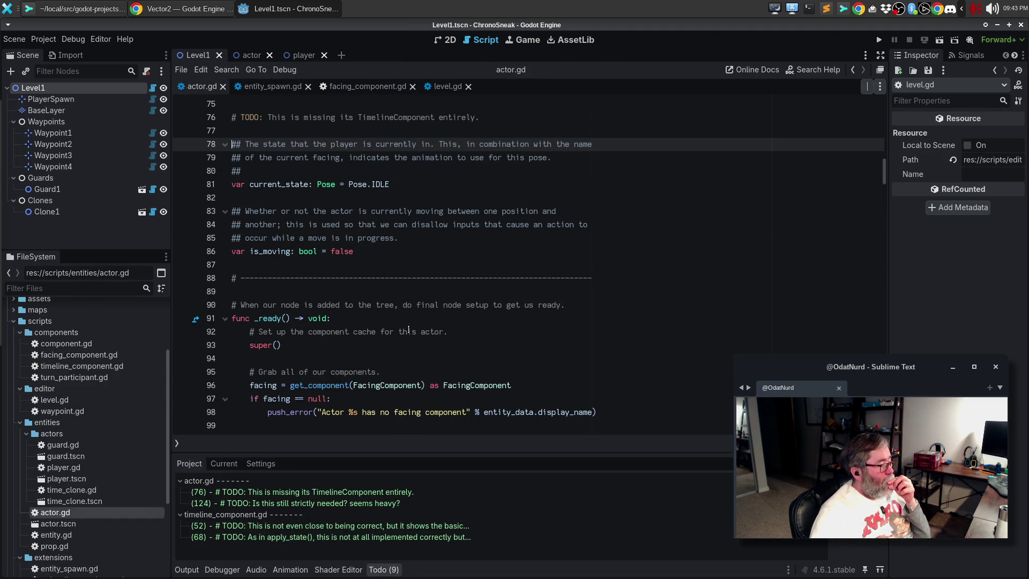
pyautogui.click(221, 464)
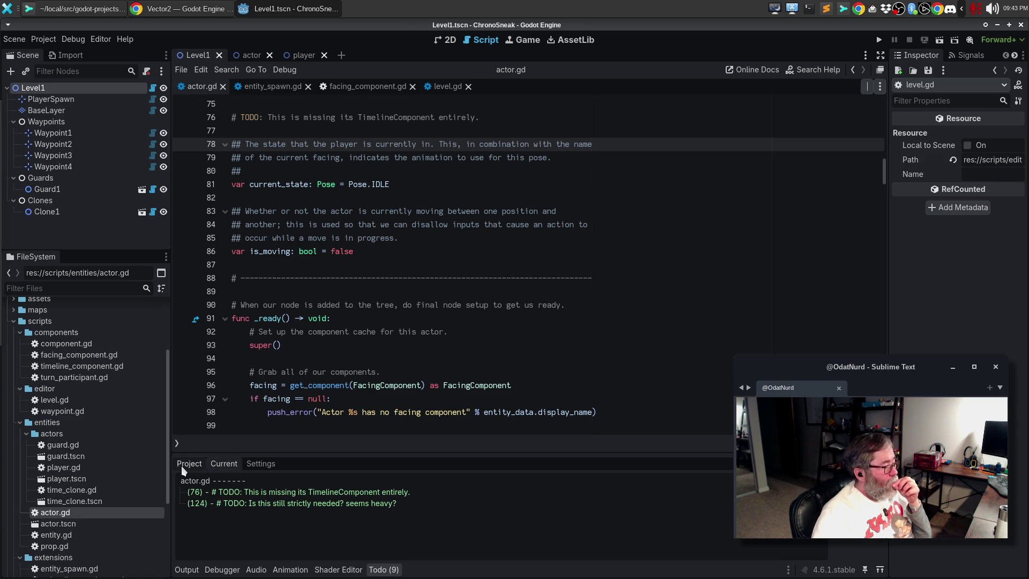
pyautogui.click(181, 465)
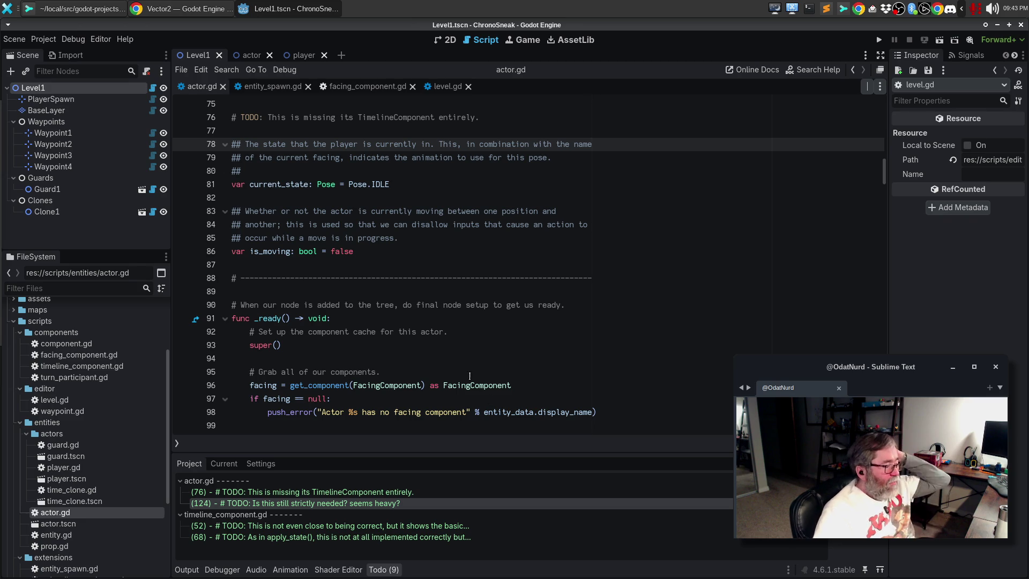
# - Visit the TODOs at actor.gd line 124 and timeline_component.gd lines 52 and 68, ending on actor.gd's
pyautogui.click(354, 504)
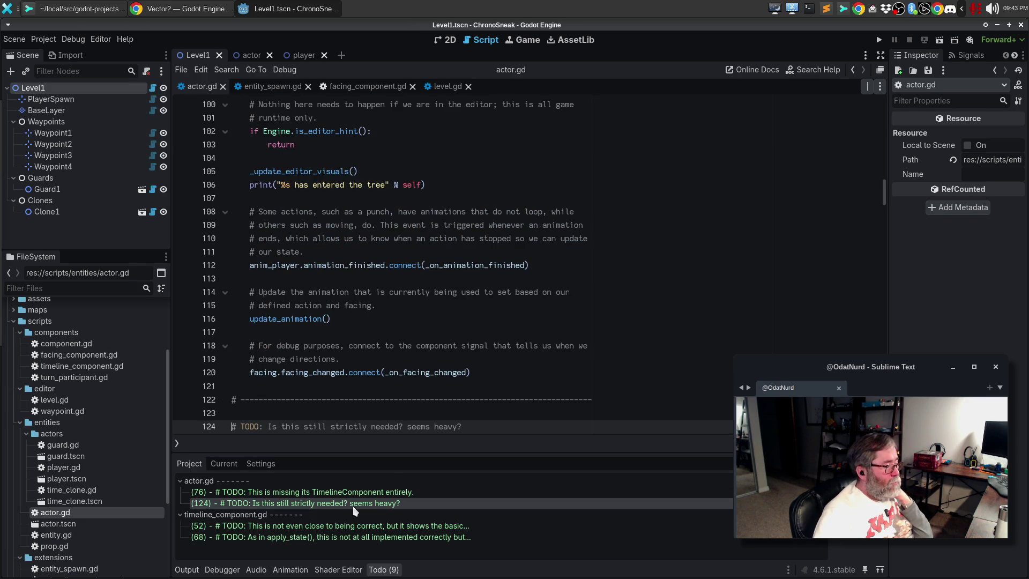
pyautogui.click(335, 528)
pyautogui.click(328, 538)
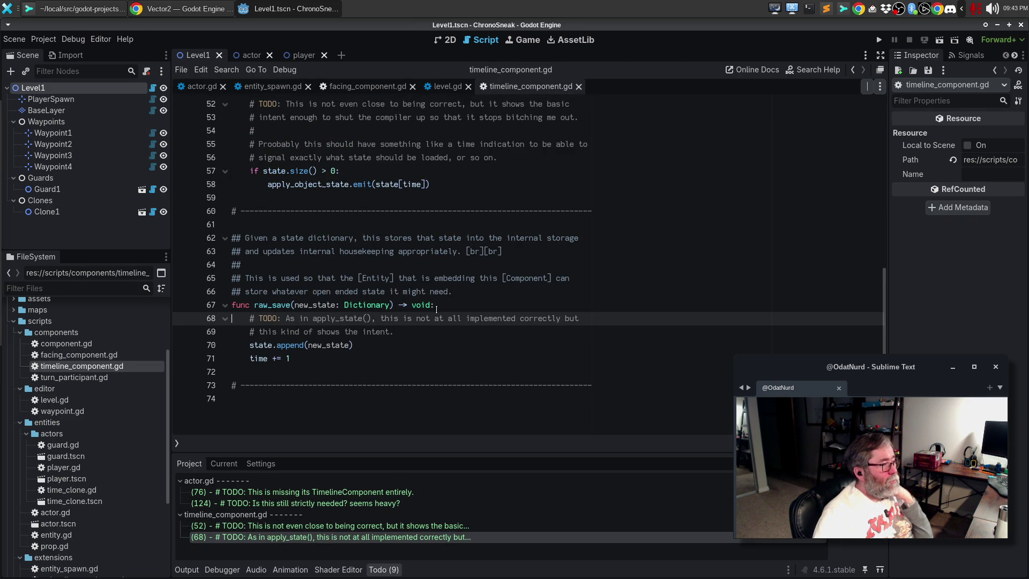
pyautogui.scroll(3, 441, 309)
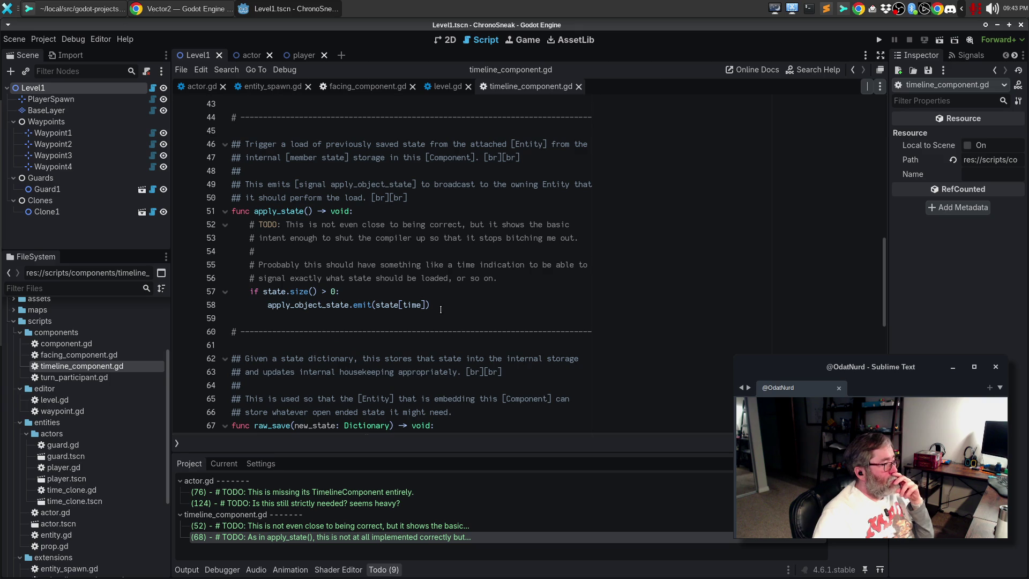
pyautogui.scroll(5, 440, 309)
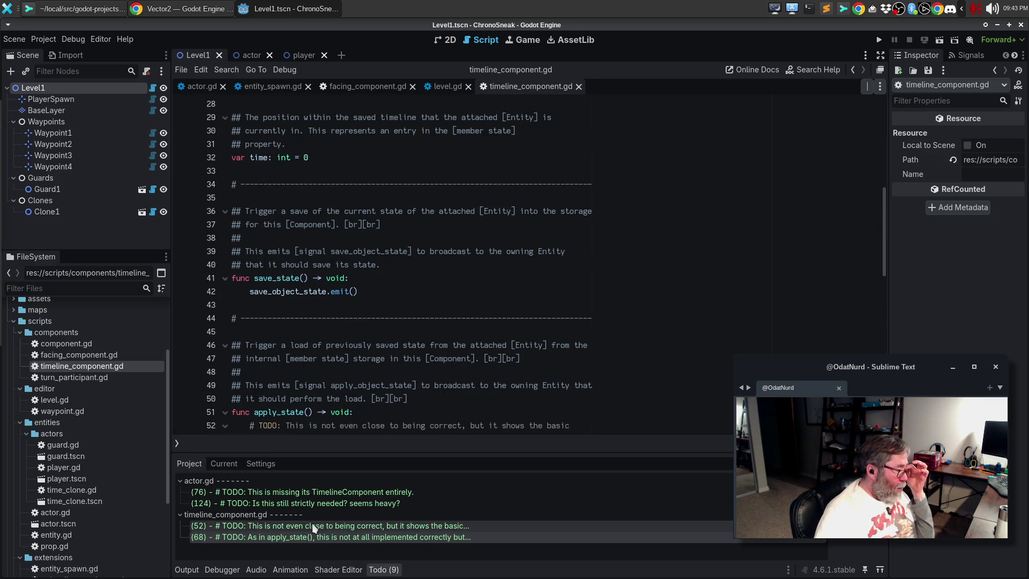
pyautogui.click(313, 504)
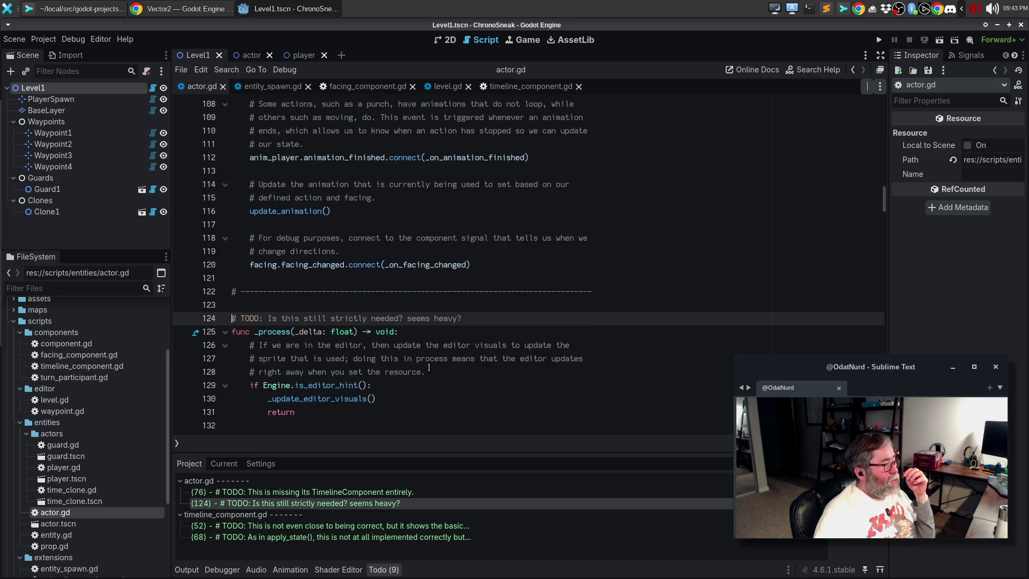
pyautogui.scroll(-2, 429, 368)
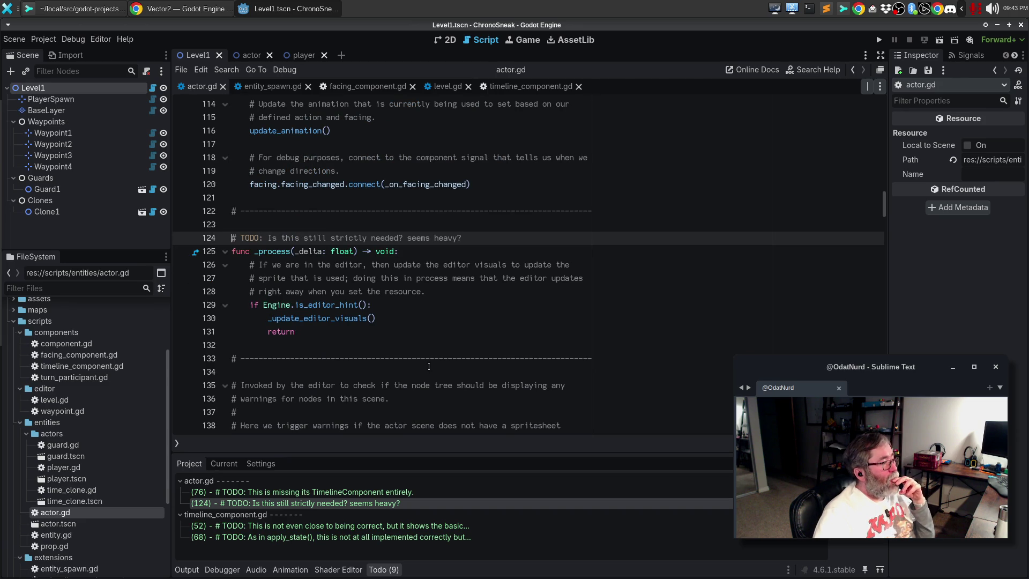
pyautogui.click(93, 10)
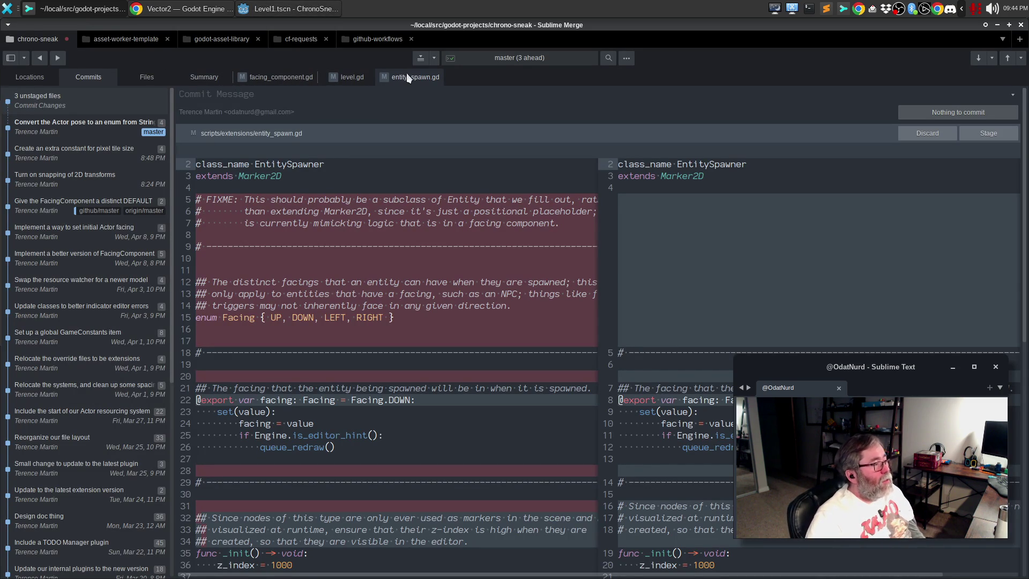
# - Scroll through the entity_spawn.gd diff, stage it, and move on to facing_component.gd's changes
pyautogui.moveTo(455, 179)
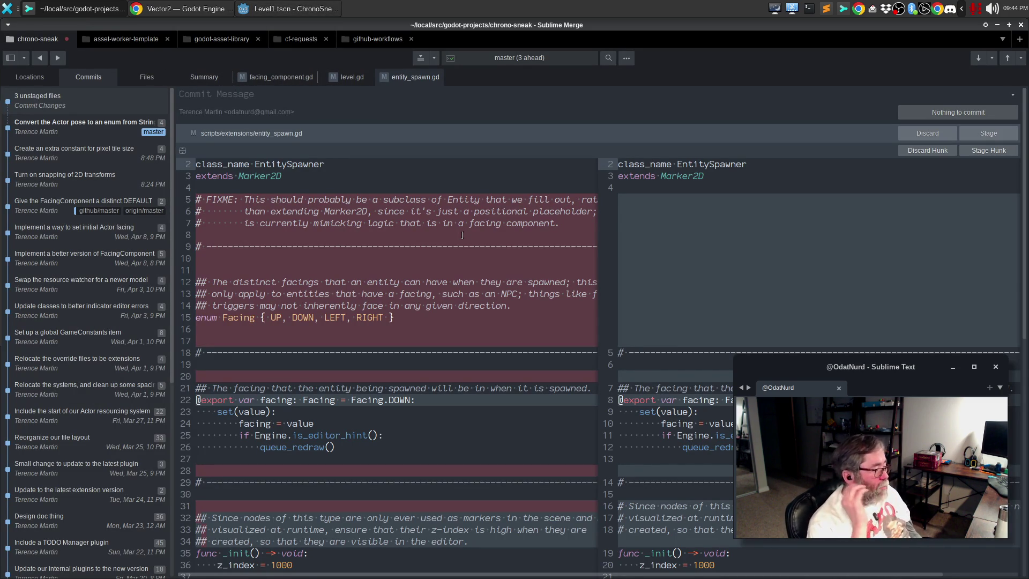
pyautogui.scroll(-3, 498, 338)
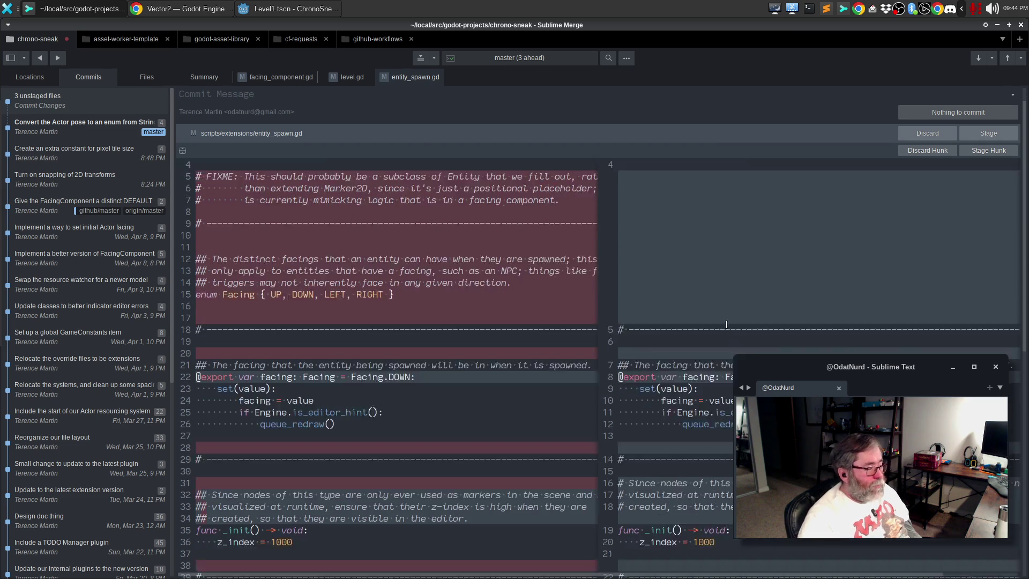
pyautogui.scroll(-6, 691, 268)
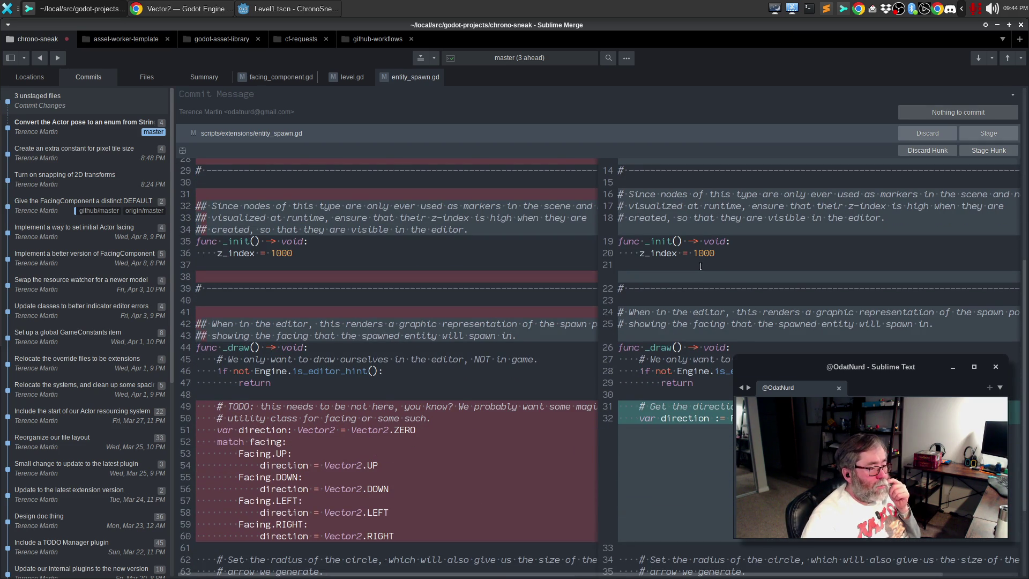
pyautogui.scroll(-3, 700, 266)
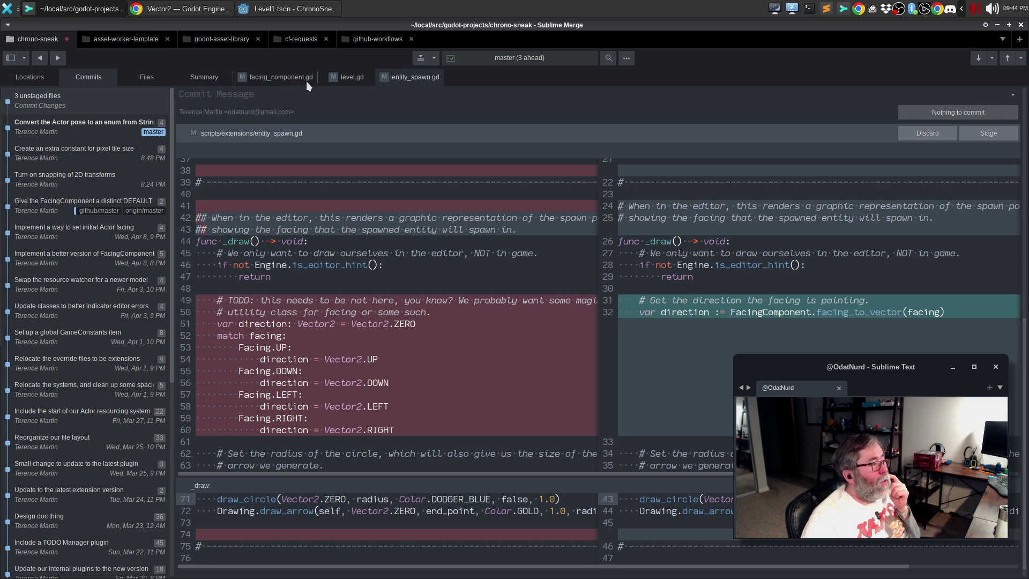
pyautogui.click(986, 134)
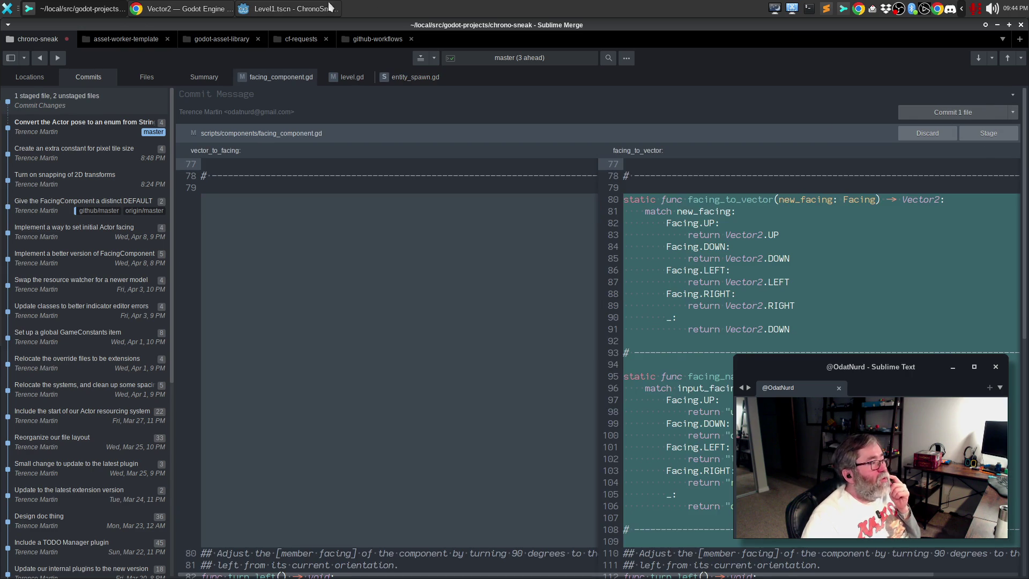
pyautogui.click(182, 8)
pyautogui.click(274, 8)
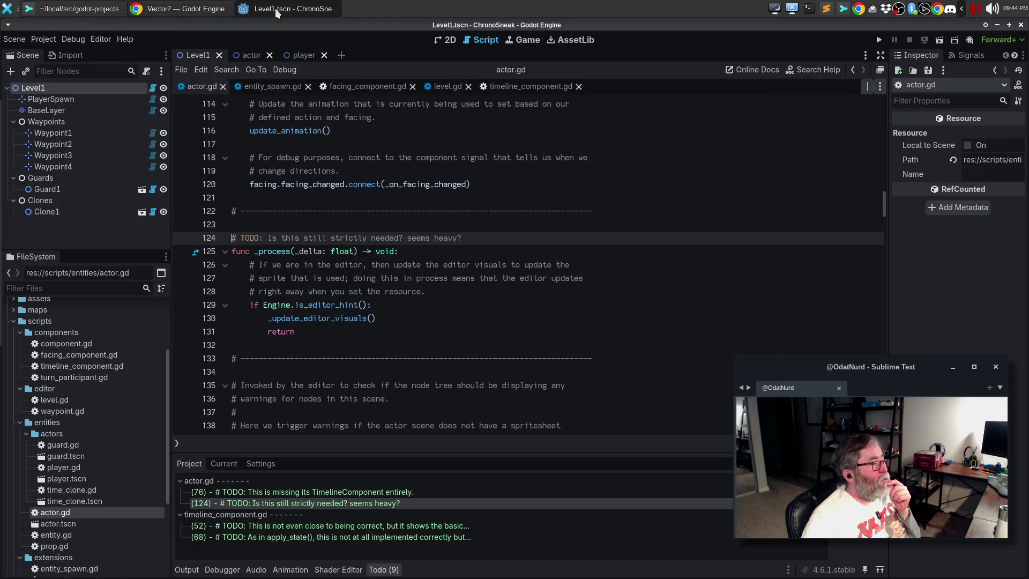
# - Review entity_spawn.gd in full, confirming its facing export uses FacingComponent.Facing defaulting to DOWN
pyautogui.click(280, 90)
pyautogui.click(538, 300)
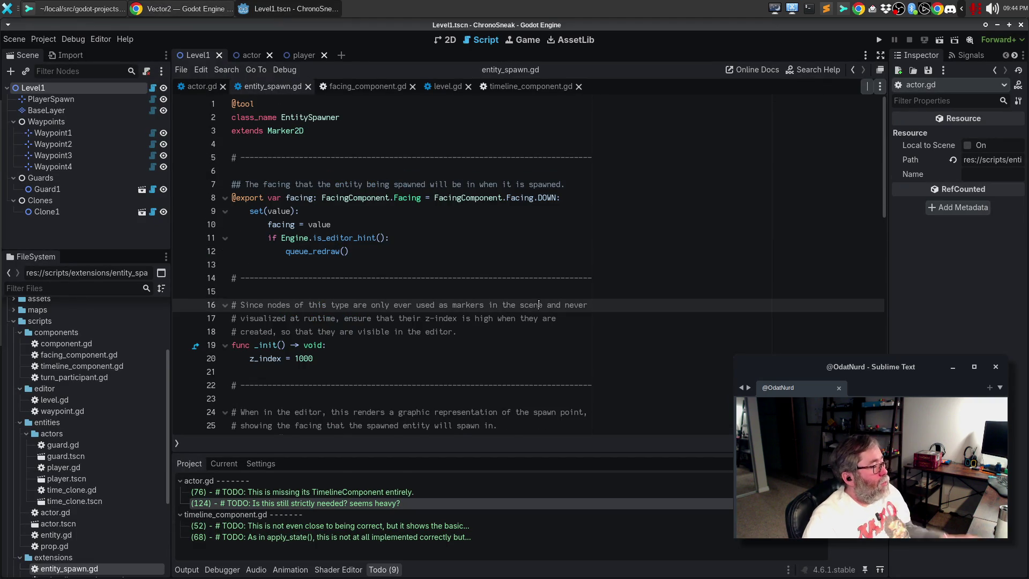
pyautogui.hotkey('ctrl', 'a')
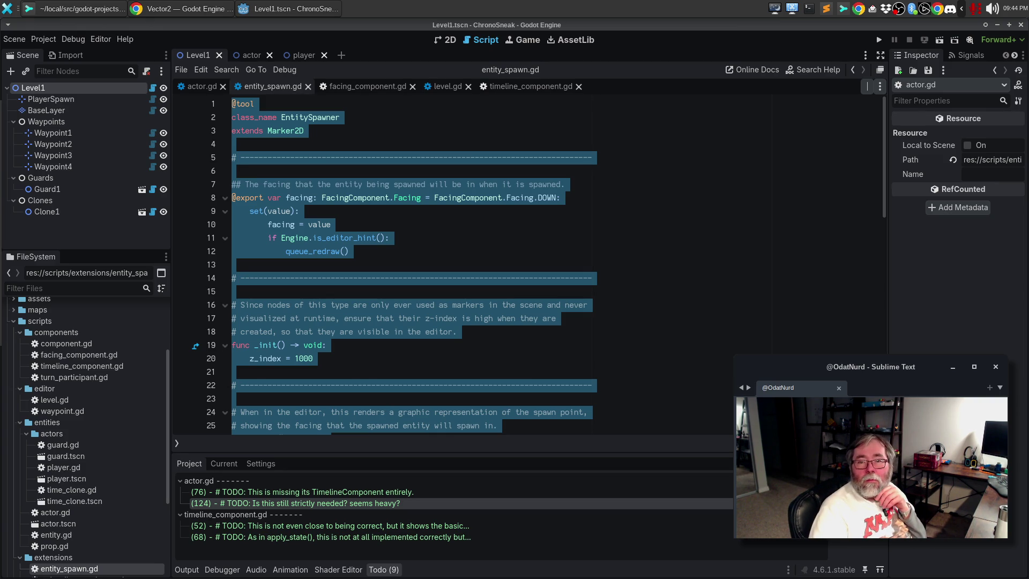
pyautogui.click(569, 304)
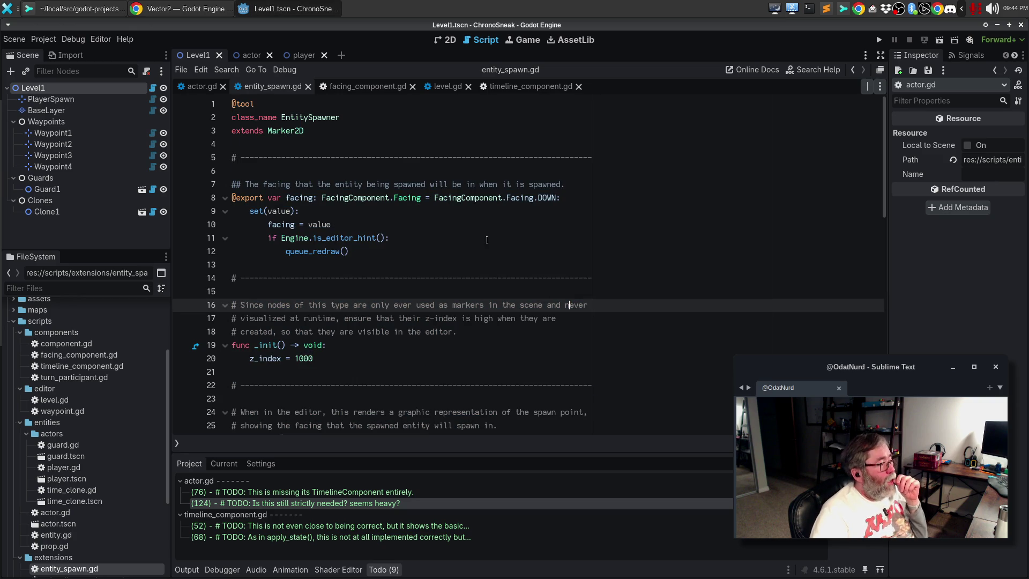
pyautogui.click(87, 7)
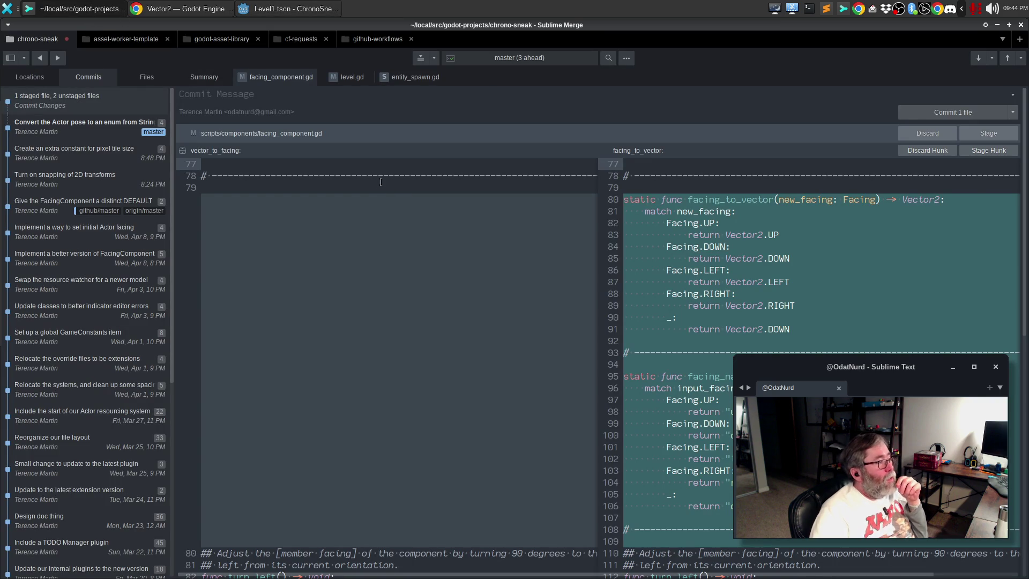
pyautogui.scroll(-5, 617, 276)
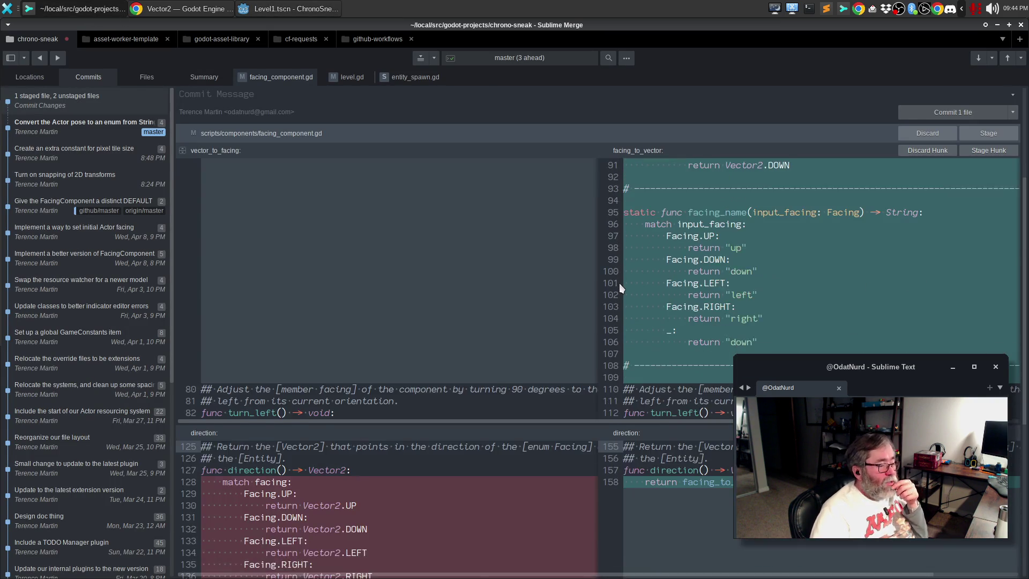
pyautogui.scroll(-3, 619, 281)
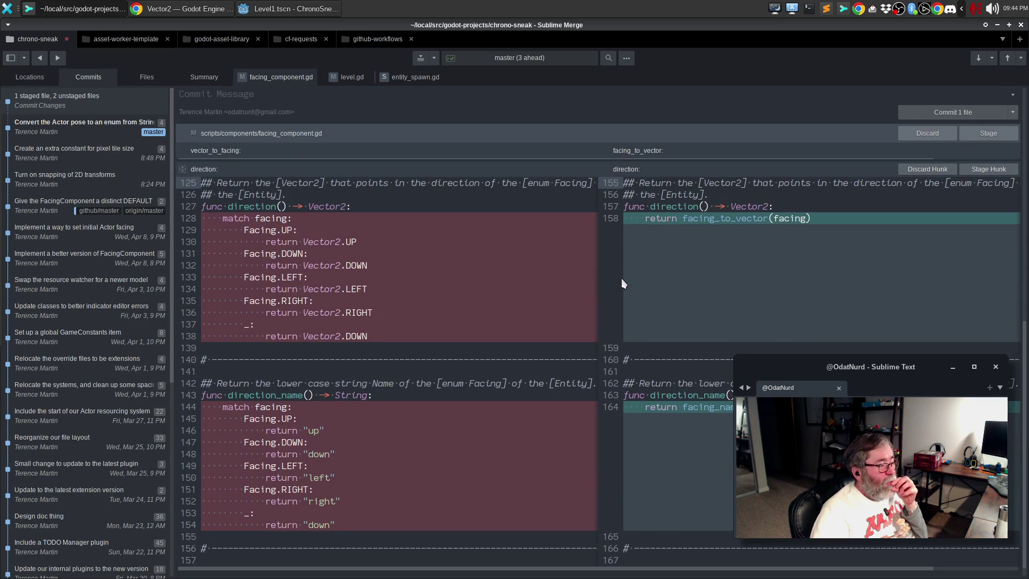
pyautogui.scroll(10, 549, 295)
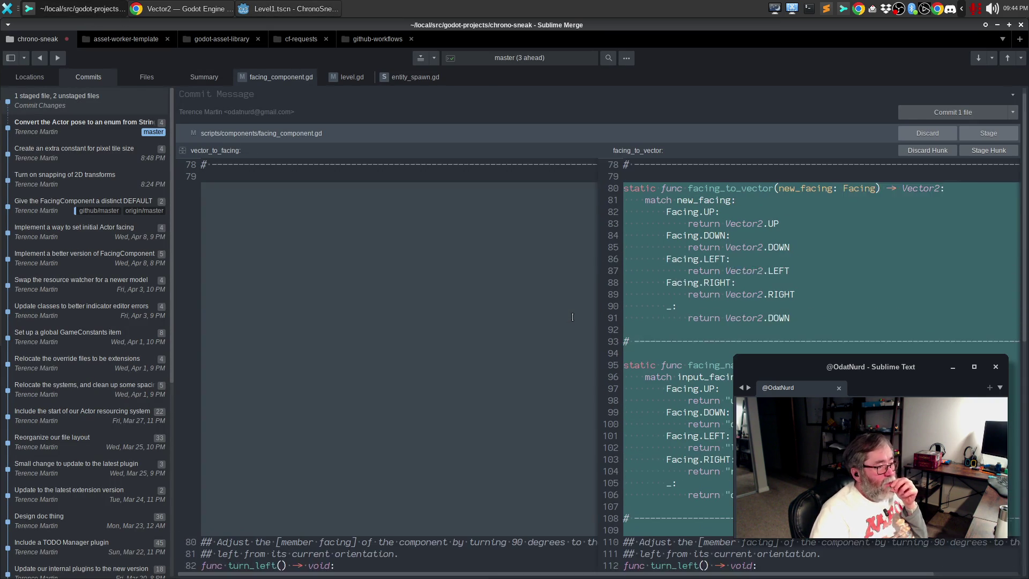
pyautogui.click(355, 82)
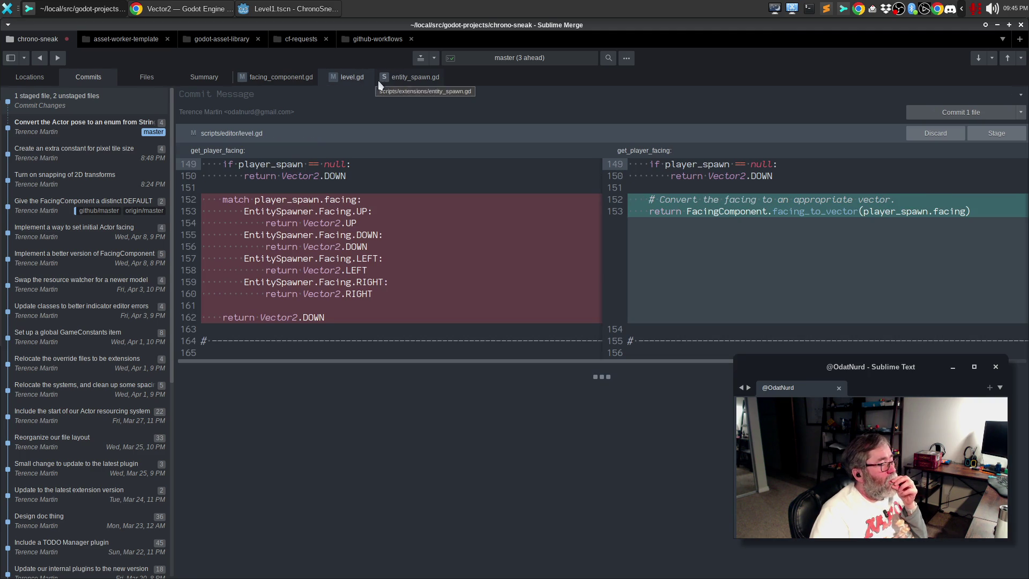
pyautogui.click(413, 78)
pyautogui.moveTo(435, 232)
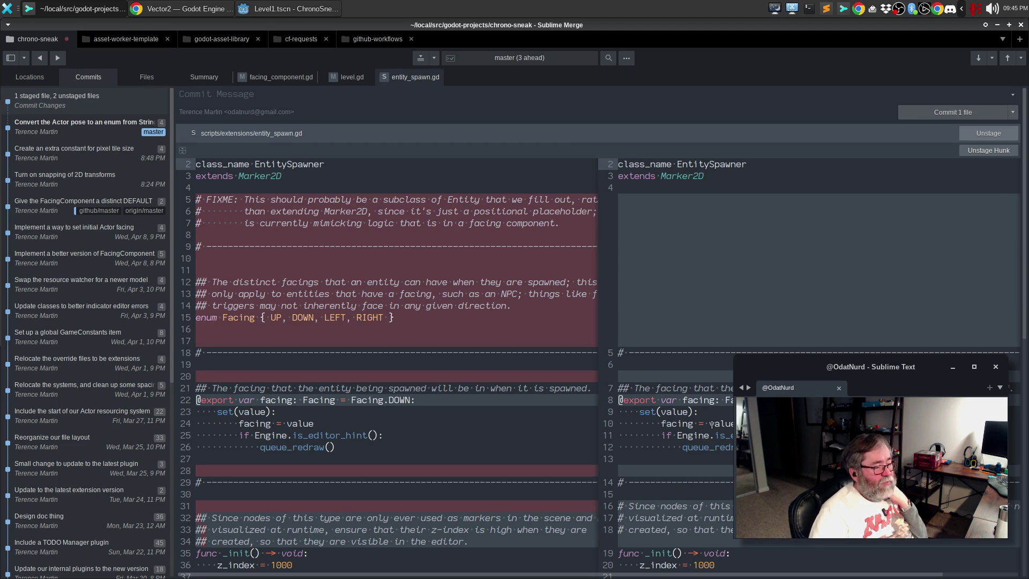
pyautogui.scroll(-4, 707, 445)
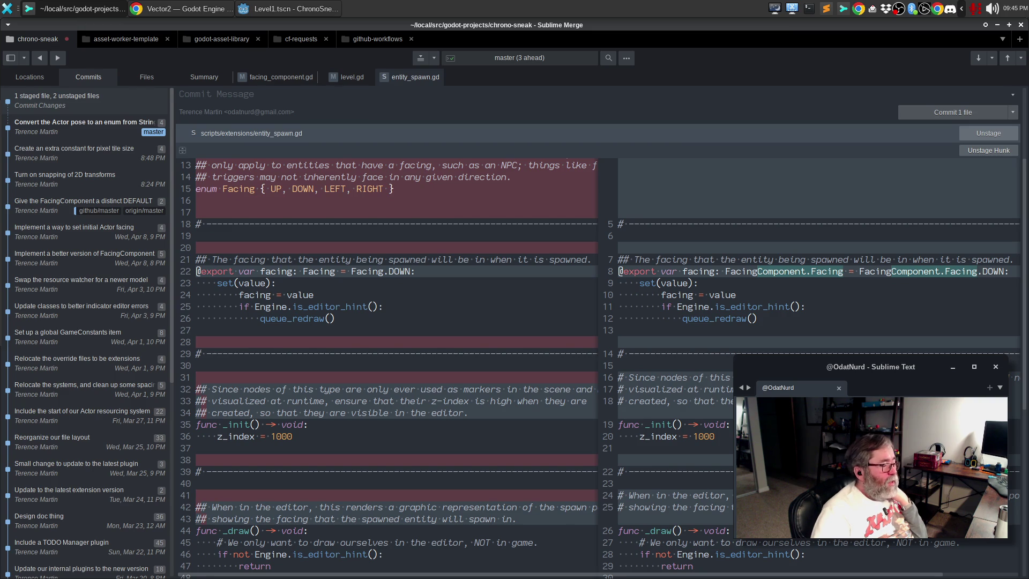
pyautogui.scroll(-3, 396, 365)
pyautogui.scroll(-3, 600, 365)
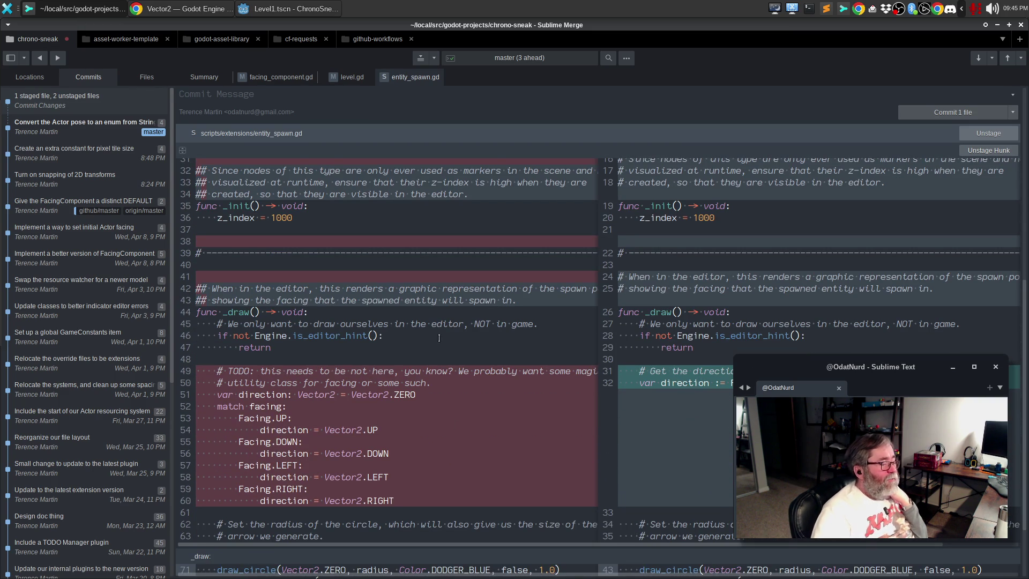
pyautogui.scroll(-2, 500, 346)
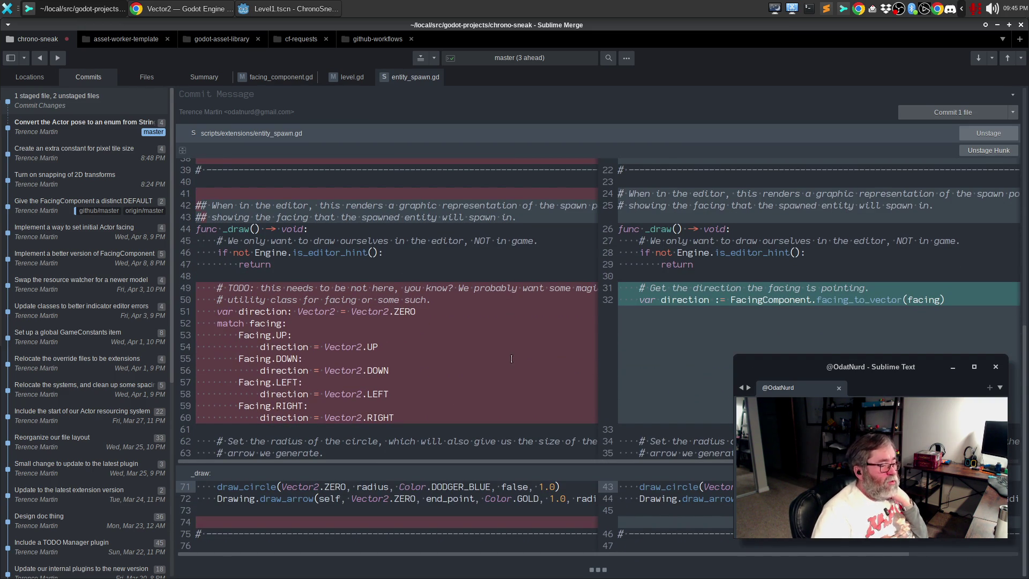
pyautogui.click(274, 76)
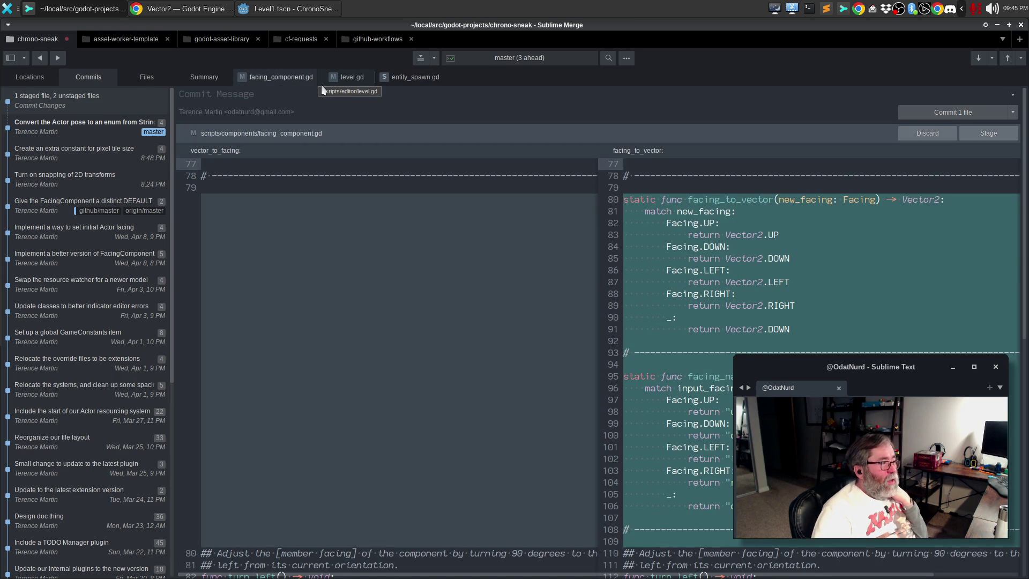
# - Expand the context around facing_to_vector, scroll through the facing_component.gd diff, and stage it
pyautogui.moveTo(375, 173)
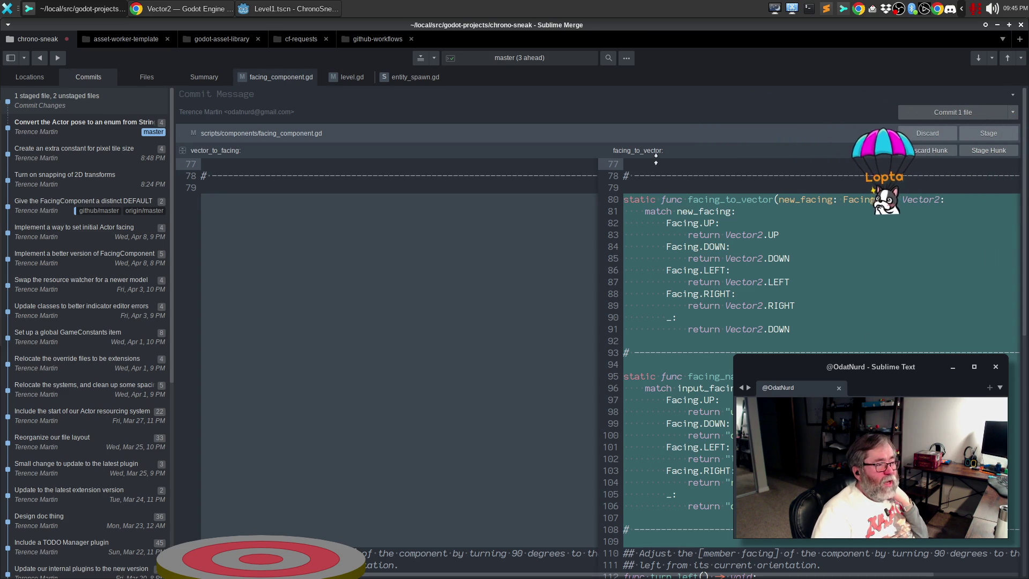
pyautogui.moveTo(677, 147); pyautogui.dragTo(681, 217)
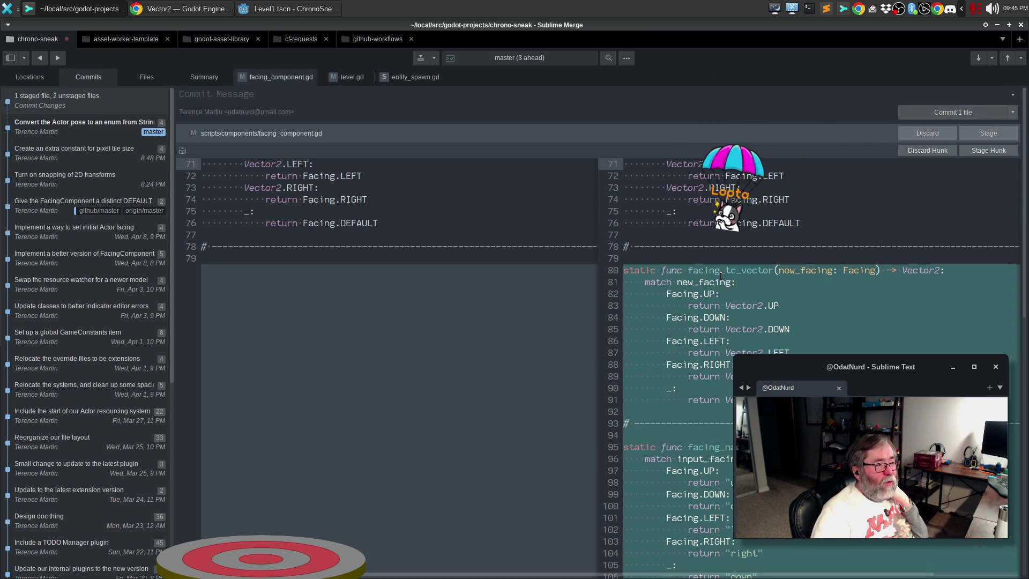
pyautogui.click(182, 150)
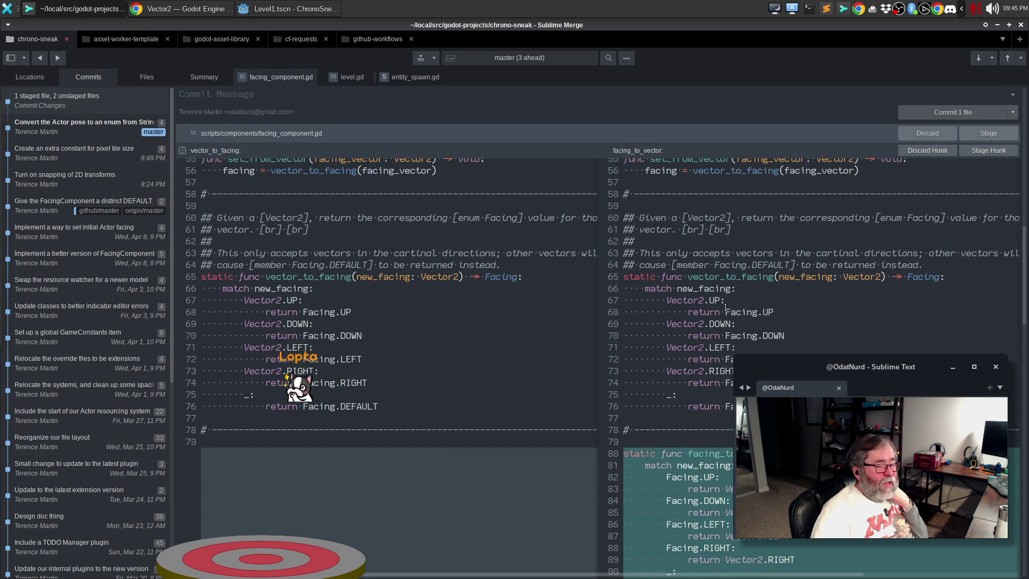
pyautogui.scroll(-2, 725, 306)
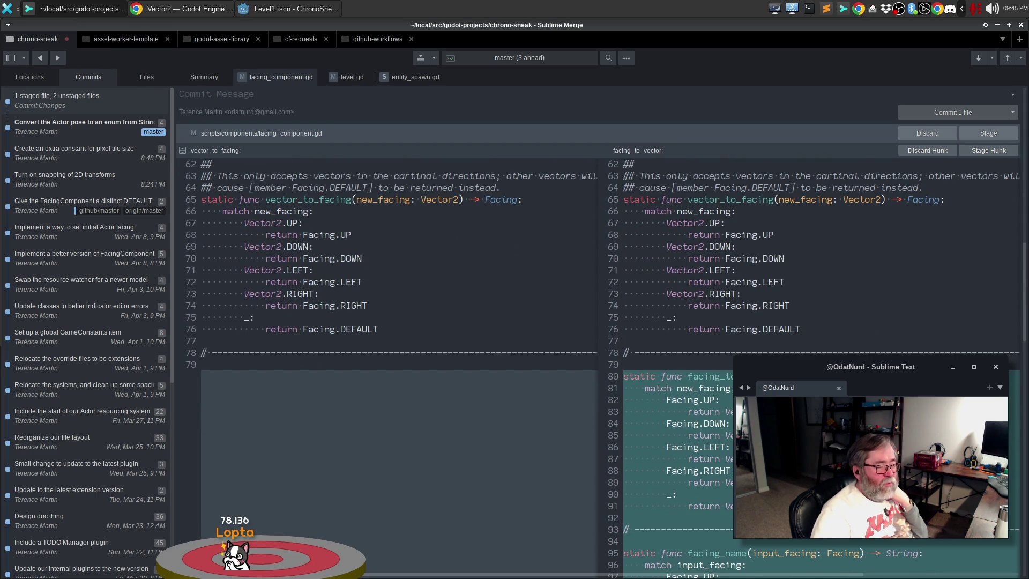
pyautogui.scroll(-3, 774, 350)
pyautogui.scroll(-2, 689, 448)
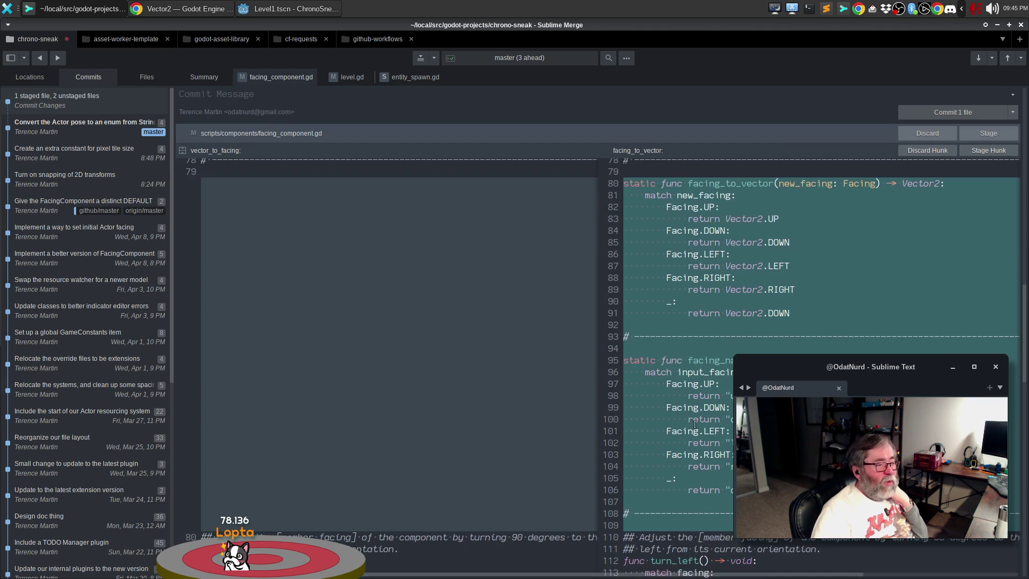
pyautogui.scroll(3, 693, 428)
pyautogui.scroll(-3, 696, 420)
pyautogui.scroll(-6, 696, 420)
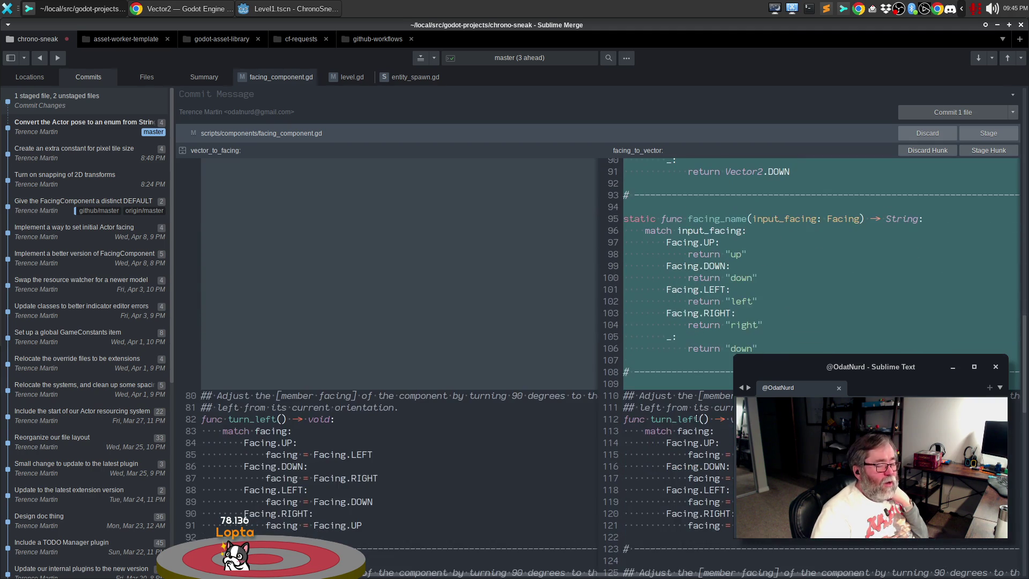
pyautogui.scroll(-20, 696, 415)
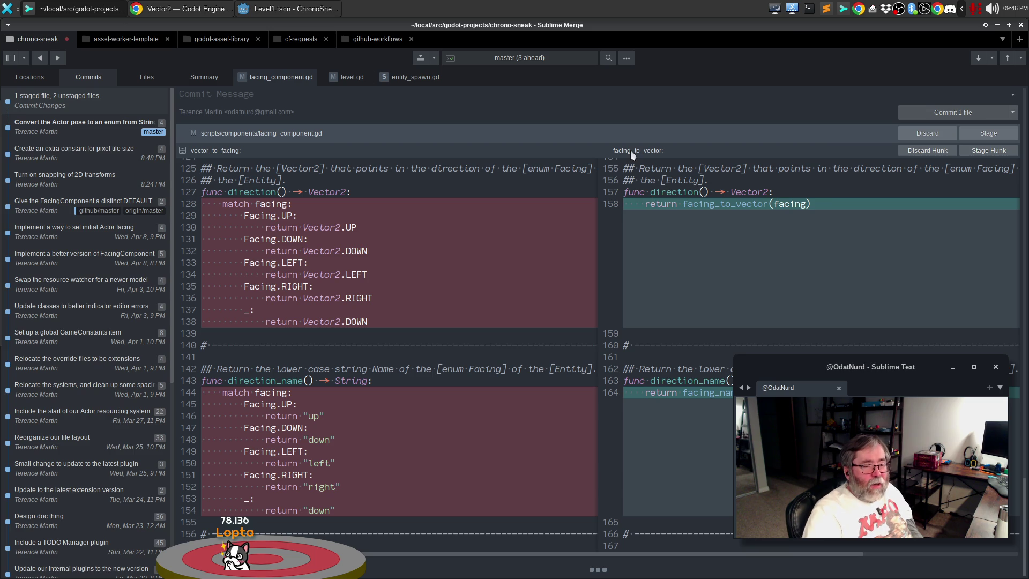
pyautogui.click(974, 135)
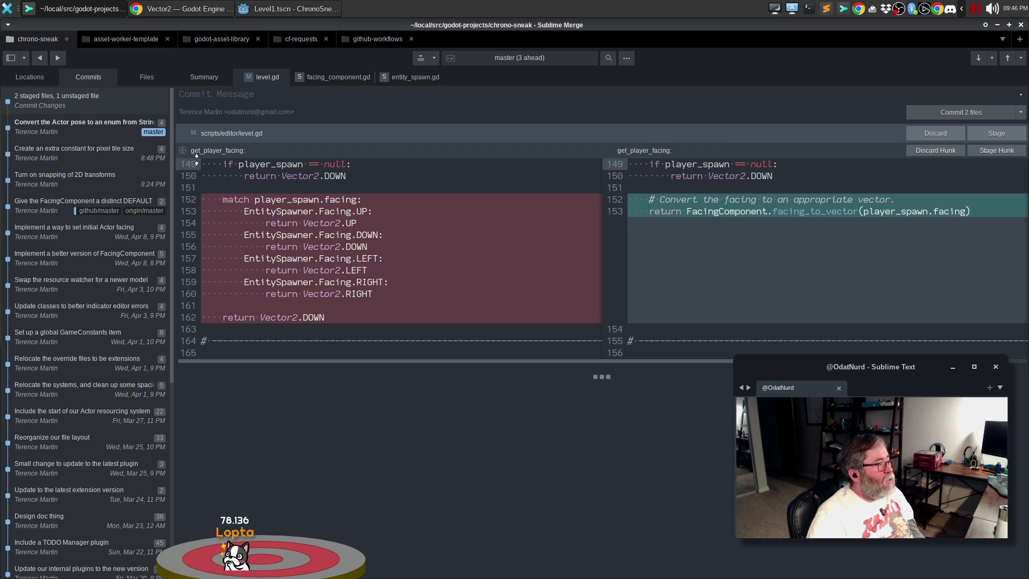
# - Expand the context around level.gd's get_player_facing change, then return to level.gd in Godot
pyautogui.click(183, 151)
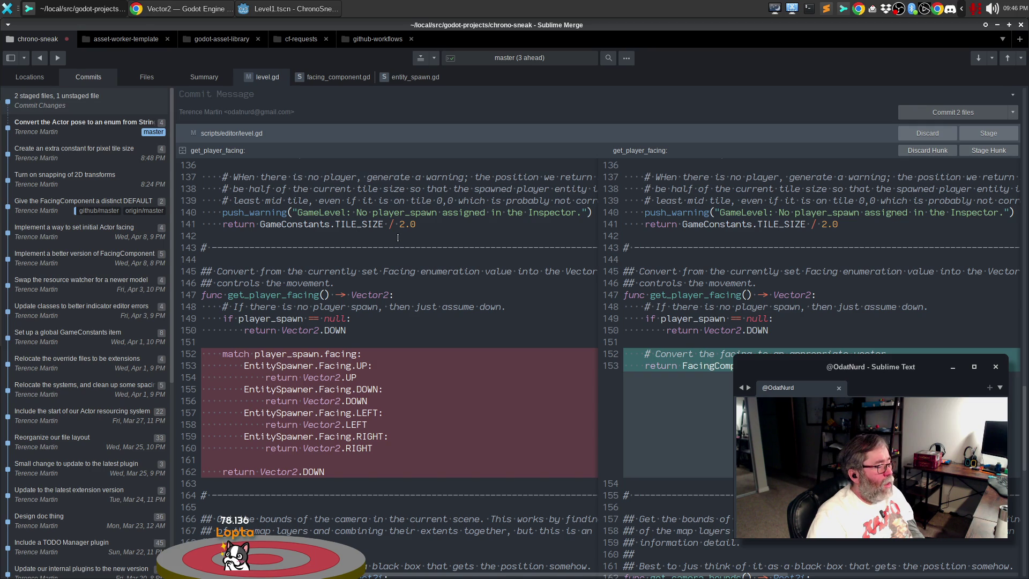
pyautogui.click(288, 10)
pyautogui.click(430, 85)
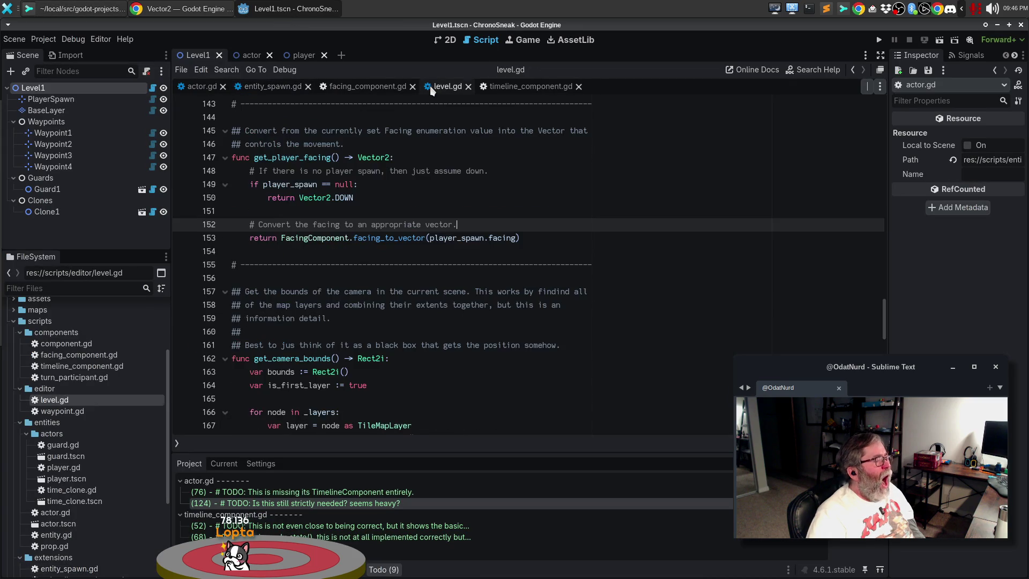
pyautogui.scroll(-13, 448, 235)
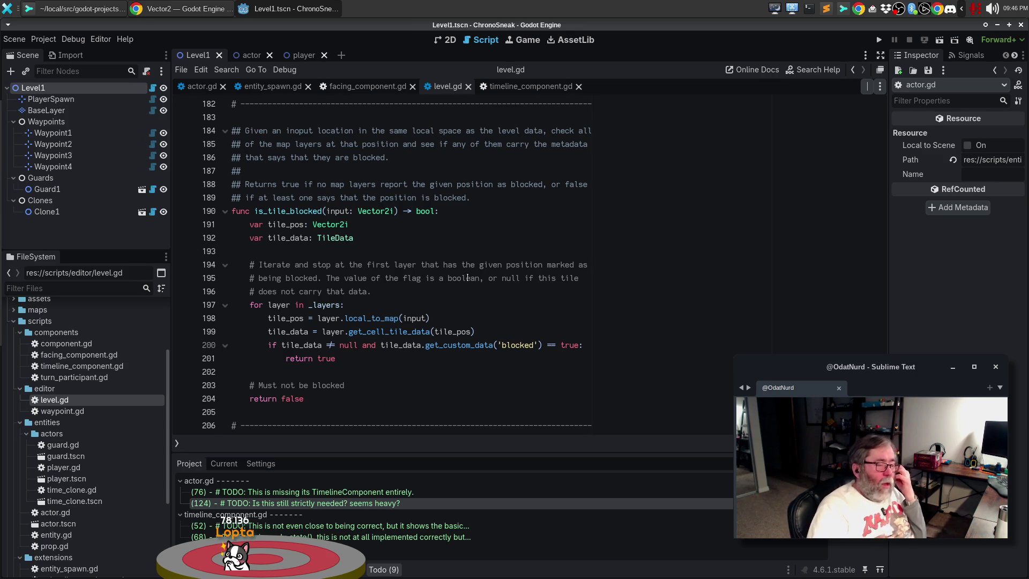
pyautogui.scroll(-4, 464, 263)
pyautogui.scroll(14, 482, 289)
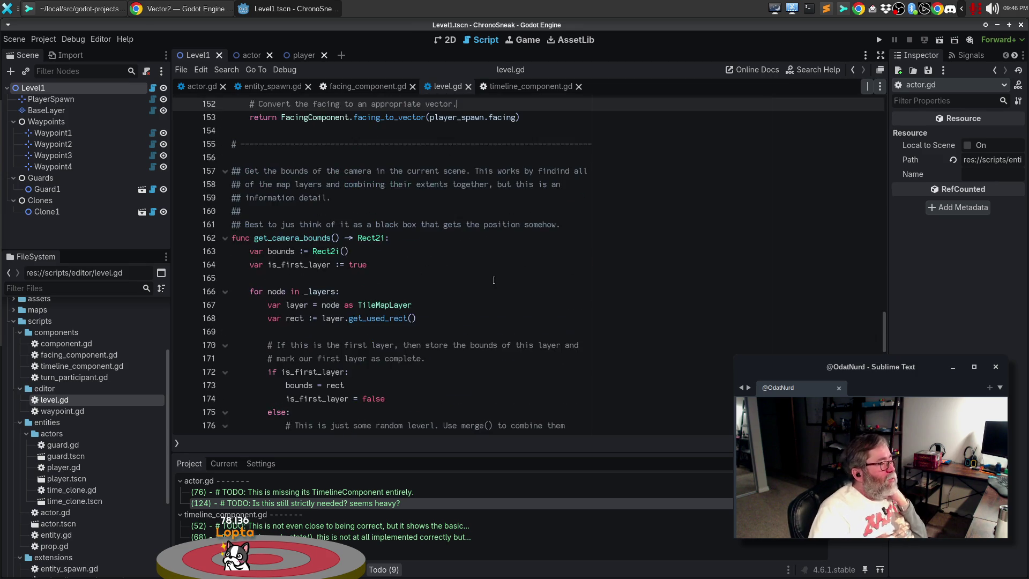
pyautogui.scroll(6, 490, 279)
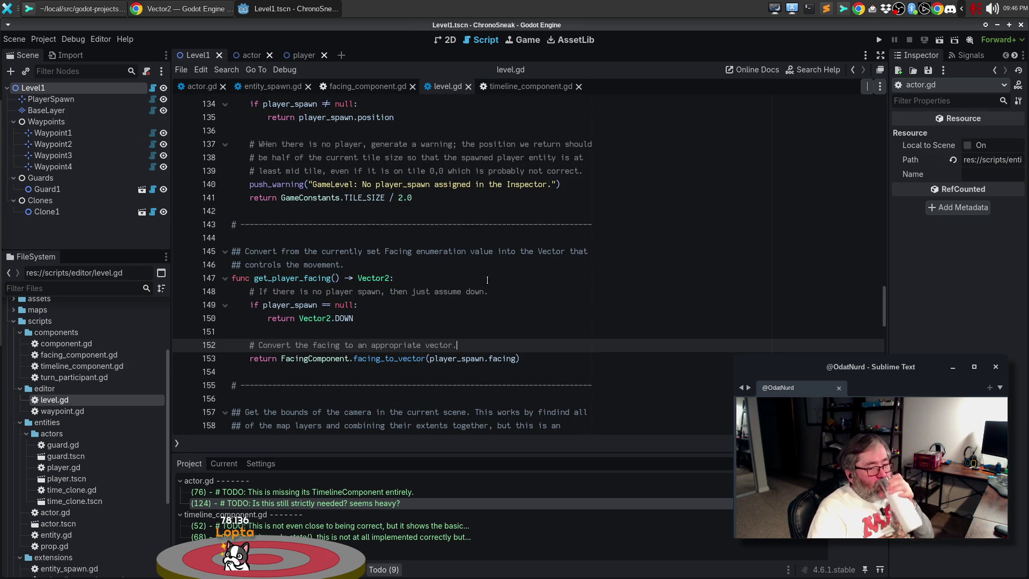
pyautogui.doubleClick(301, 278)
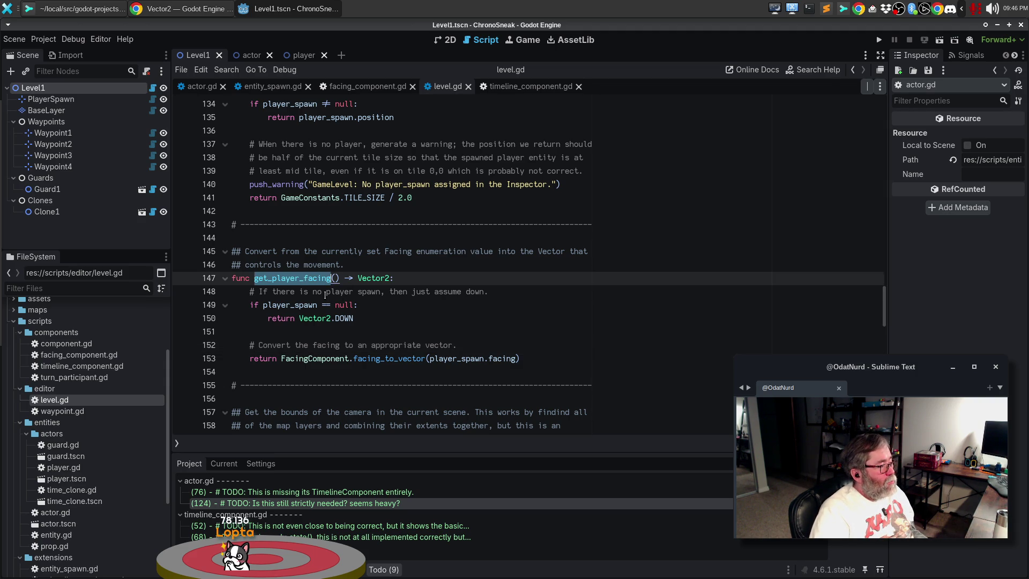
pyautogui.click(452, 299)
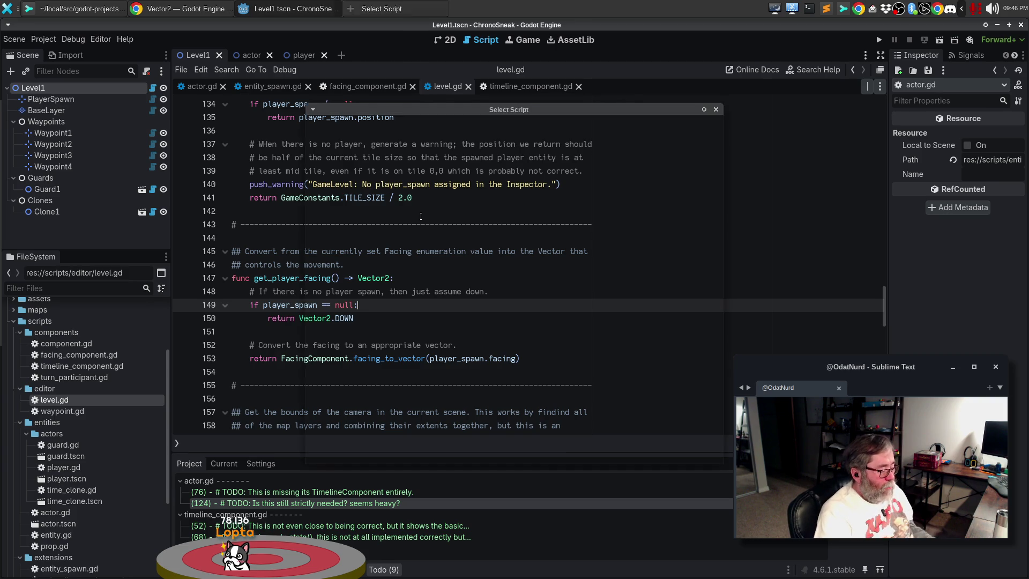
# - Open main.gd through the quick script finder and bring set_spawn into view
pyautogui.hotkey('ctrl', 'alt', 'o')
pyautogui.write('main')
pyautogui.press('Return')
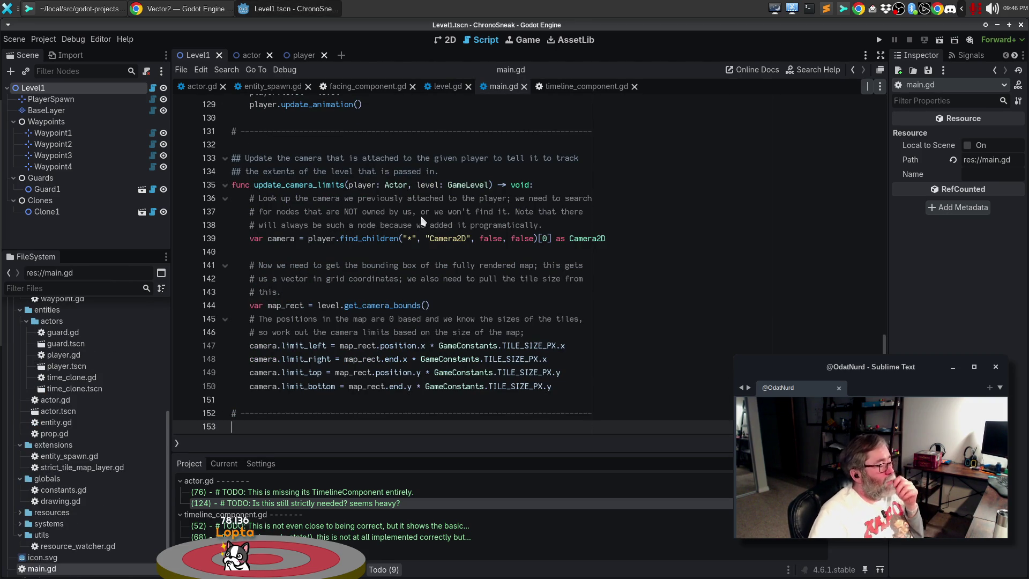
pyautogui.scroll(6, 491, 319)
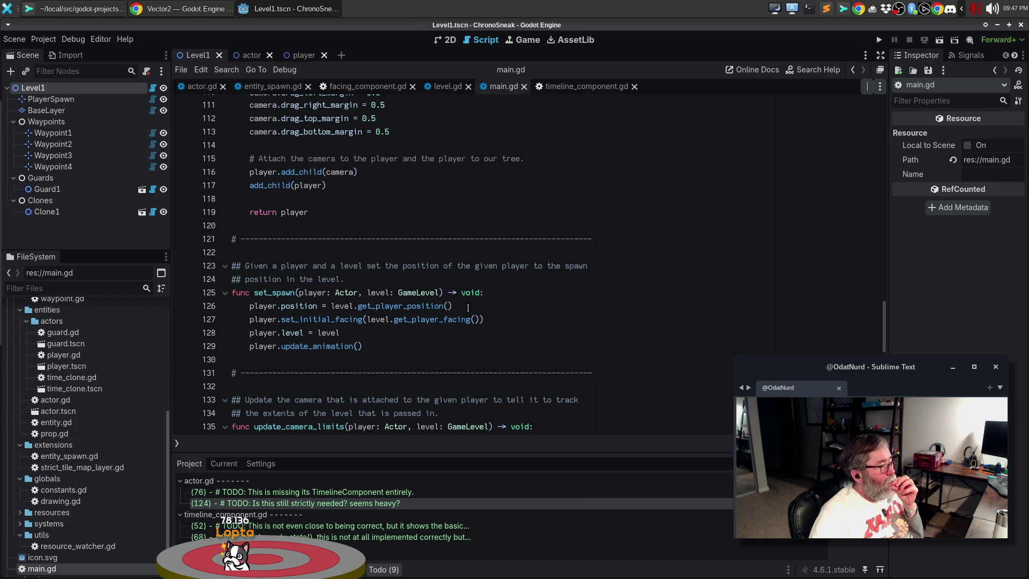
# - Follow the set_initial_facing call on line 127 to its definition in actor.gd
pyautogui.click(473, 307)
pyautogui.click(522, 322)
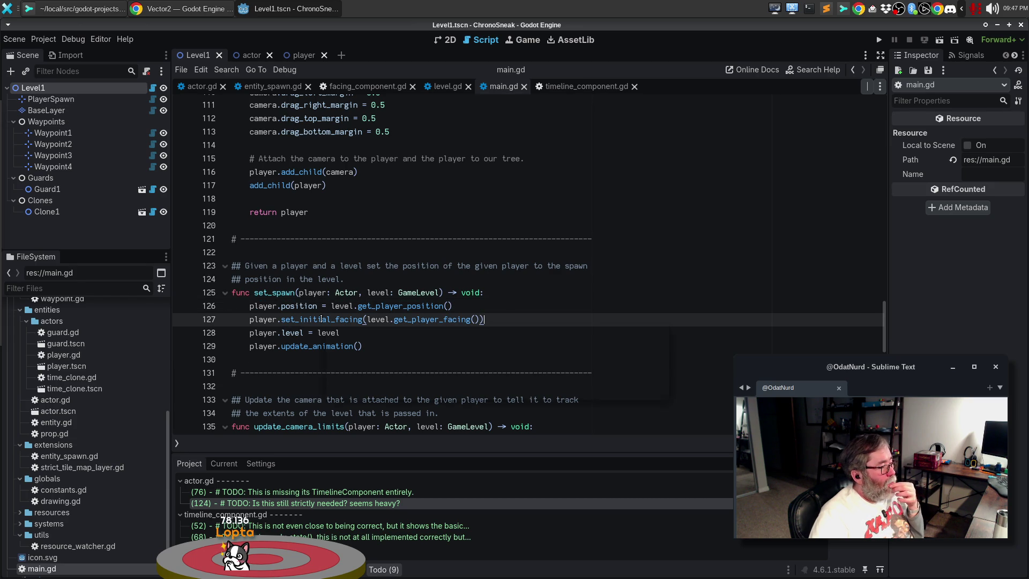
pyautogui.moveTo(320, 319)
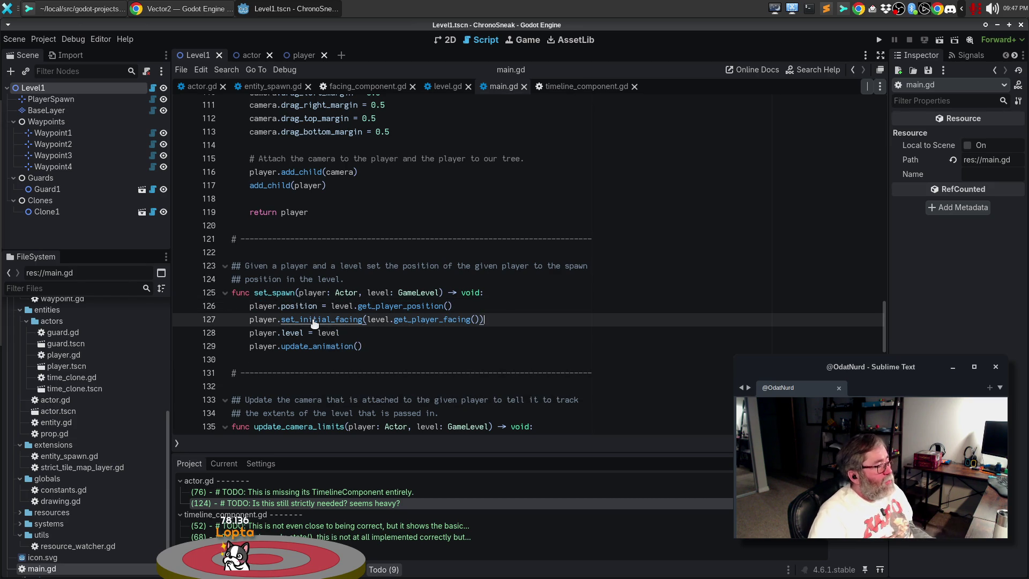
pyautogui.keyDown('ctrl'); pyautogui.click(316, 320); pyautogui.keyUp('ctrl')
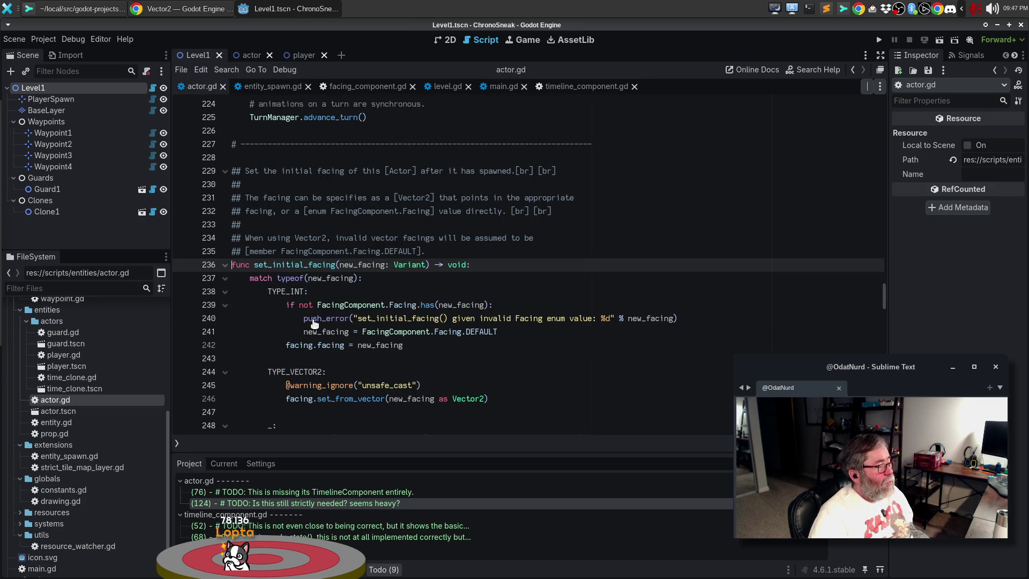
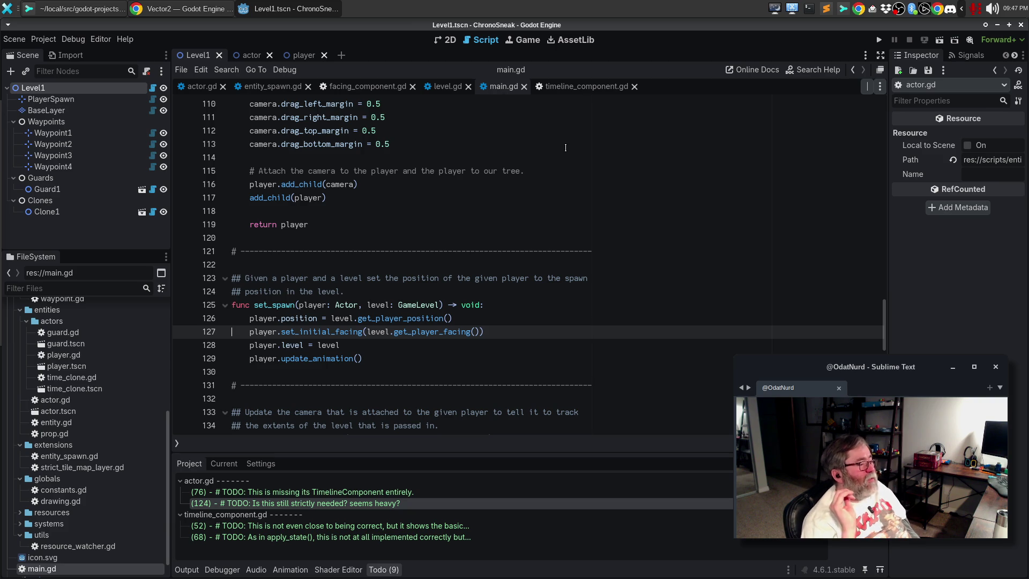
# - Jump from main.gd's get_player_facing call to its level.gd definition and read the identifier docs
pyautogui.keyDown('ctrl'); pyautogui.click(449, 331); pyautogui.keyUp('ctrl')
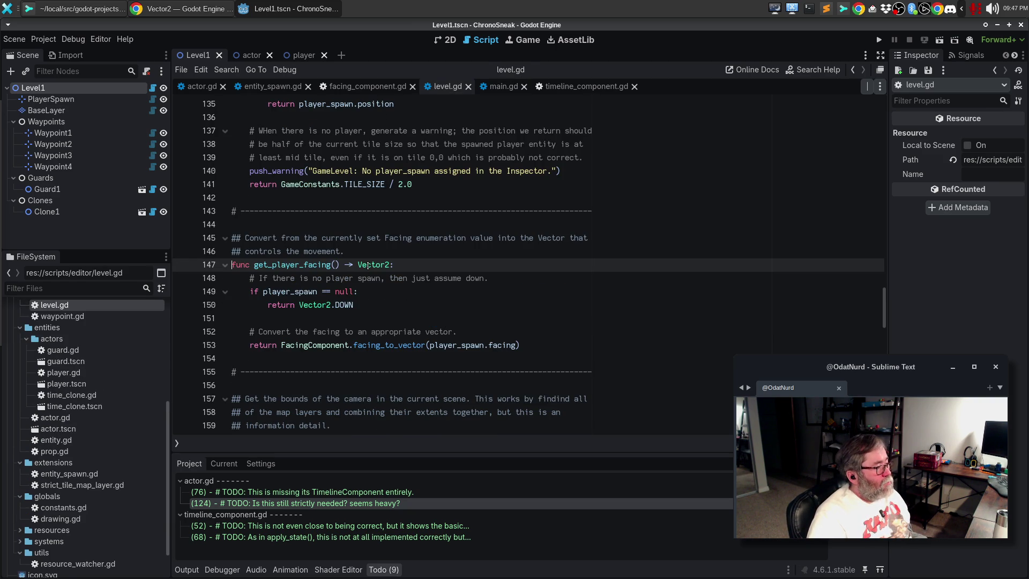
pyautogui.moveTo(374, 265)
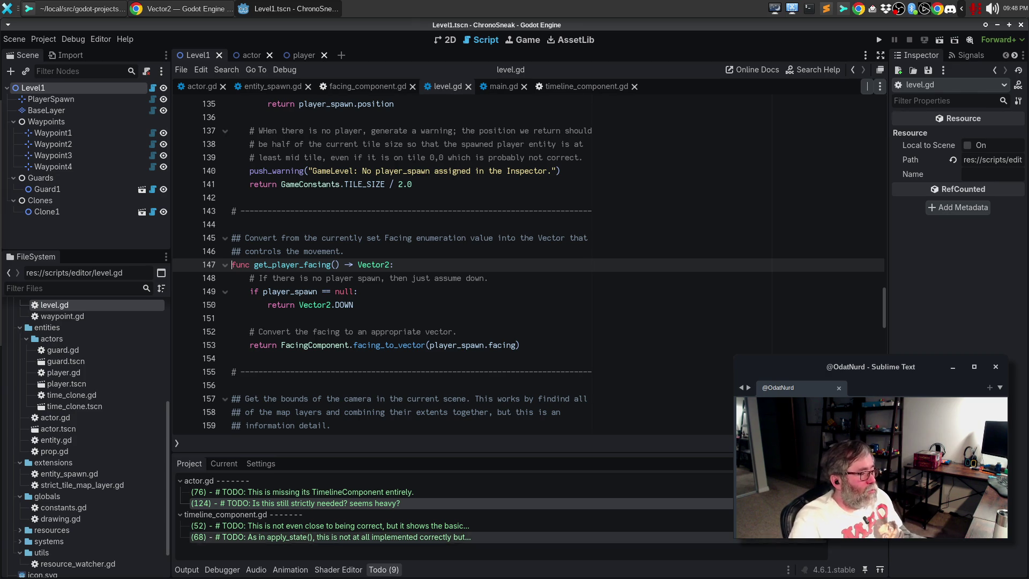
pyautogui.moveTo(454, 346)
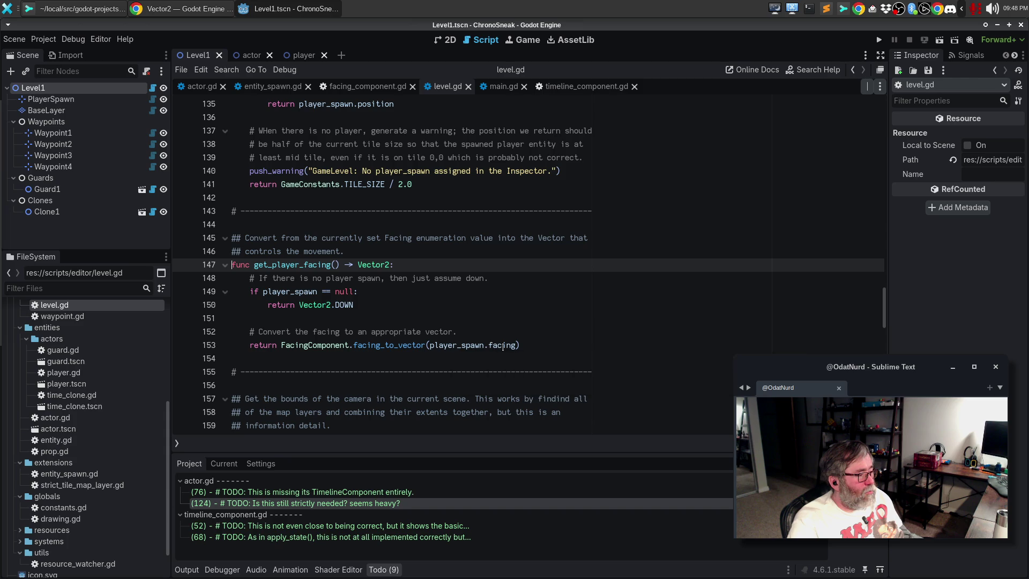
pyautogui.moveTo(507, 348)
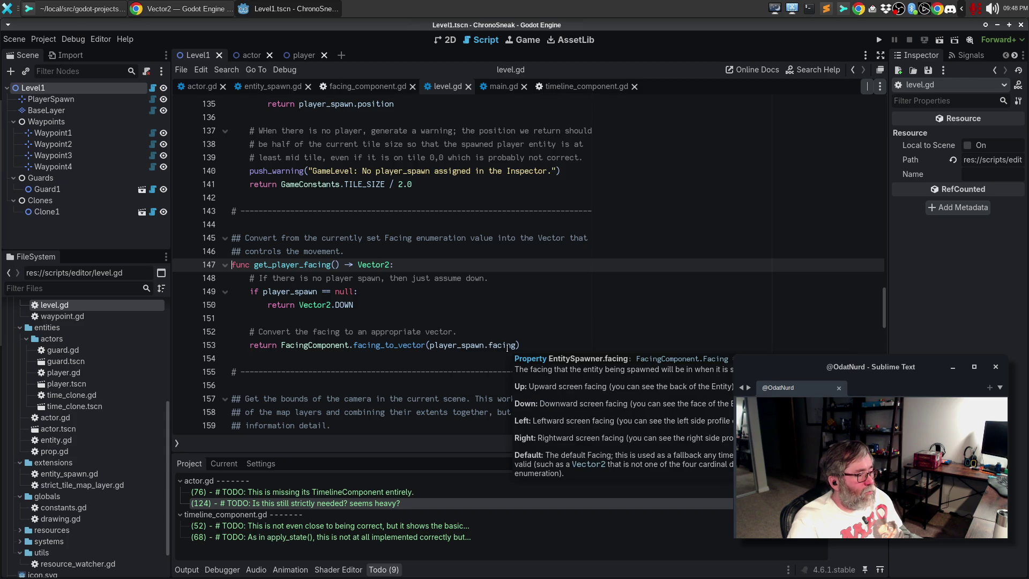
# - Change the return type to FacingComponent.Facing and the fallback return to FacingComponent.Facing.DOWN
pyautogui.doubleClick(379, 265)
pyautogui.write('Fac')
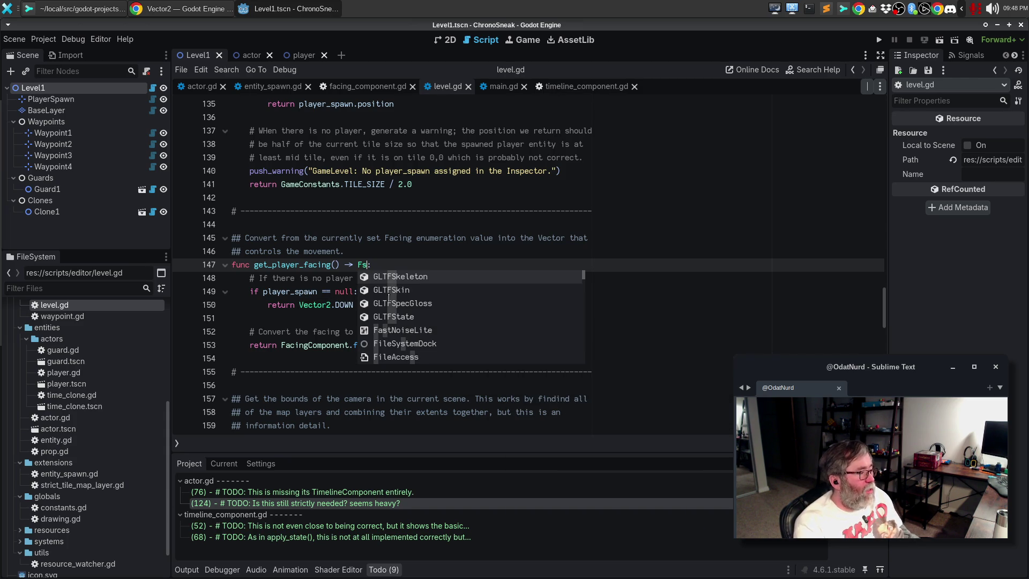
pyautogui.press('Return')
pyautogui.write('.Facing')
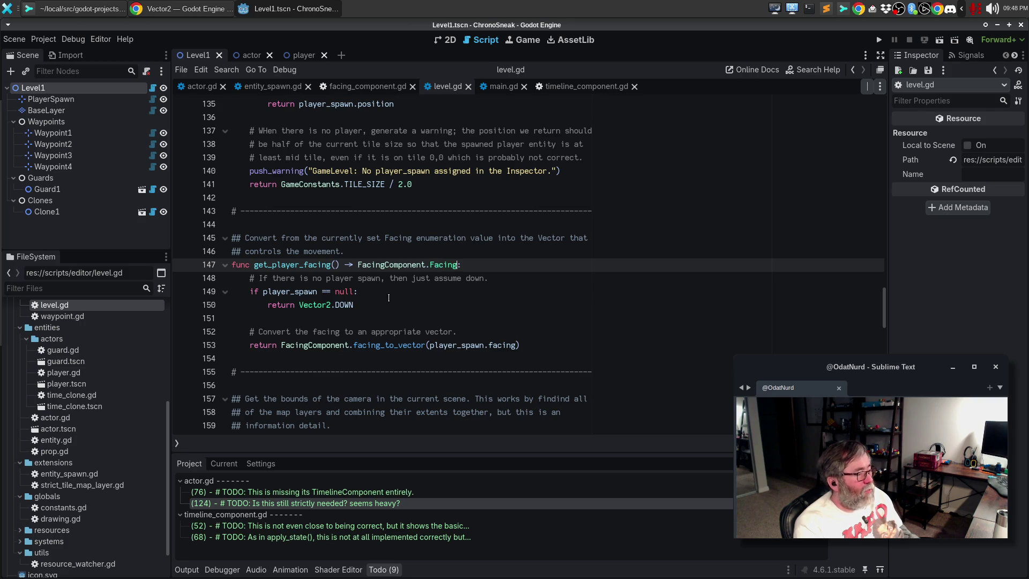
pyautogui.press('Down')
pyautogui.press('Down')
pyautogui.press('Down')
pyautogui.hotkey('ctrl', 'BackSpace')
pyautogui.hotkey('ctrl', 'BackSpace')
pyautogui.hotkey('ctrl', 'BackSpace')
pyautogui.write('Facing')
pyautogui.press('Return')
pyautogui.write('.Facing')
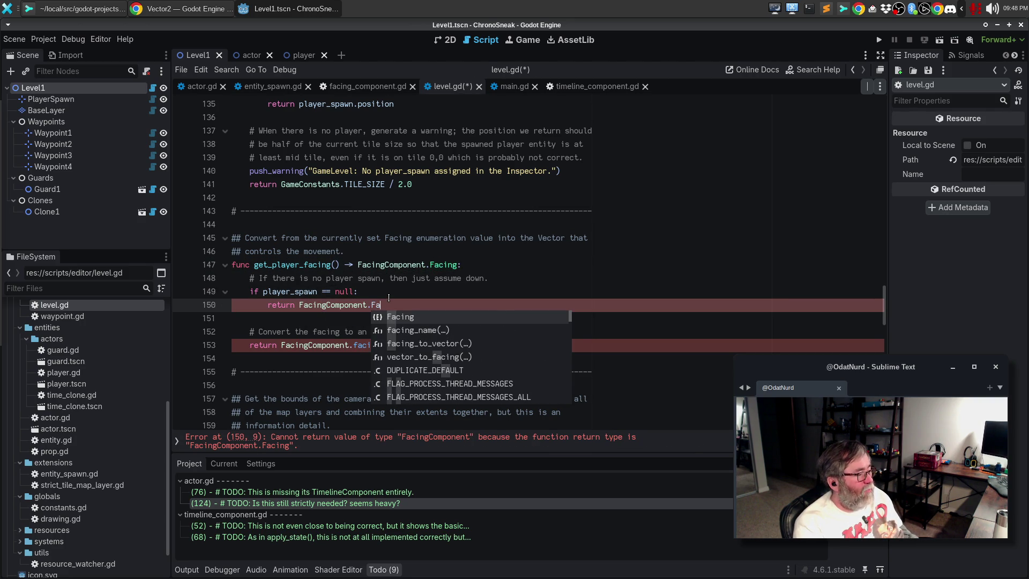
pyautogui.press('Return')
pyautogui.write('.DOWN')
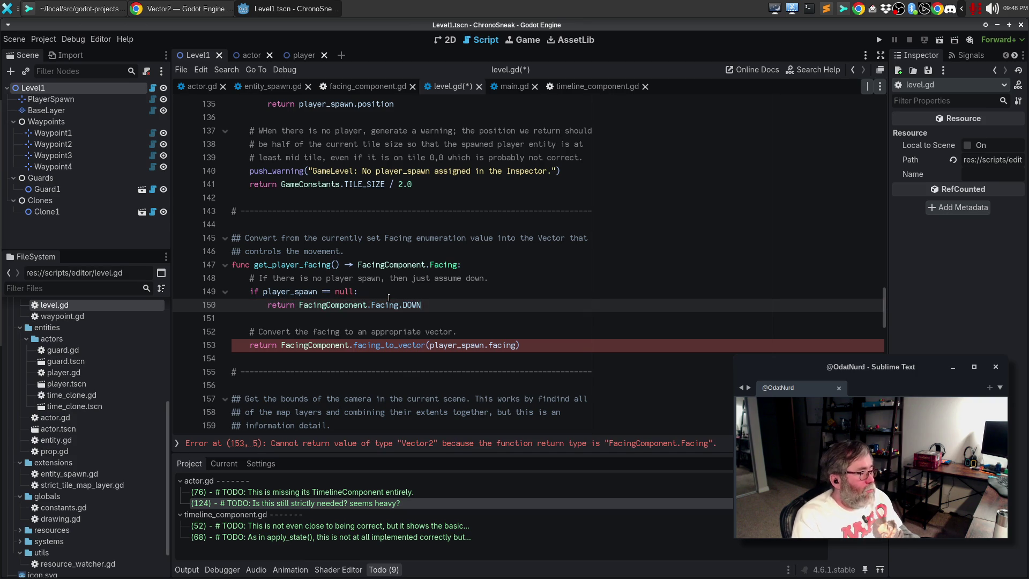
# - Add a final 'return player_spawn.facing' line after the if block
pyautogui.press('Down')
pyautogui.press('Down')
pyautogui.press('Up')
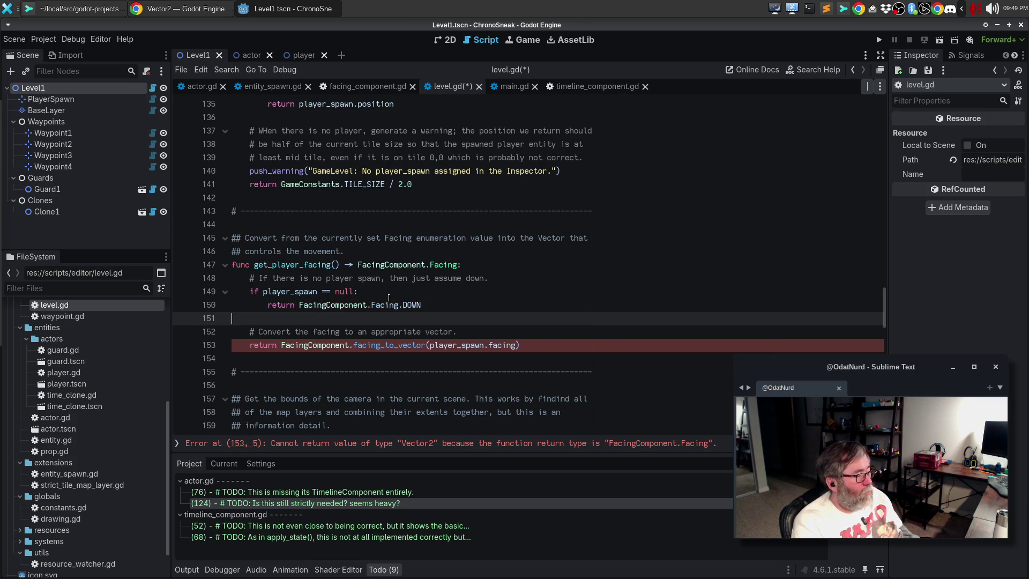
pyautogui.press('Return')
pyautogui.press('Tab')
pyautogui.write('r')
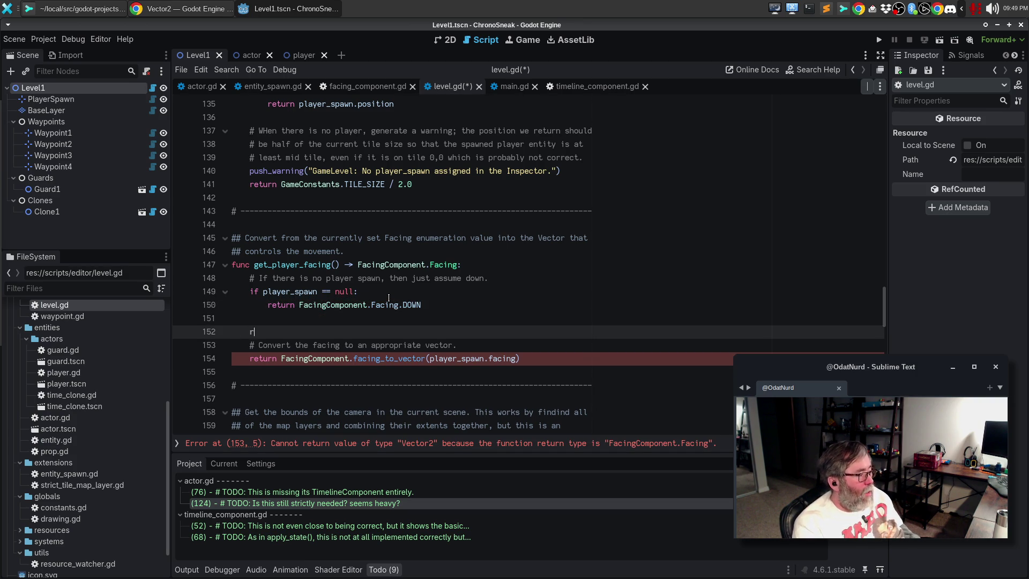
pyautogui.write('eturn play')
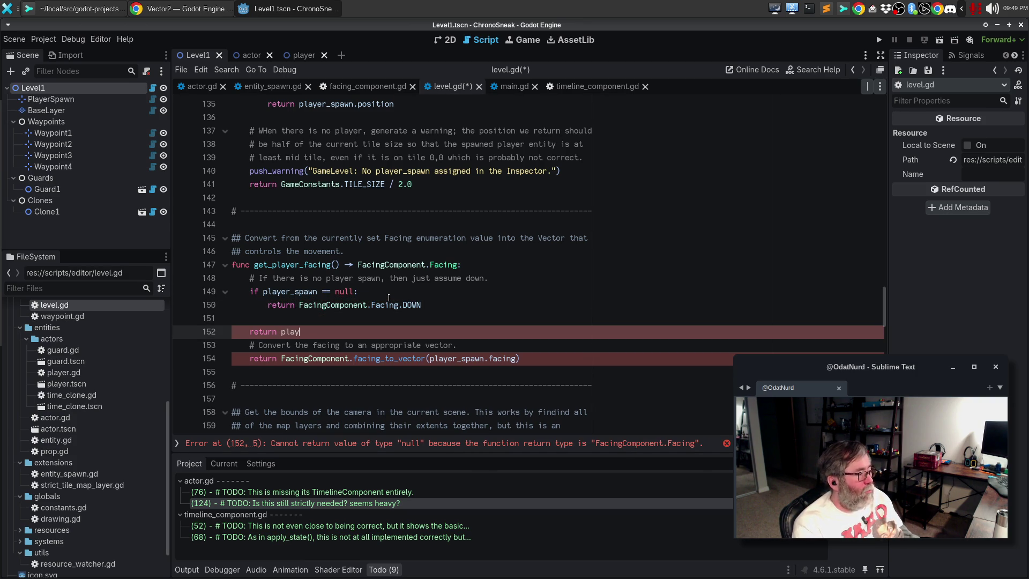
pyautogui.write('er_pawn')
pyautogui.press('BackSpace')
pyautogui.press('BackSpace')
pyautogui.press('BackSpace')
pyautogui.write('spawn.facing')
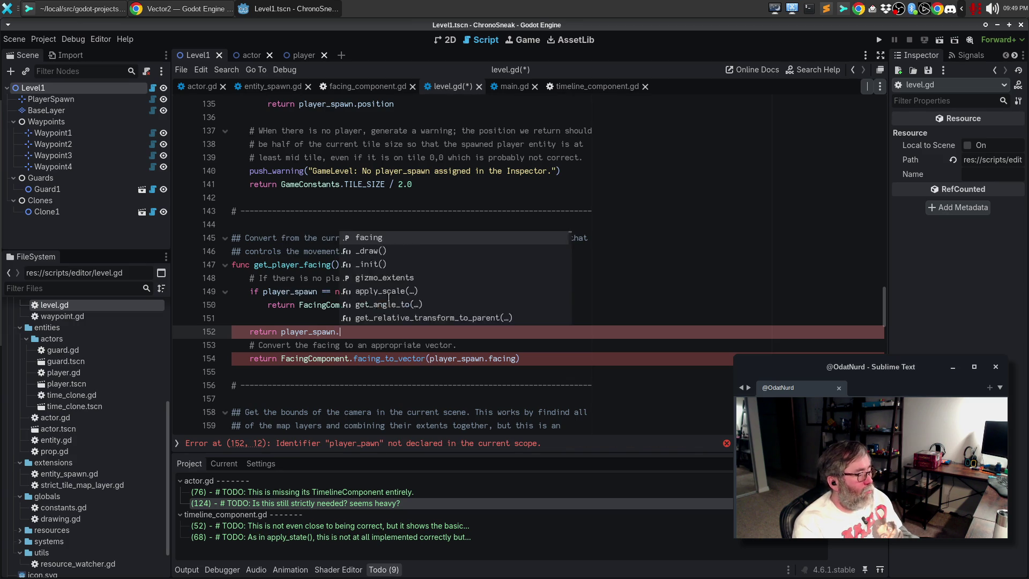
pyautogui.press('Escape')
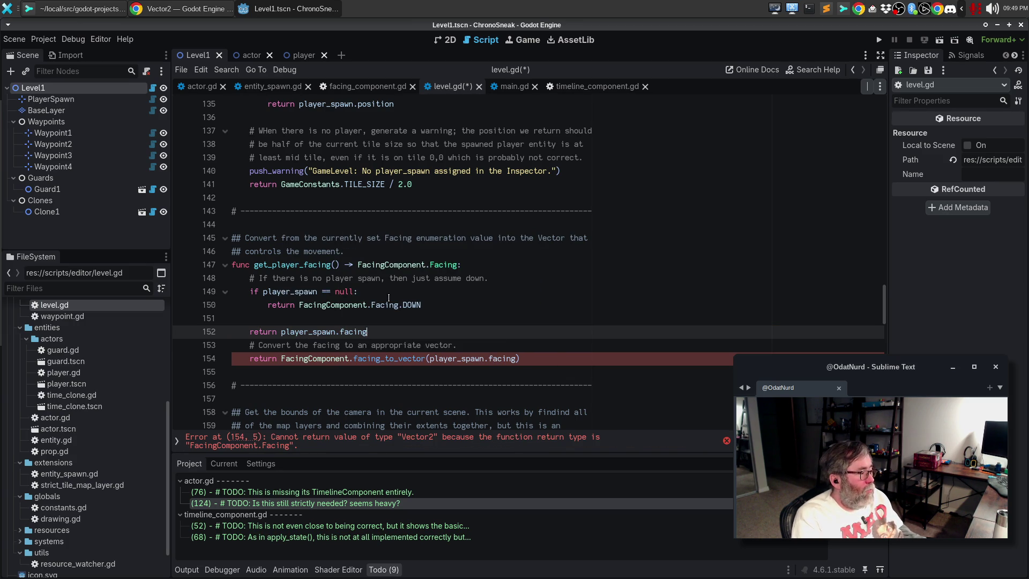
# - Delete the old facing_to_vector conversion lines
pyautogui.press('Down')
pyautogui.press('Home')
pyautogui.hotkey('shift', 'Down')
pyautogui.hotkey('shift', 'Down')
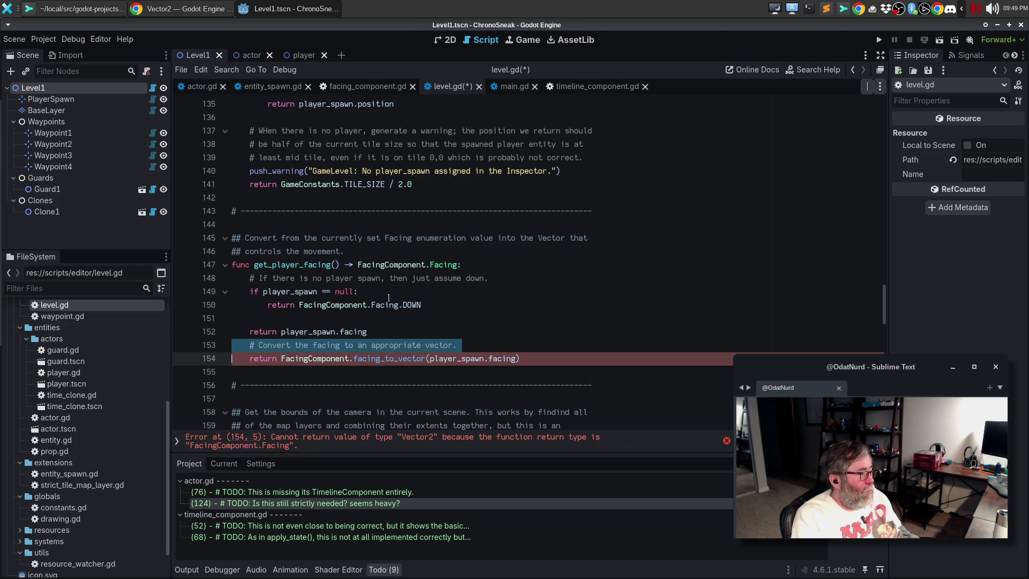
pyautogui.press('Delete')
pyautogui.press('Up')
pyautogui.press('Up')
pyautogui.press('Up')
pyautogui.press('Up')
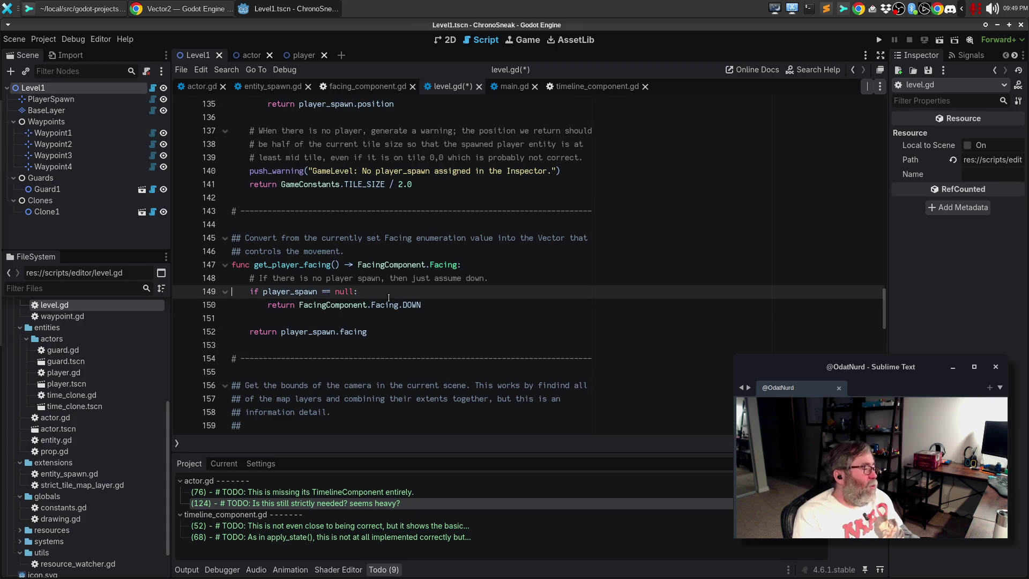
# - Put the player_spawn.facing return under a new else line, save, and remove the blank line under func
pyautogui.press('Down')
pyautogui.press('End')
pyautogui.press('Return')
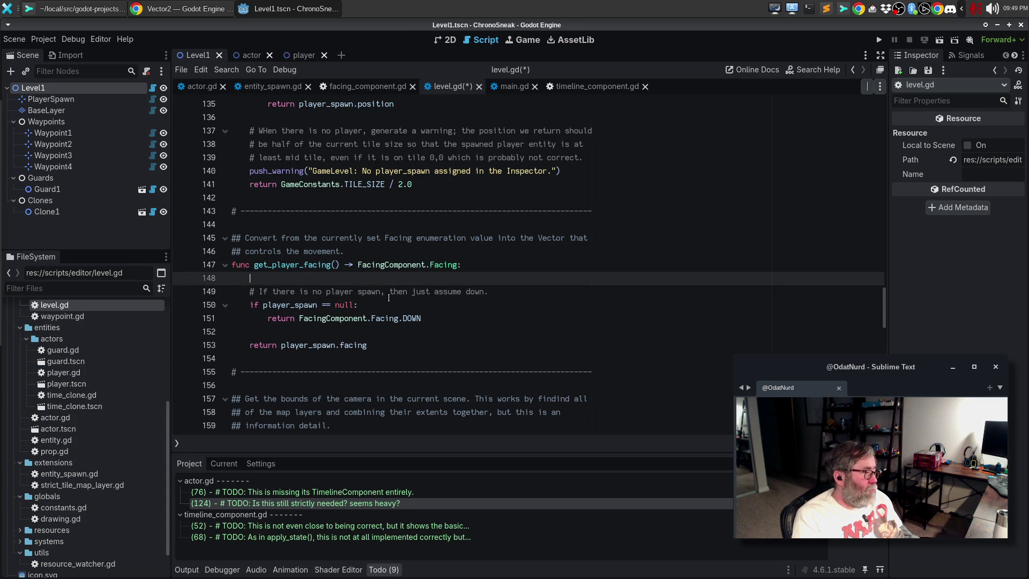
pyautogui.press('Down')
pyautogui.press('Down')
pyautogui.press('Down')
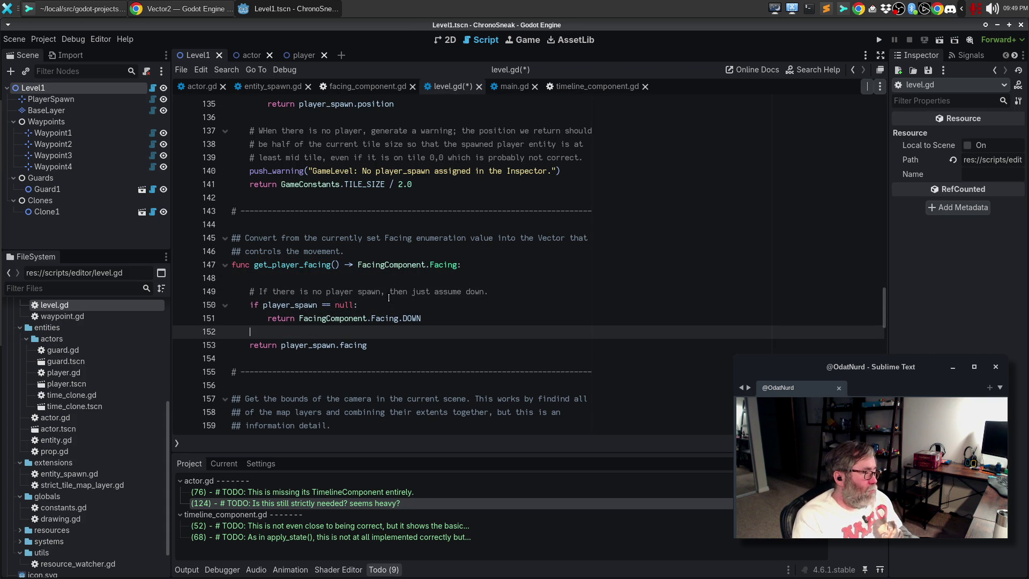
pyautogui.write('else')
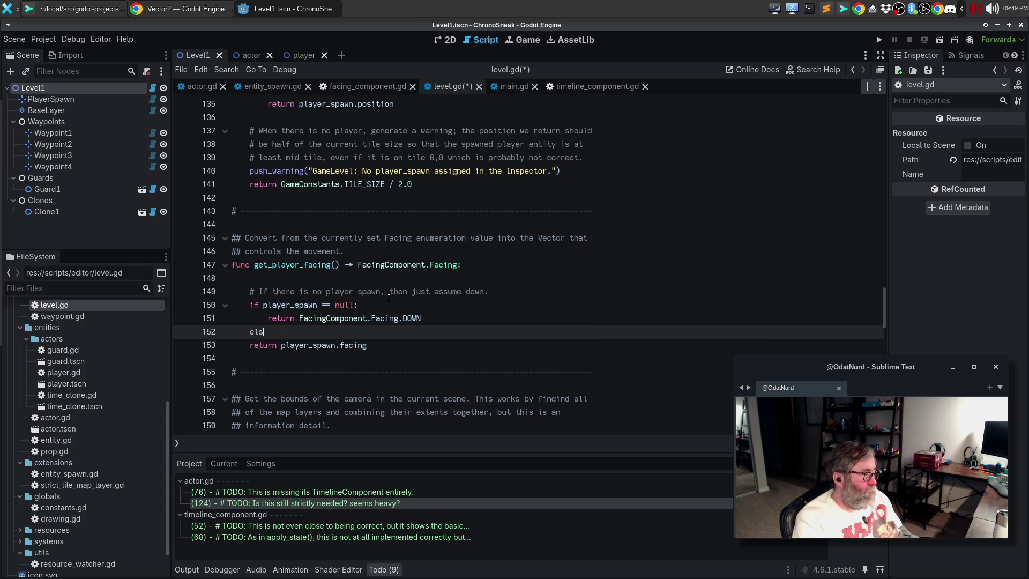
pyautogui.press('Down')
pyautogui.press('Home')
pyautogui.press('Tab')
pyautogui.hotkey('ctrl', 's')
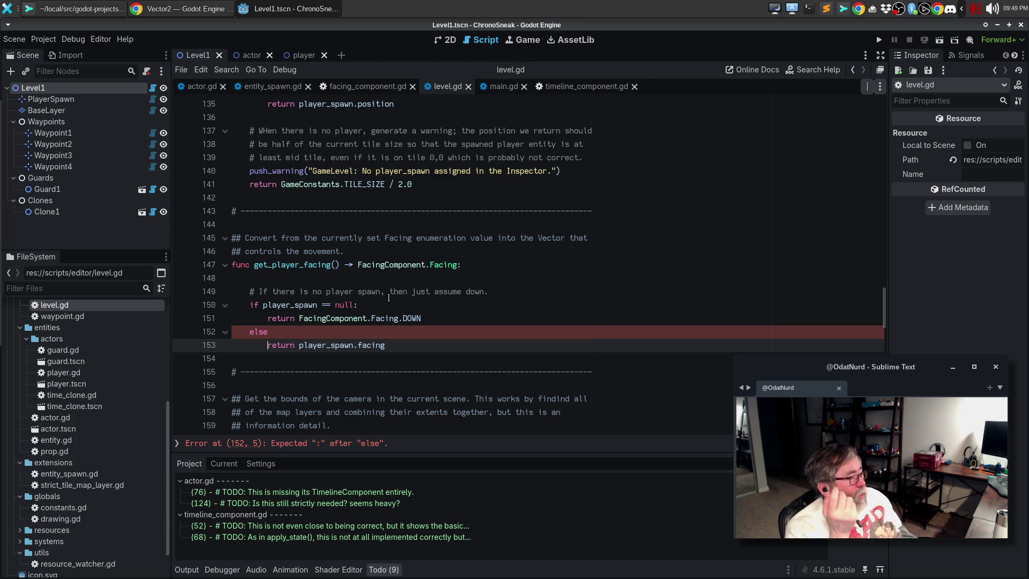
pyautogui.press('Up')
pyautogui.press('Up')
pyautogui.press('Up')
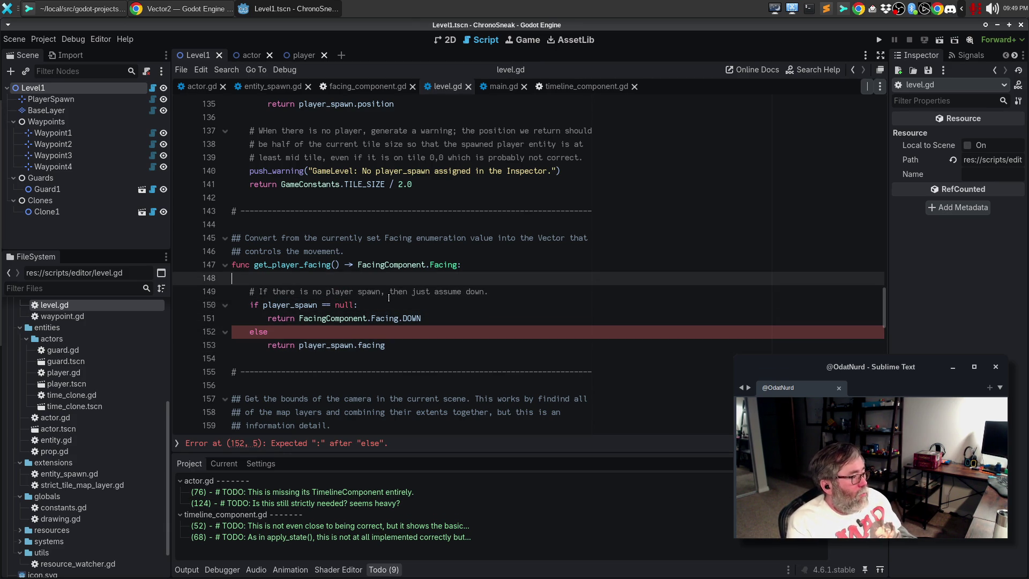
pyautogui.press('BackSpace')
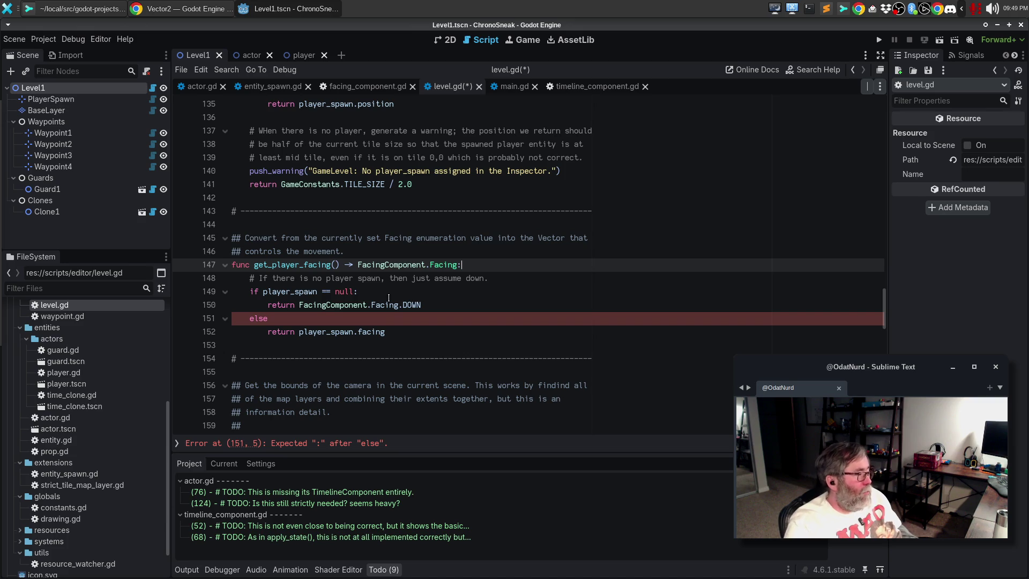
# - Try rewriting the old doc comment, undo back to the original, and save
pyautogui.moveTo(245, 231)
pyautogui.mouseDown()
pyautogui.moveTo(428, 238)
pyautogui.moveTo(364, 250)
pyautogui.mouseUp()
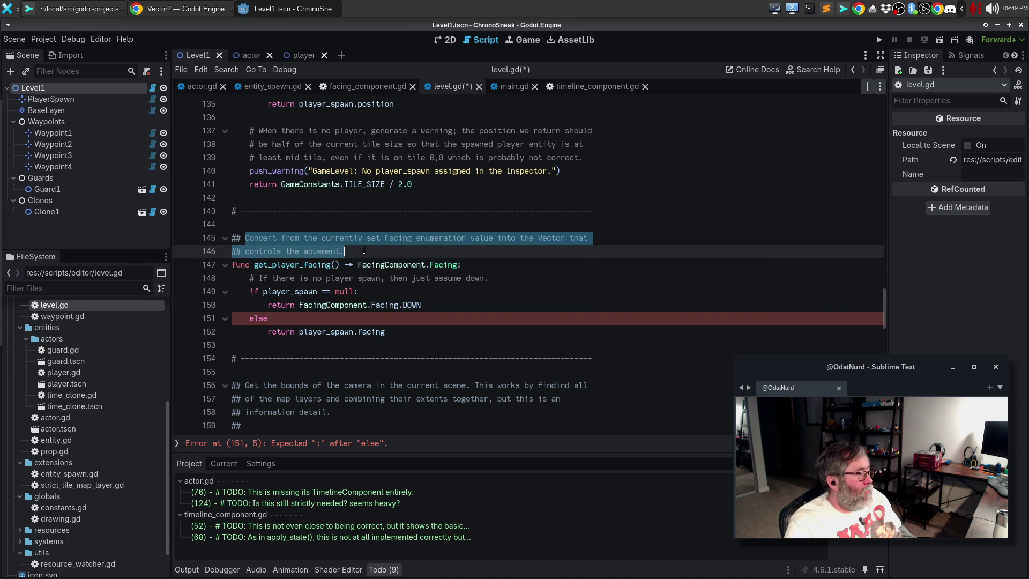
pyautogui.press('BackSpace')
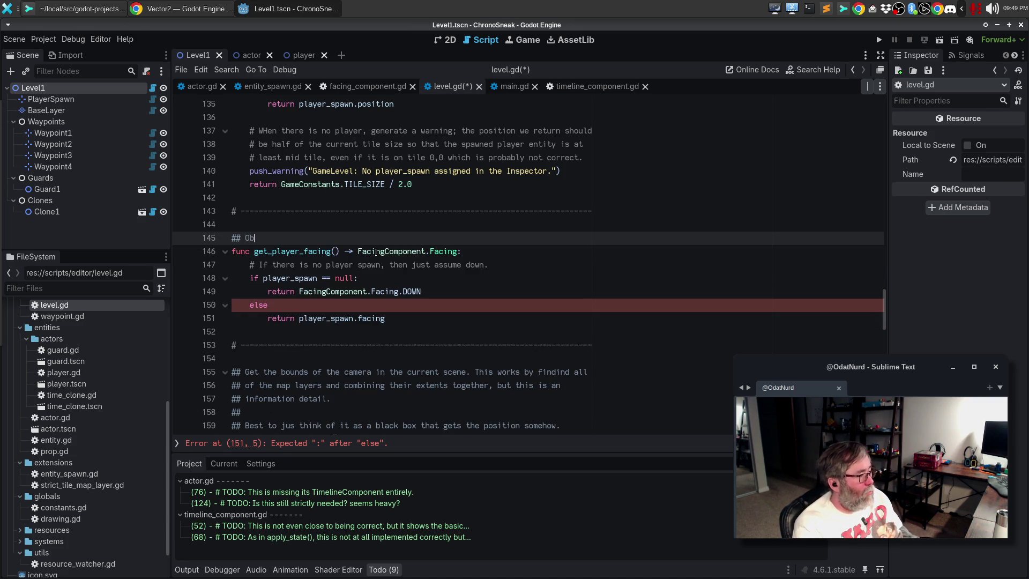
pyautogui.hotkey('ctrl', 'z')
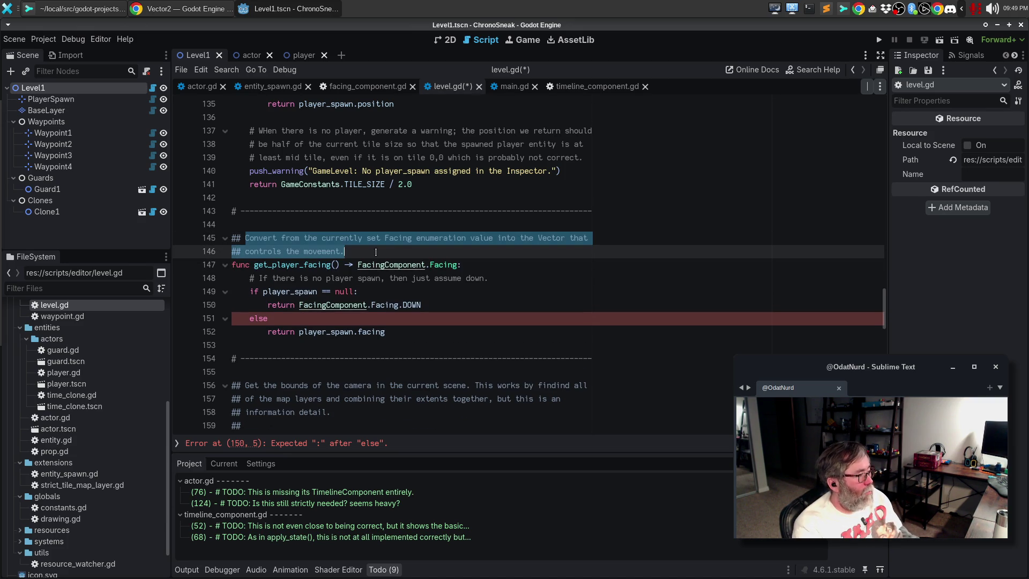
pyautogui.write('Gather and')
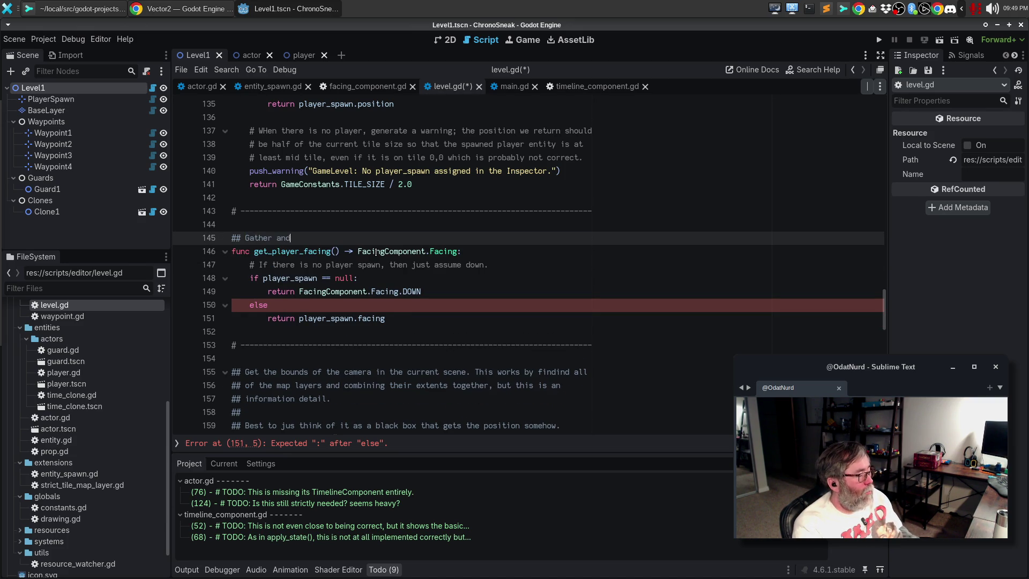
pyautogui.hotkey('ctrl', 'z')
pyautogui.hotkey('ctrl', 'z')
pyautogui.hotkey('ctrl', 's')
pyautogui.press('BackSpace')
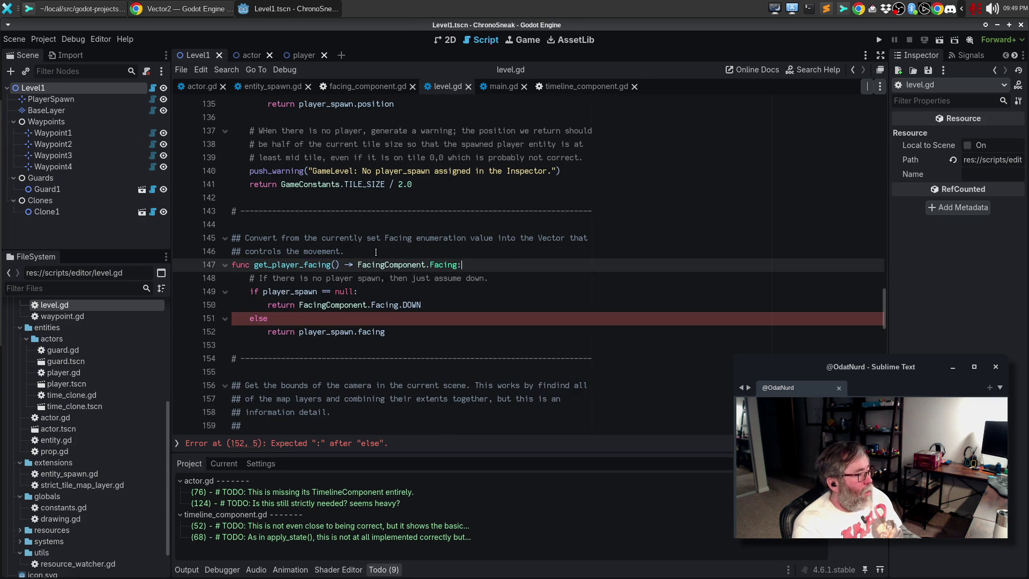
# - Start a new doc comment: '# Return the [enum FacingComponent.Facing] value out of the player'
pyautogui.press('Up')
pyautogui.press('Up')
pyautogui.press('Up')
pyautogui.press('Return')
pyautogui.write('# Return the ')
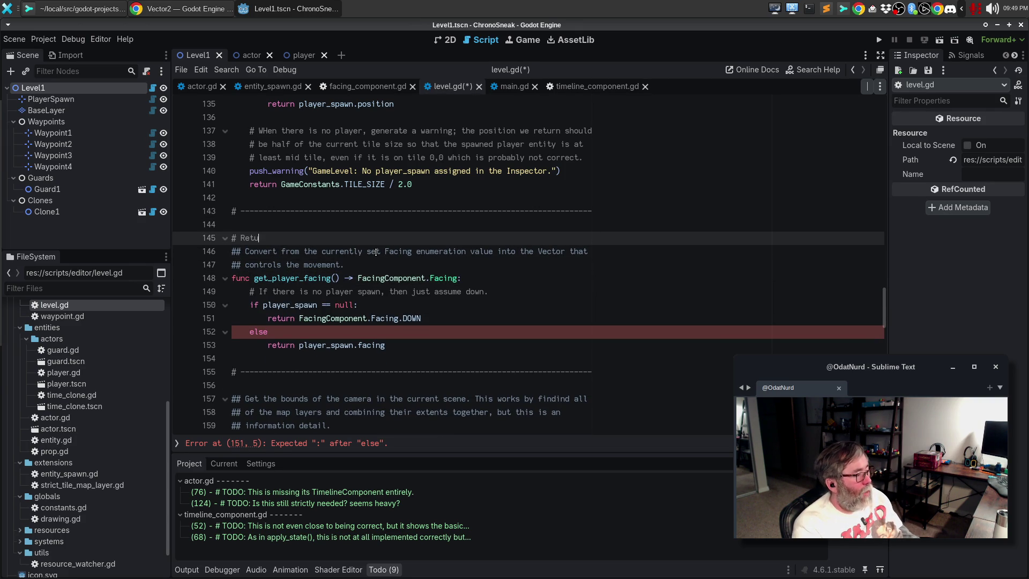
pyautogui.write('[')
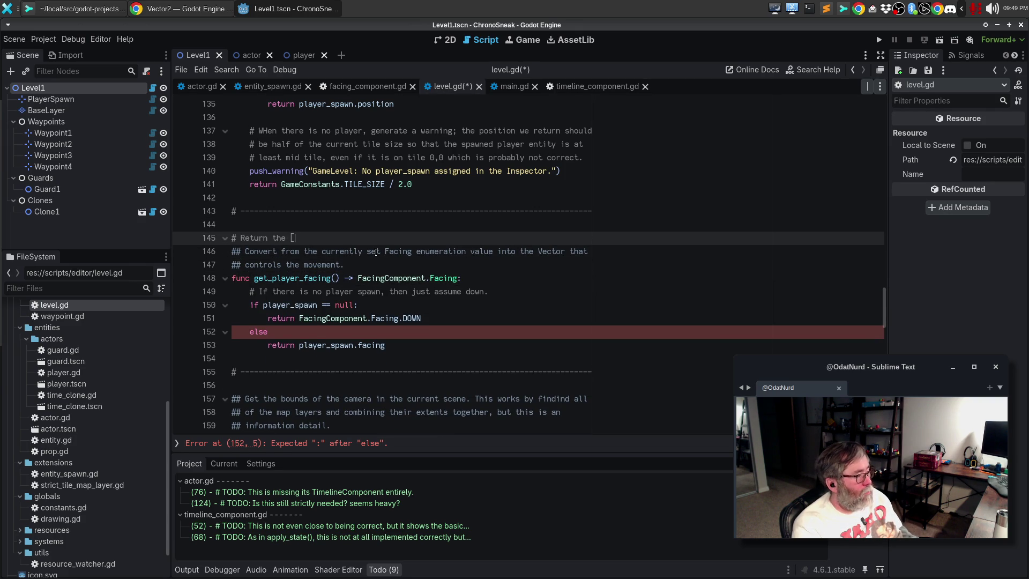
pyautogui.write('enu')
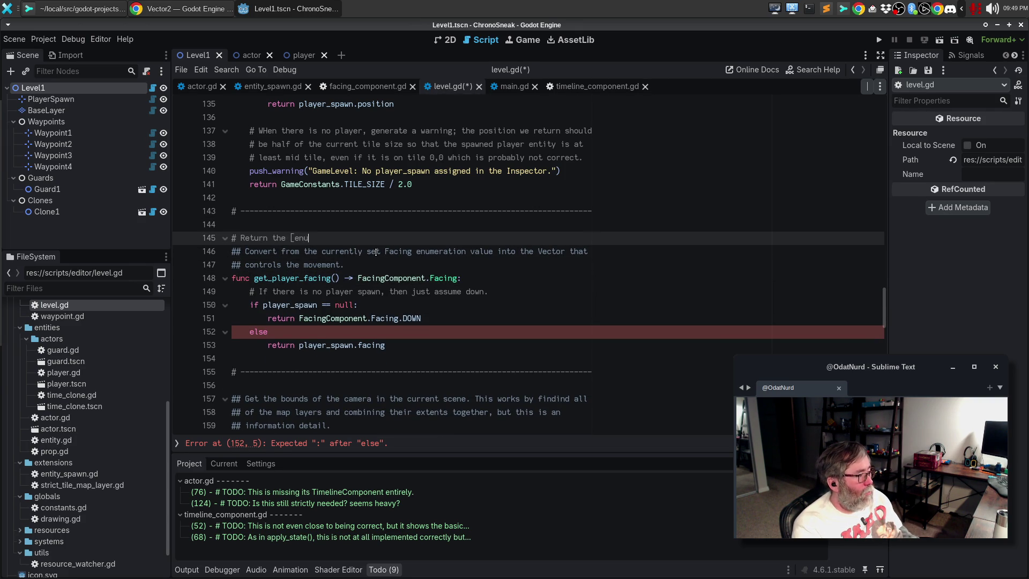
pyautogui.write('m FacingC')
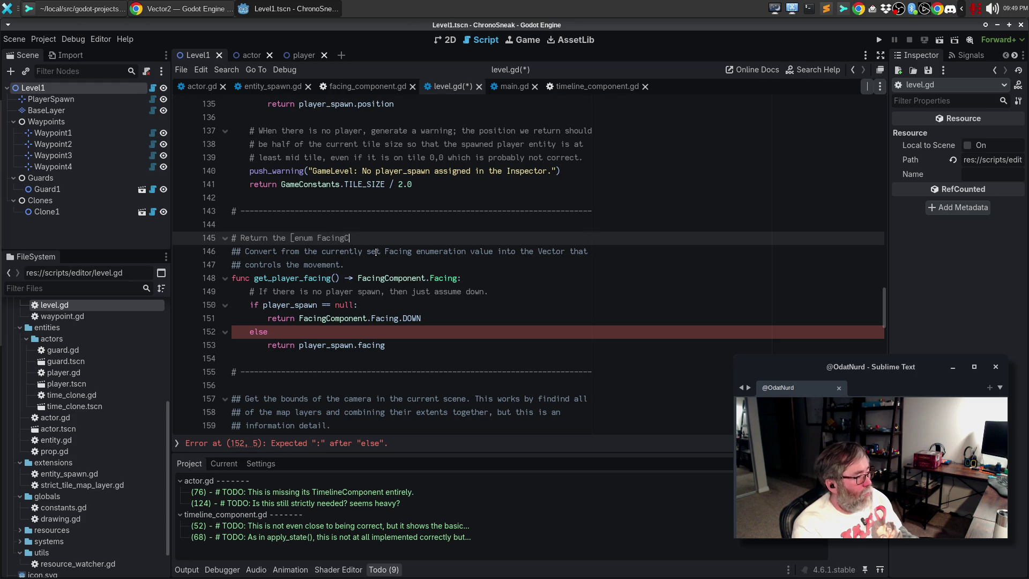
pyautogui.write('omponent.Facing]')
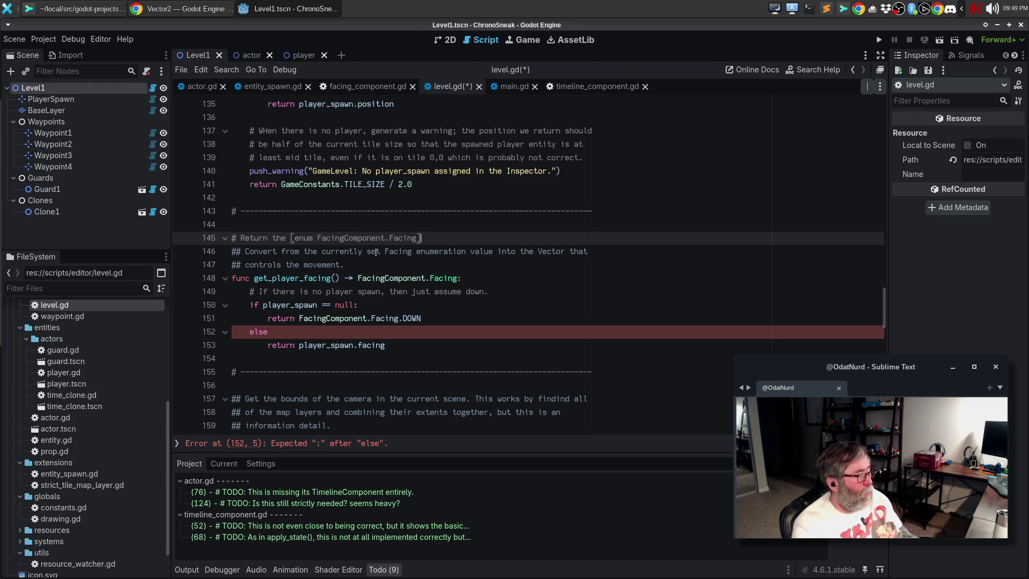
pyautogui.write(' vqlue')
pyautogui.press('BackSpace')
pyautogui.press('BackSpace')
pyautogui.press('BackSpace')
pyautogui.write('alue of')
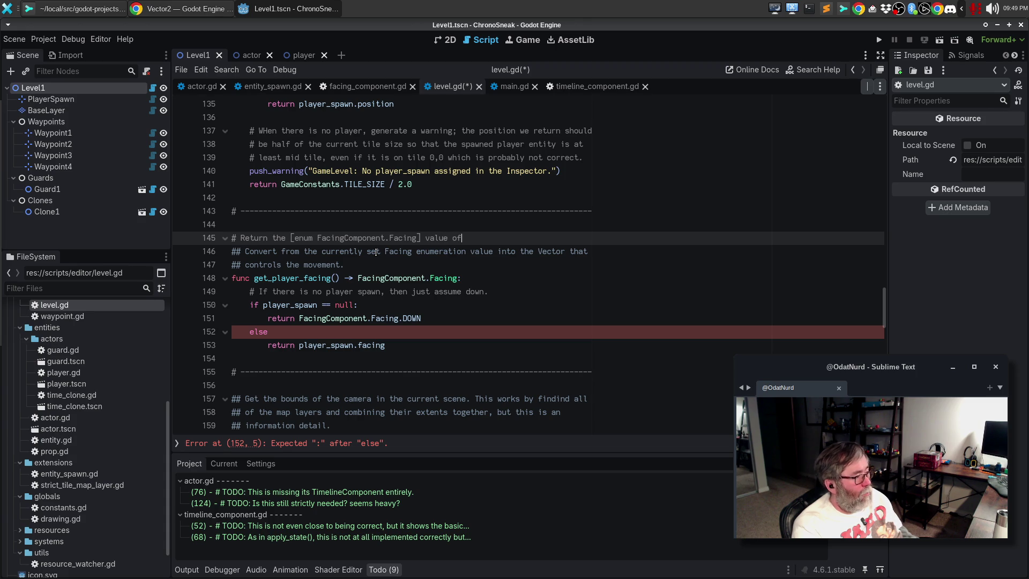
pyautogui.write(' the player ')
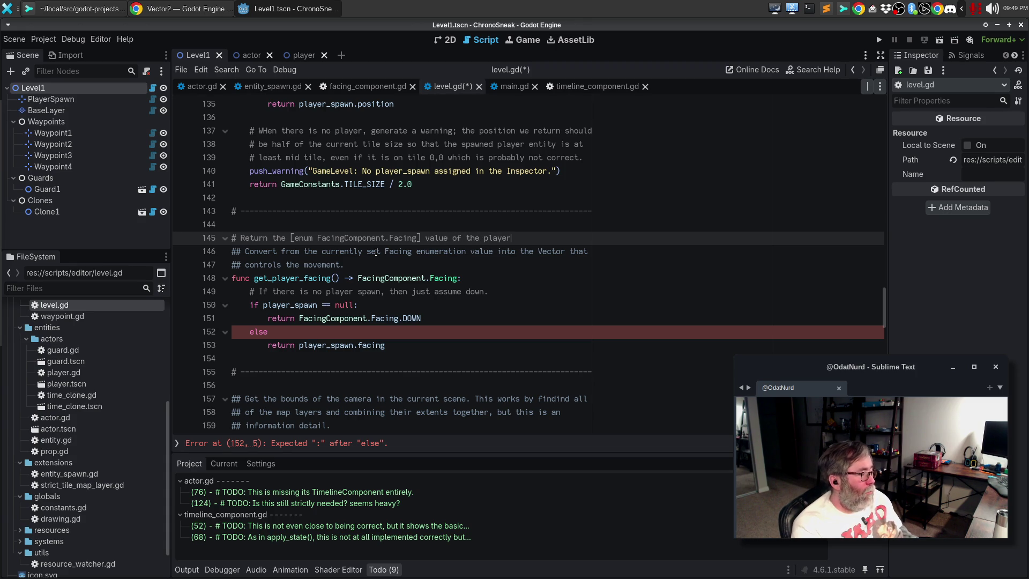
pyautogui.write('span')
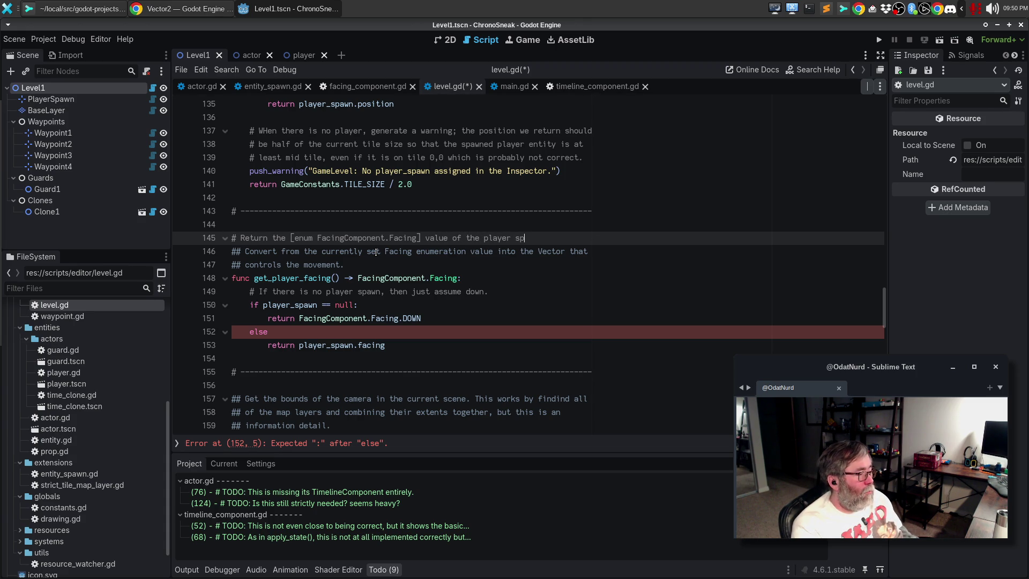
pyautogui.press('BackSpace')
pyautogui.press('BackSpace')
pyautogui.press('BackSpace')
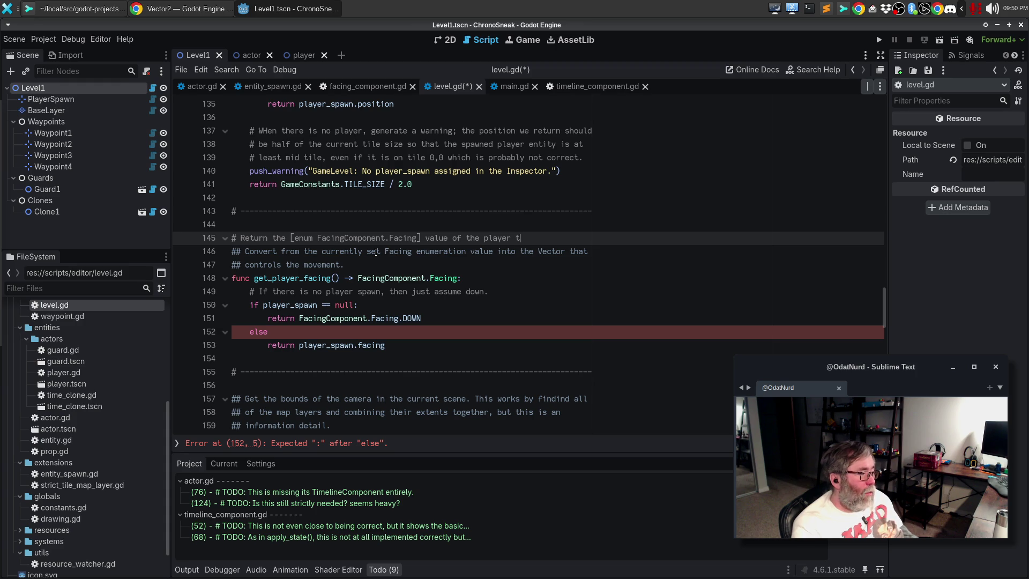
pyautogui.write('out of the player')
# - Finish the comment: spawner, so the main engine knows which direction to spawn the player facing
pyautogui.press('Return')
pyautogui.write('# spawner and reutnr')
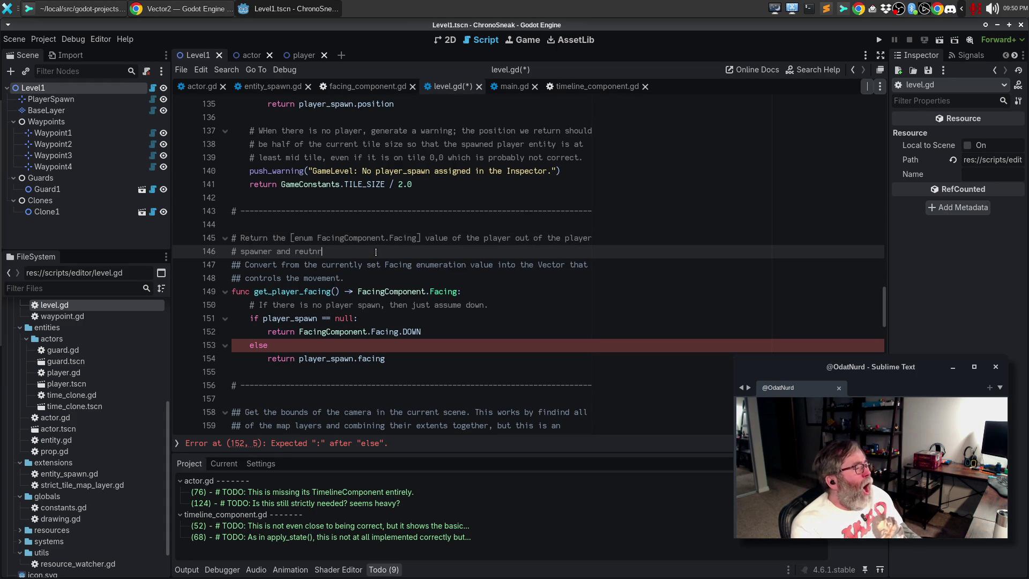
pyautogui.hotkey('ctrl', 'BackSpace')
pyautogui.hotkey('ctrl', 'BackSpace')
pyautogui.write('so ')
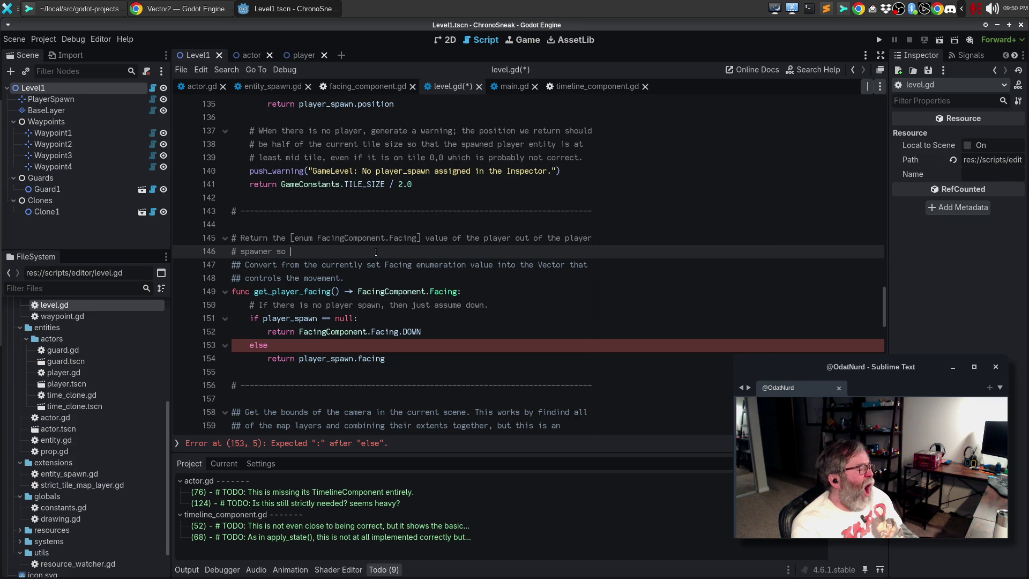
pyautogui.write('that the ma')
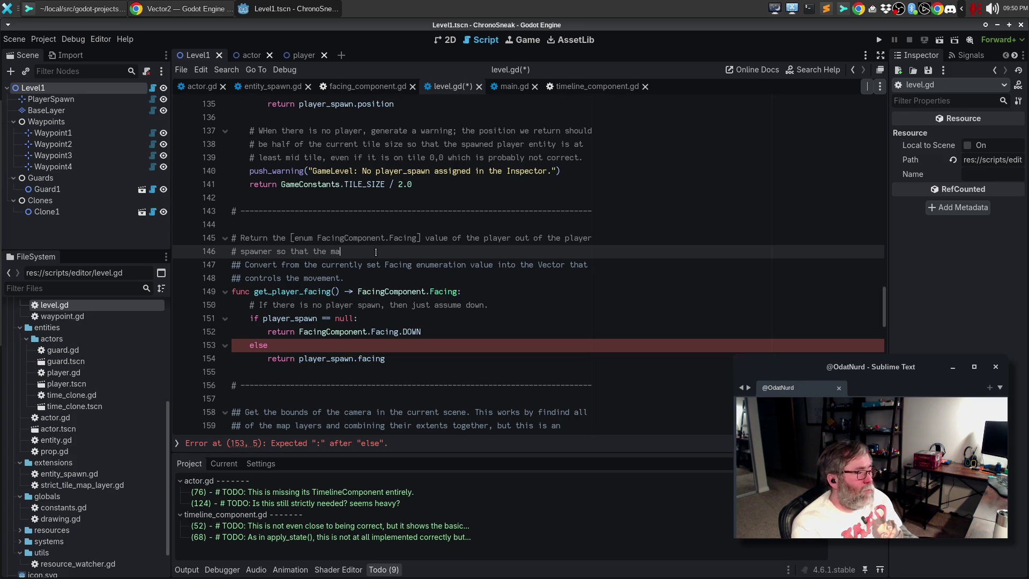
pyautogui.write('in engine knows what ')
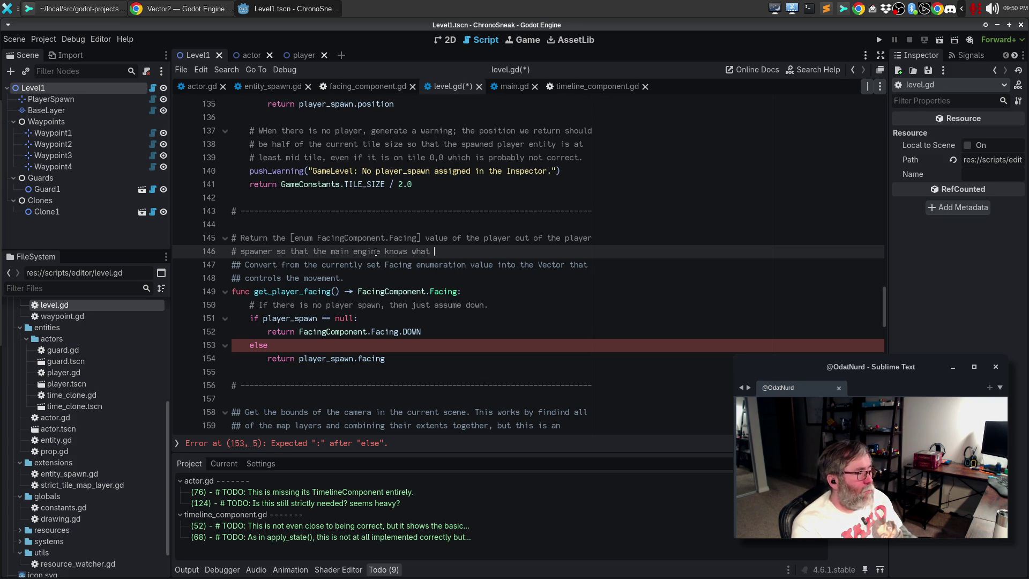
pyautogui.write('direction to spawn the player')
pyautogui.press('Return')
pyautogui.write('# facing wh')
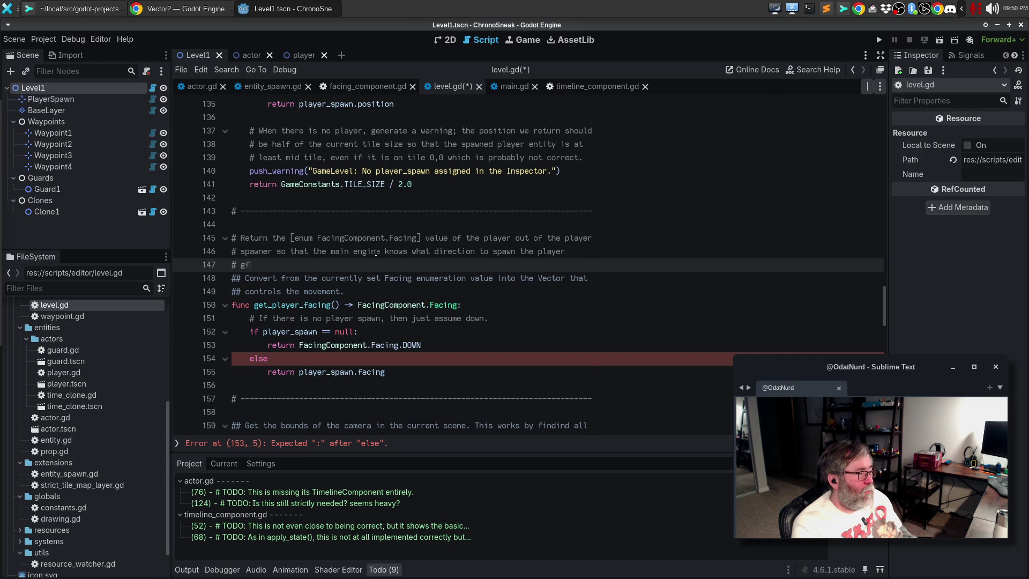
pyautogui.press('BackSpace')
pyautogui.press('BackSpace')
pyautogui.press('BackSpace')
pyautogui.press('BackSpace')
pyautogui.press('BackSpace')
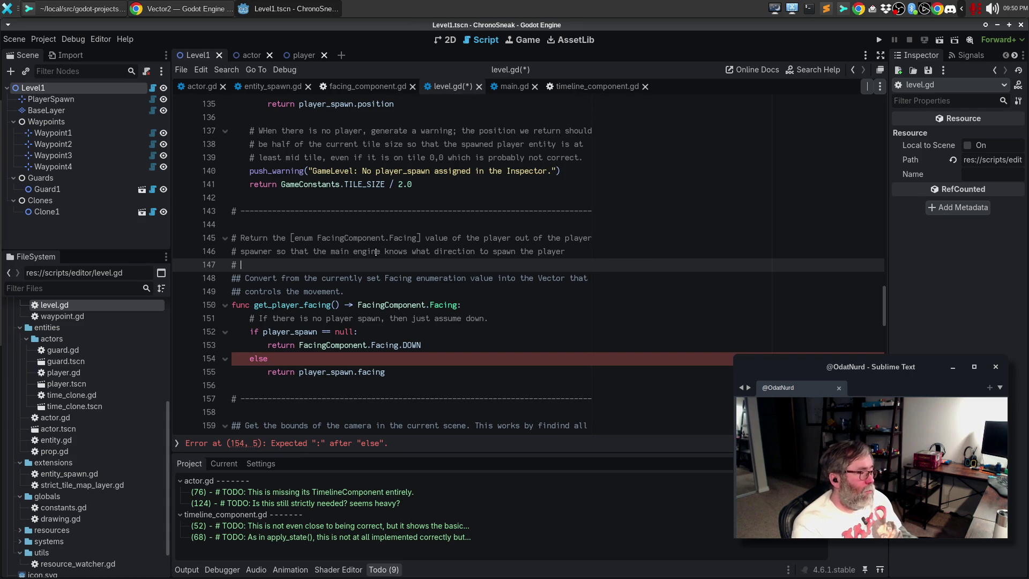
pyautogui.write(' in.')
# - Delete the outdated '## Convert…' comment lines, add the colon after else, and save level.gd
pyautogui.press('Down')
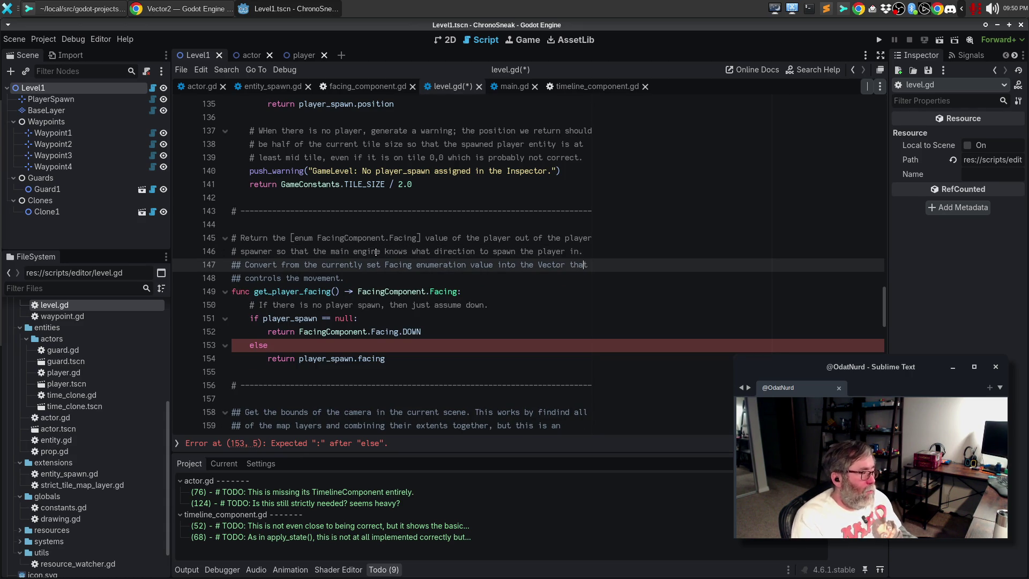
pyautogui.hotkey('ctrl', 'shift', 'k')
pyautogui.hotkey('ctrl', 'shift', 'k')
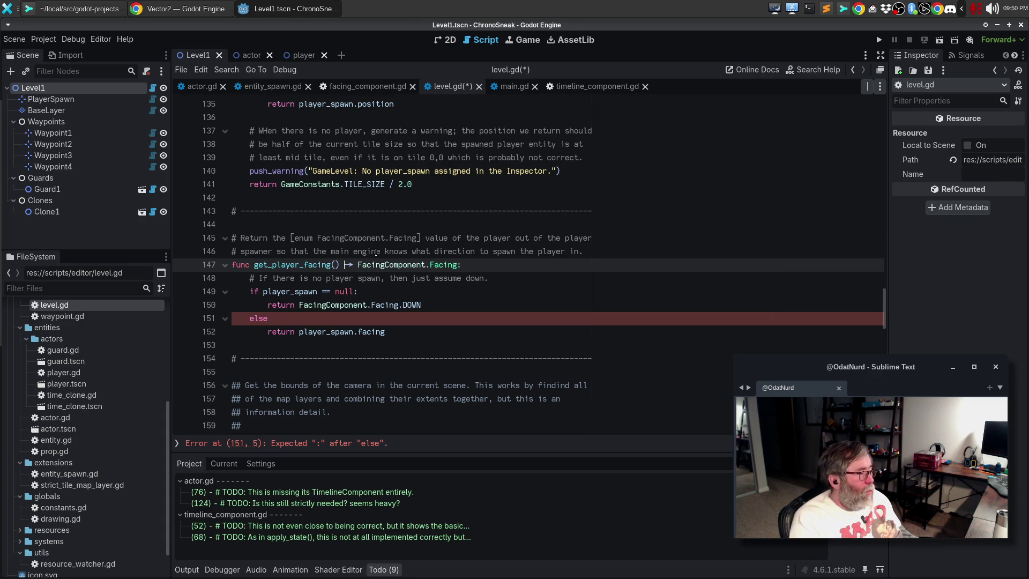
pyautogui.press('Down')
pyautogui.press('Down')
pyautogui.press('Down')
pyautogui.write(':')
pyautogui.hotkey('ctrl', 's')
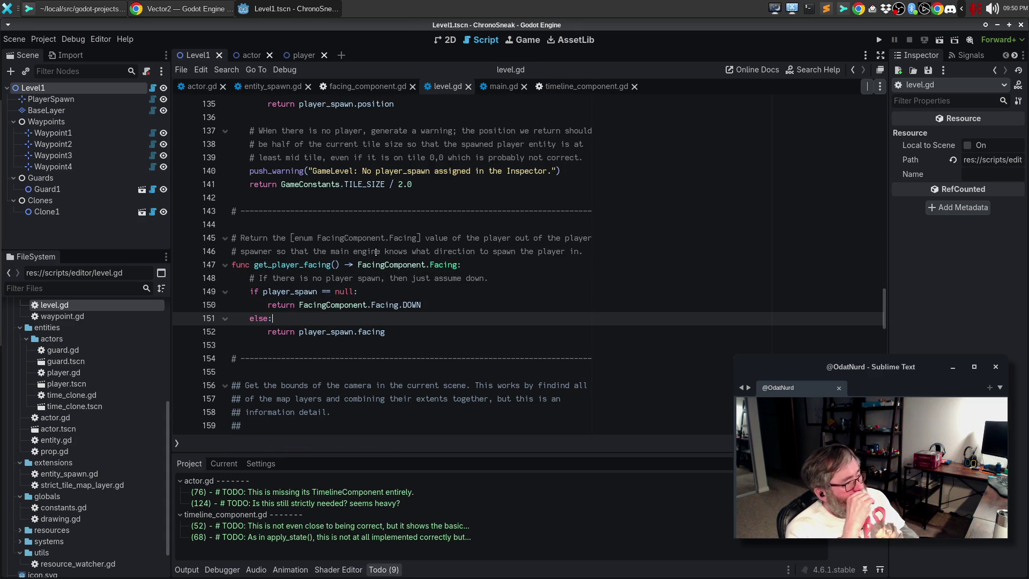
pyautogui.hotkey('alt', 'Tab')
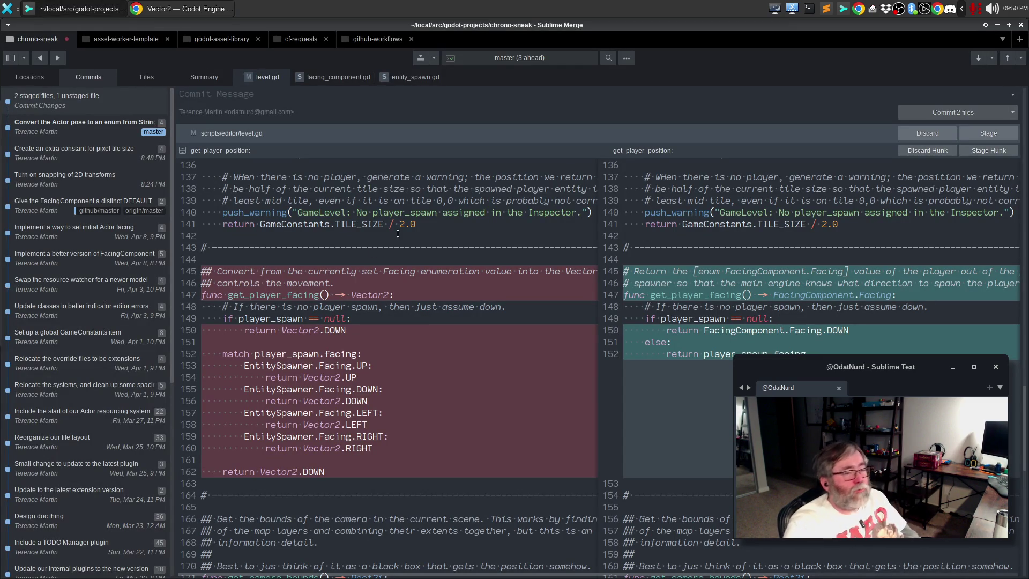
# - Look over the level.gd diff in Sublime Merge, then relaunch Godot from the dock
pyautogui.moveTo(3, 135)
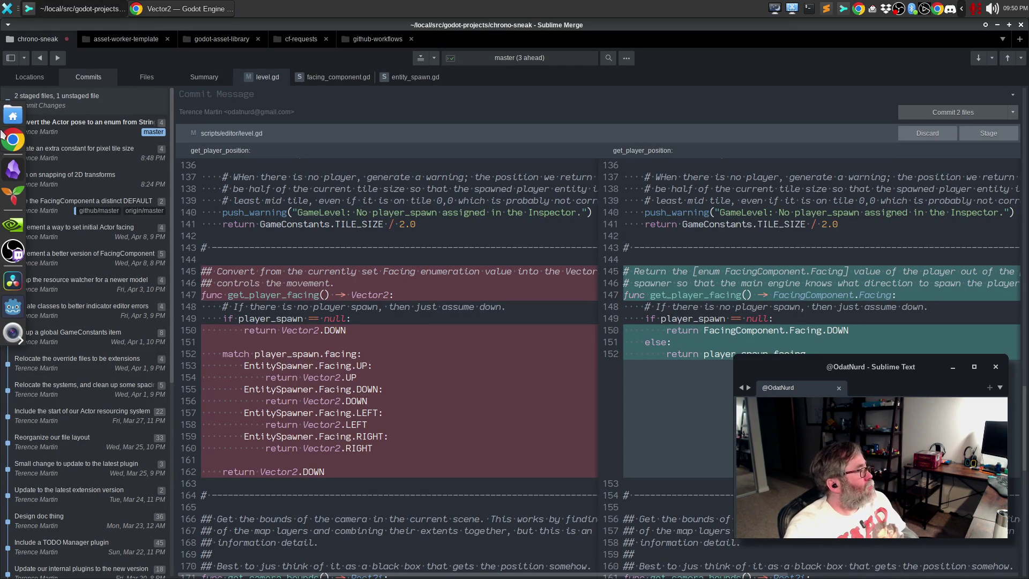
pyautogui.click(13, 306)
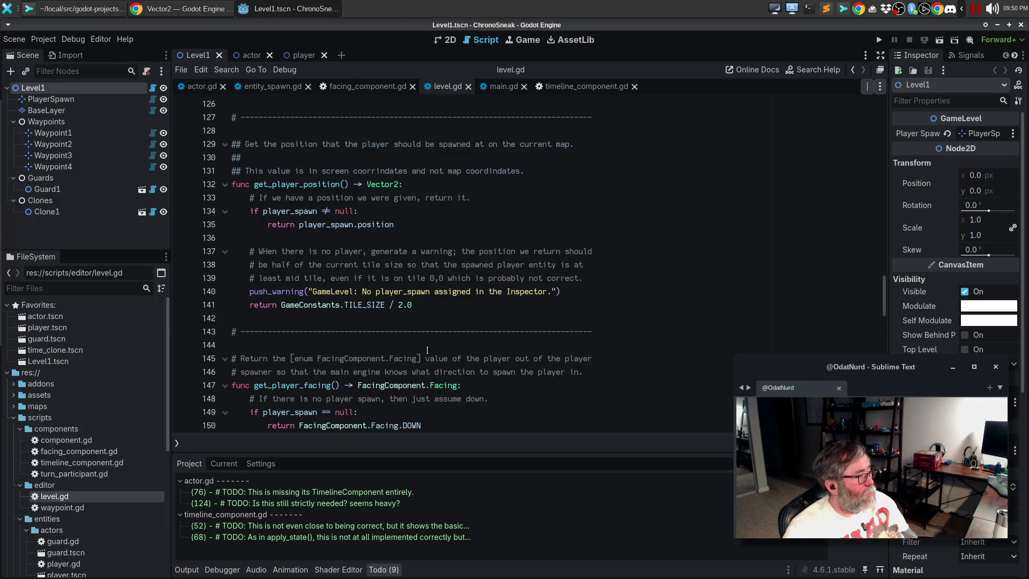
# - Run the game with F5, quit and relaunch the Godot editor, then run ChronoSneak again
pyautogui.click(350, 292)
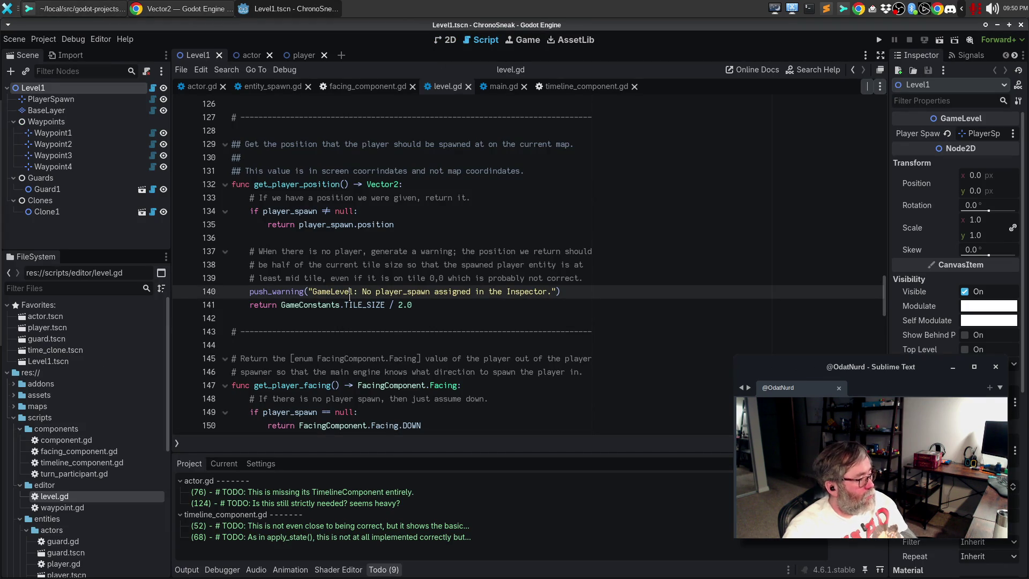
pyautogui.press('F5')
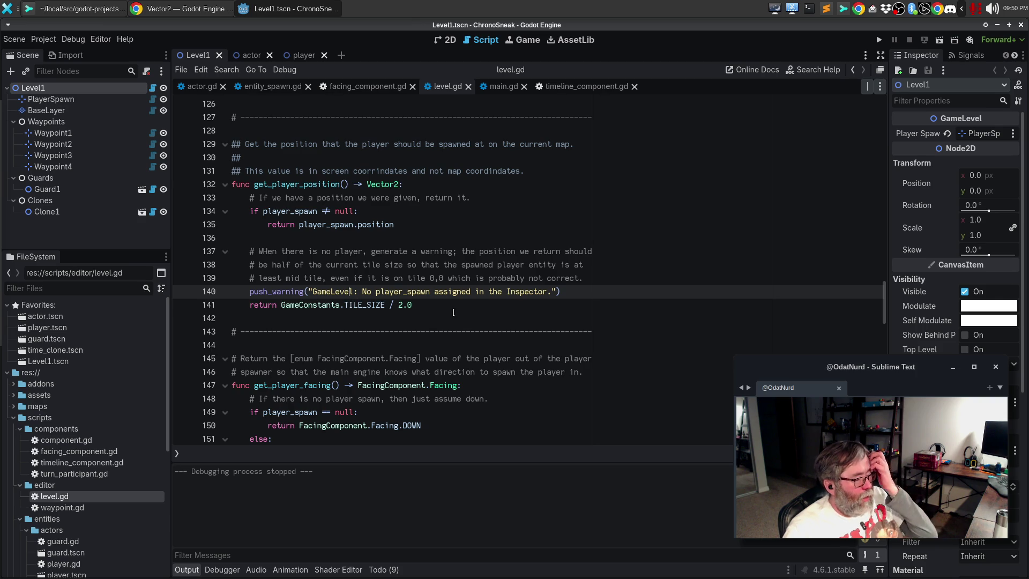
pyautogui.click(14, 39)
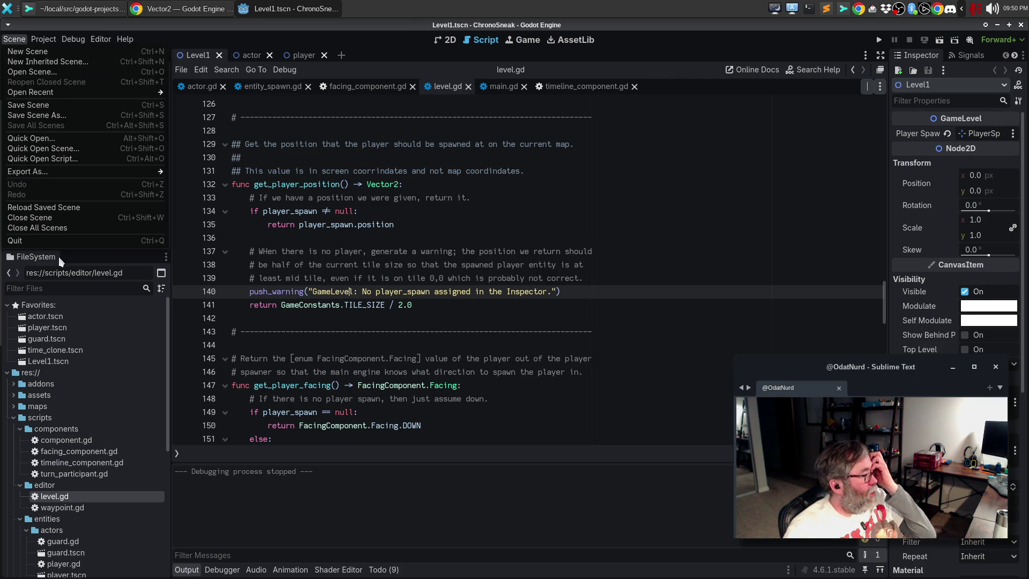
pyautogui.click(52, 242)
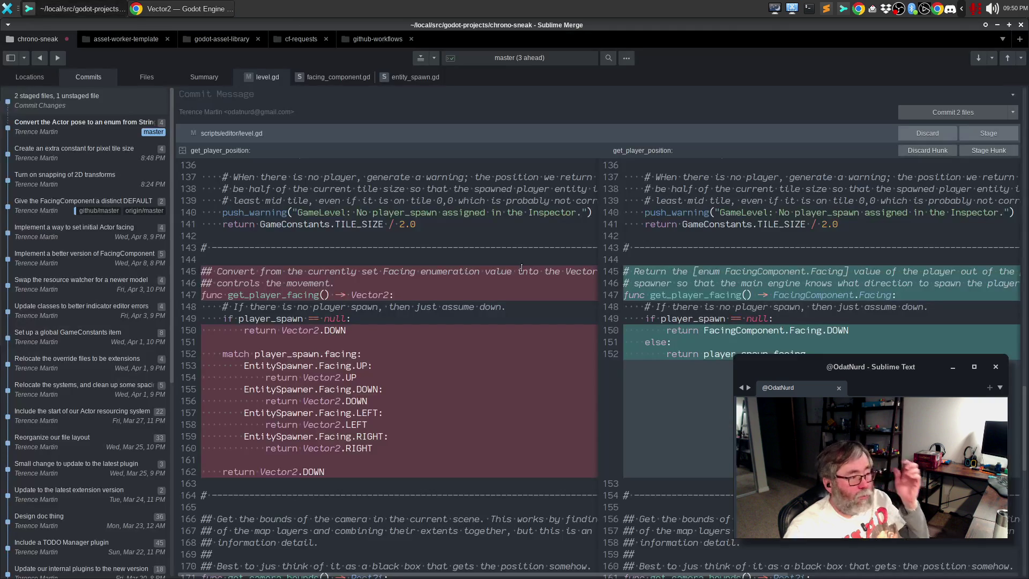
pyautogui.moveTo(29, 251)
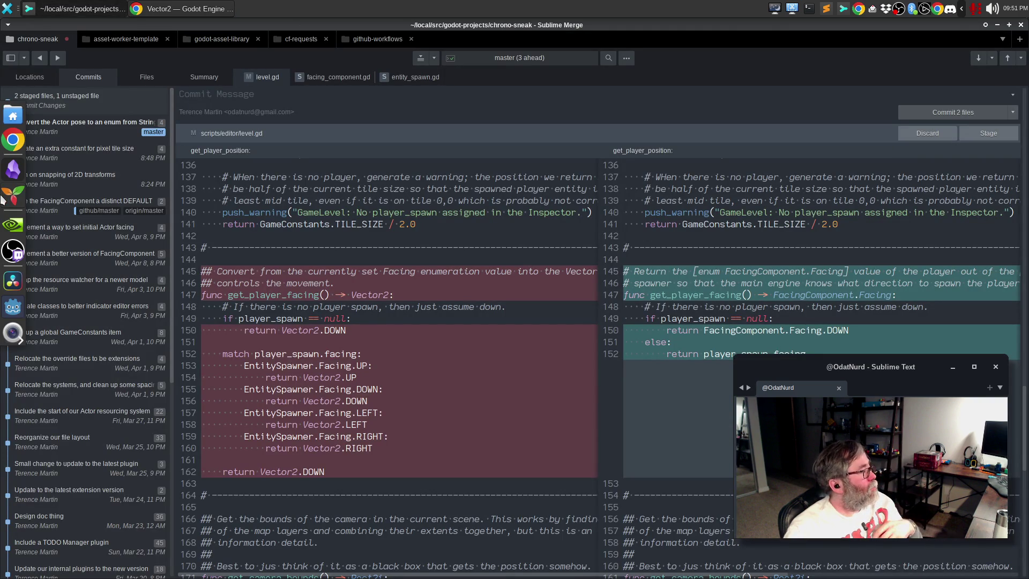
pyautogui.click(16, 307)
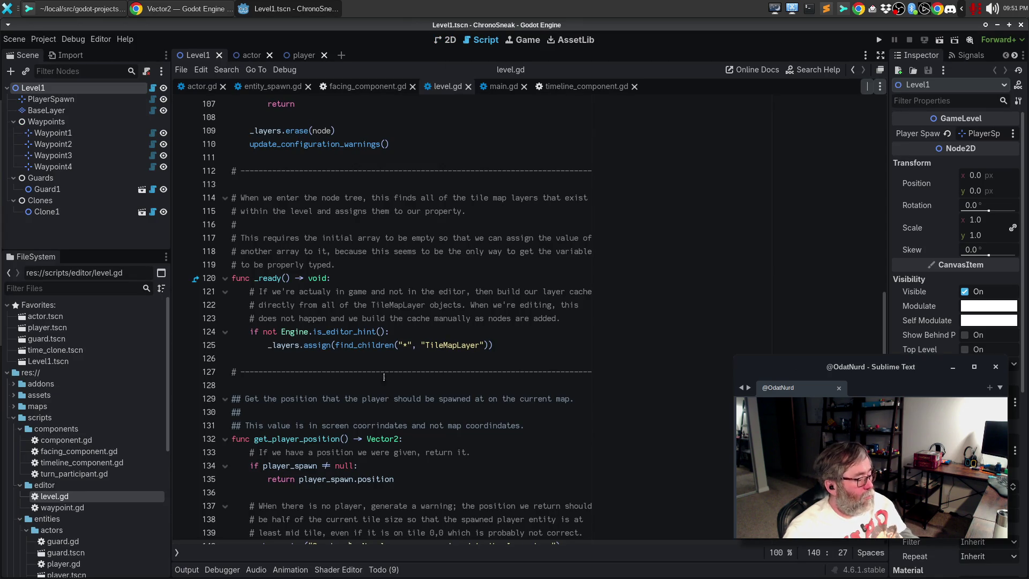
pyautogui.press('F5')
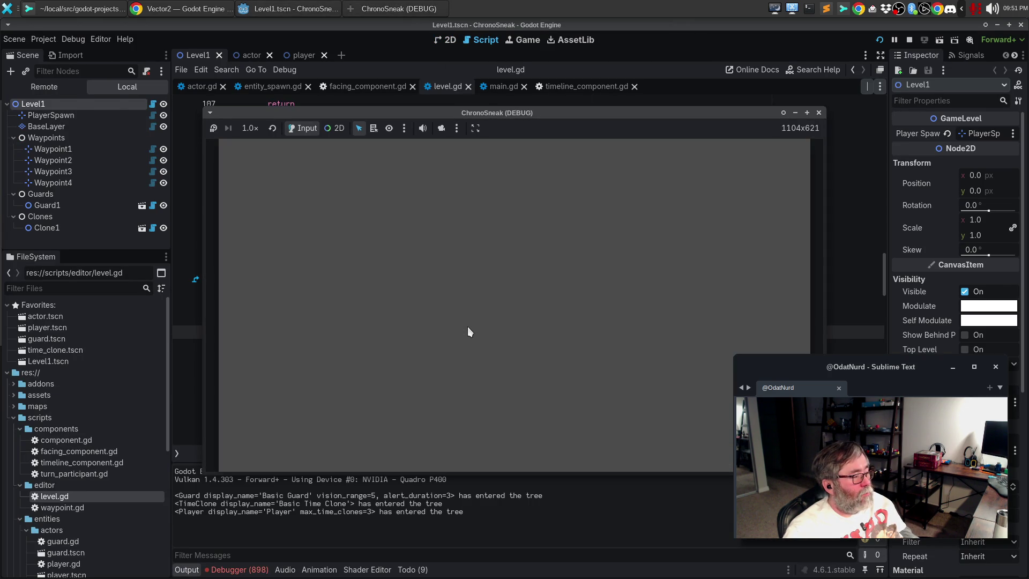
# - Stop the game, inspect the texture_create errors in the Debugger's Errors tab, and quit Godot
pyautogui.click(818, 112)
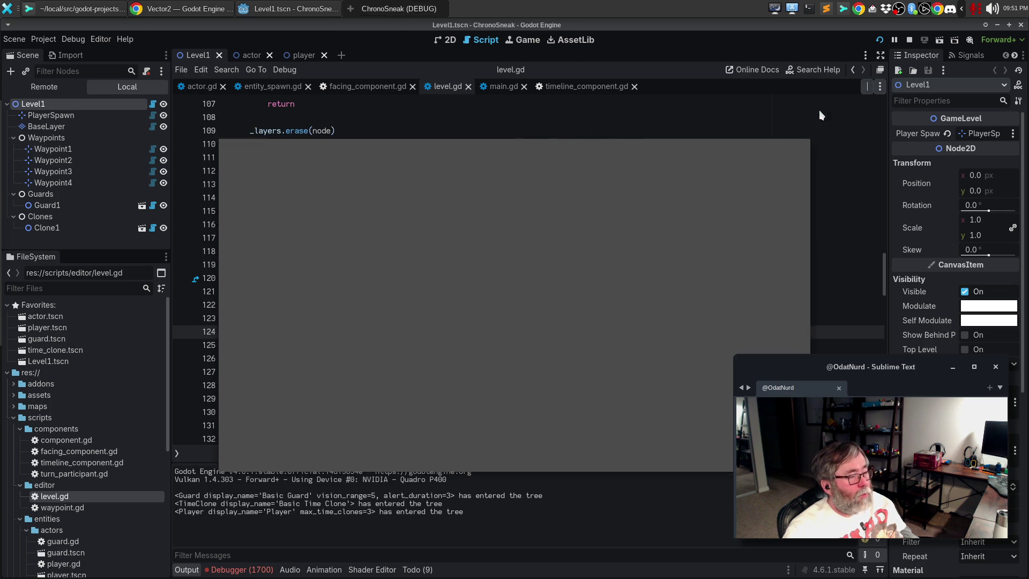
pyautogui.click(241, 569)
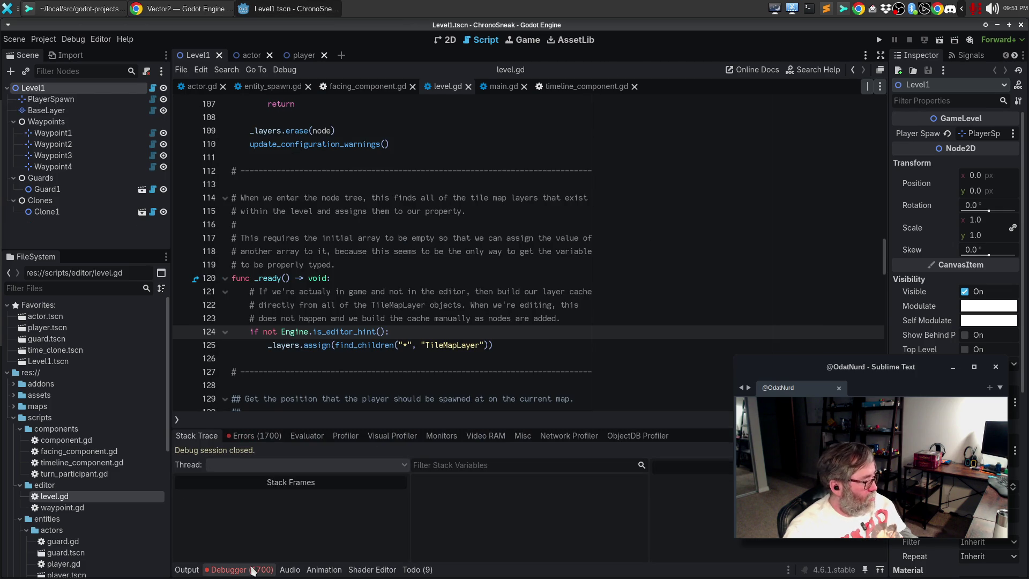
pyautogui.click(256, 434)
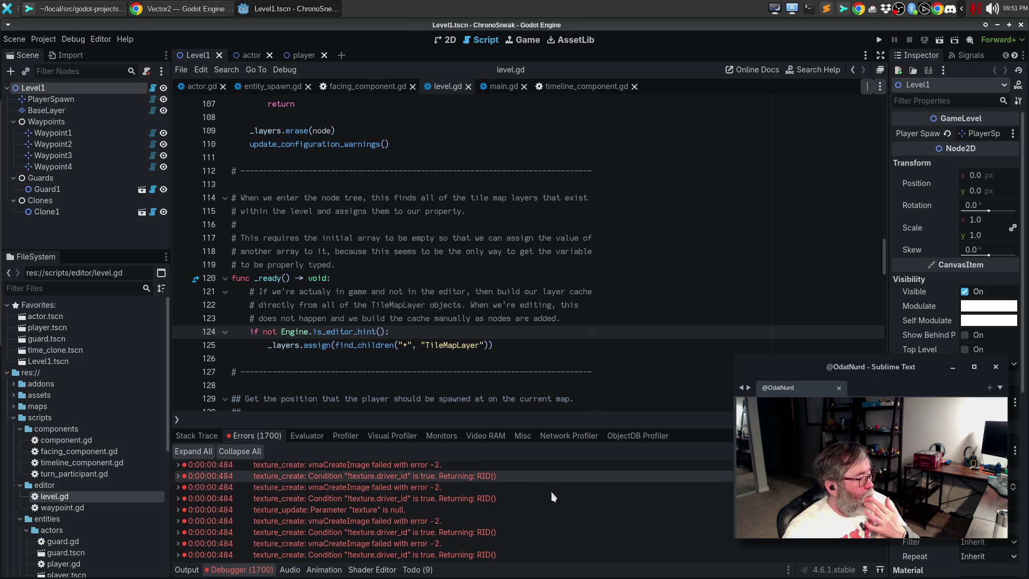
pyautogui.click(21, 38)
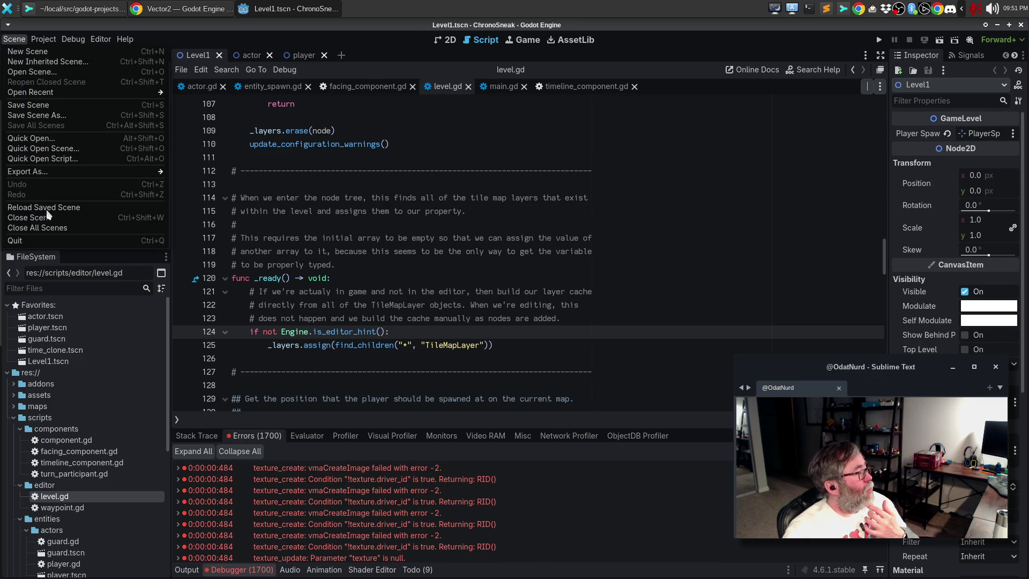
pyautogui.click(43, 240)
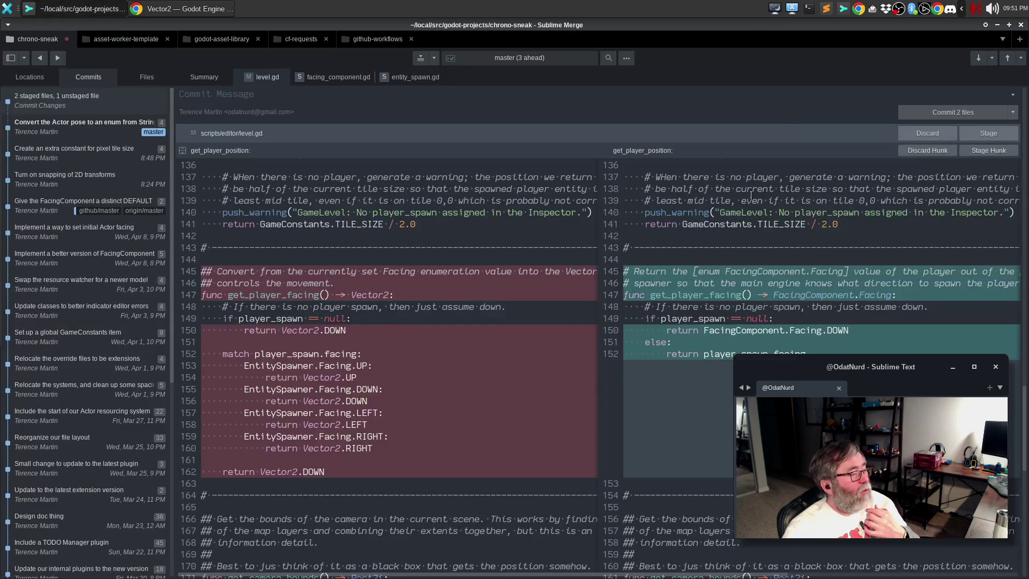
# - Open a terminal window and send it behind, then quit Sublime Merge, revealing the Vector2 docs
pyautogui.click(807, 10)
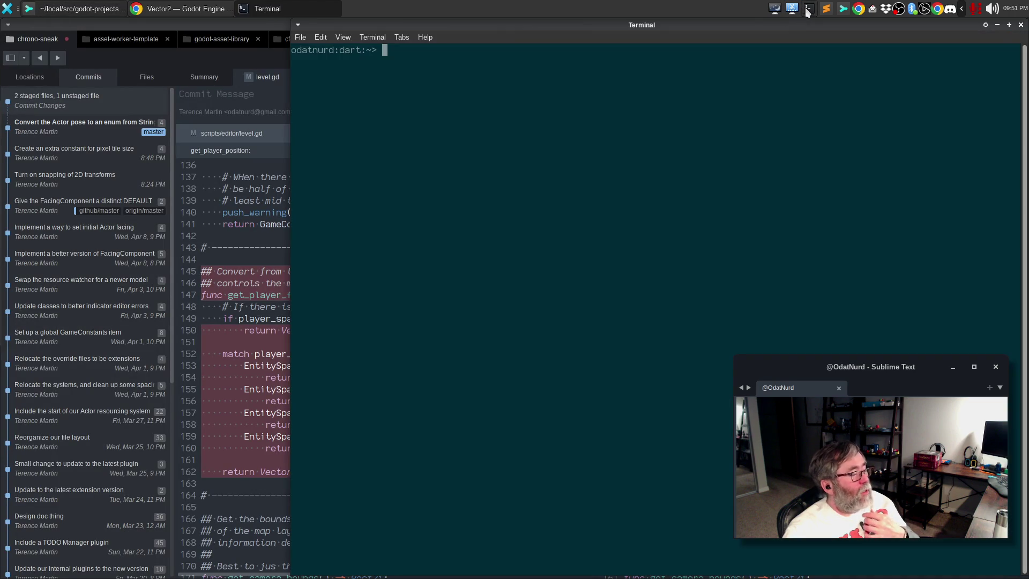
pyautogui.middleClick(783, 22)
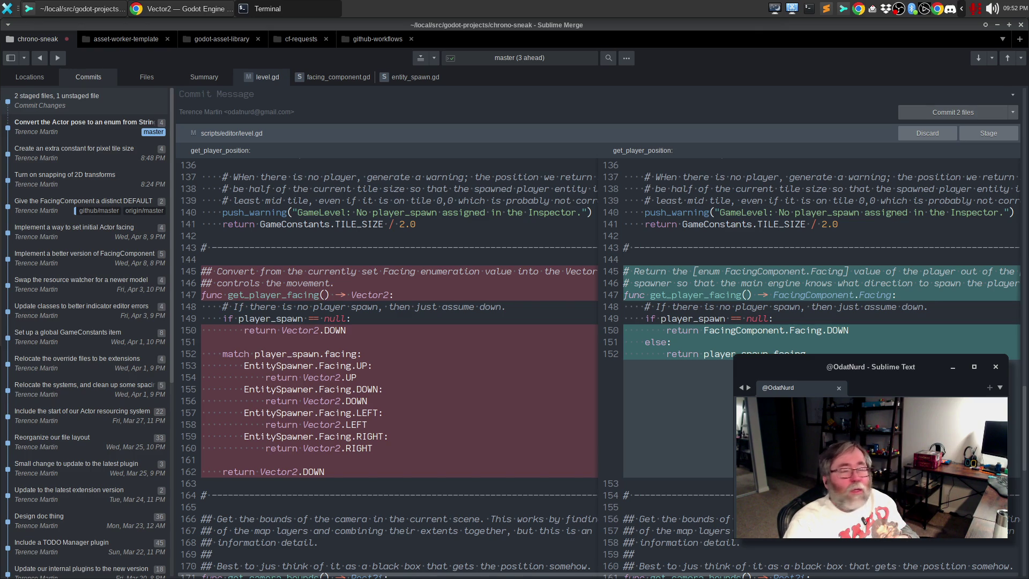
pyautogui.hotkey('ctrl', 'q')
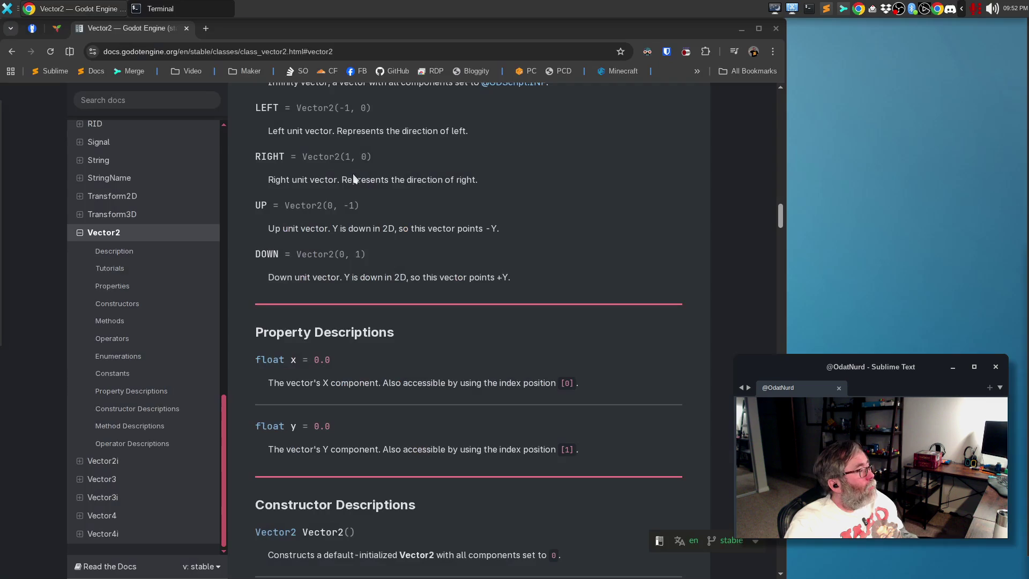
# - Clear the terminal and run 'ps ux | grep sublime' before and after reopening Sublime Merge
pyautogui.hotkey('alt', 'Tab')
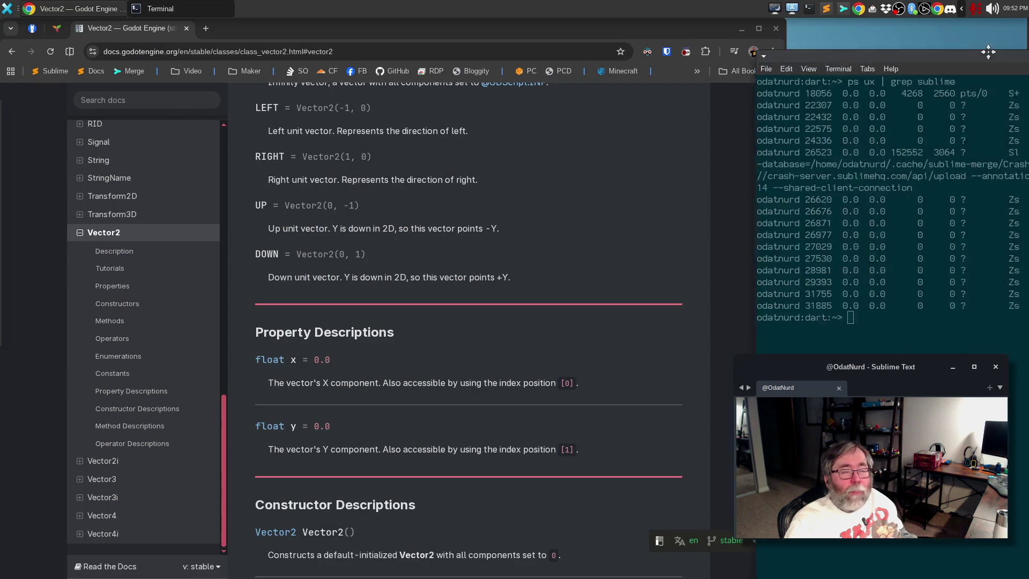
pyautogui.write('clear')
pyautogui.press('Return')
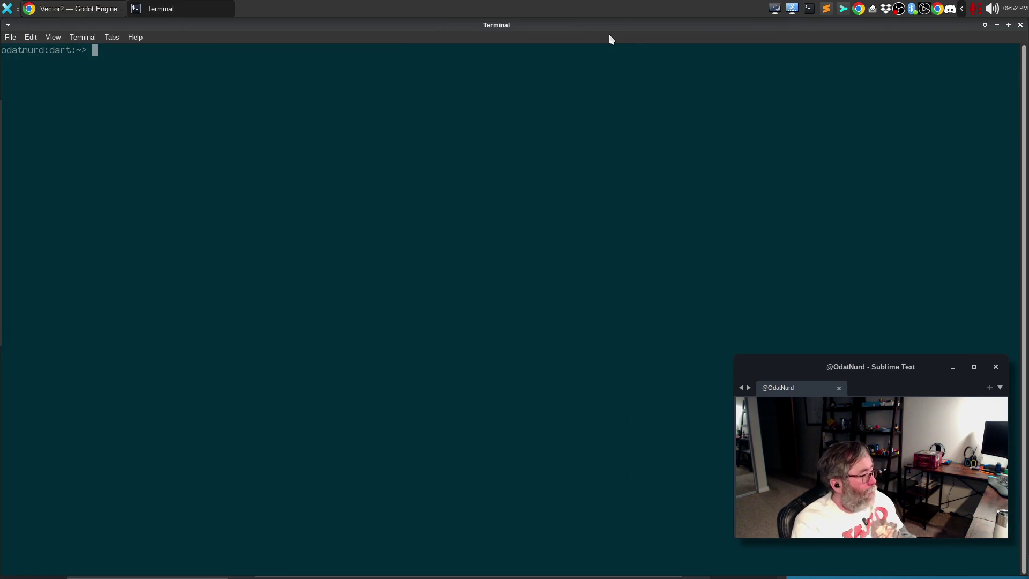
pyautogui.write('ps ux | grep sublime')
pyautogui.press('Return')
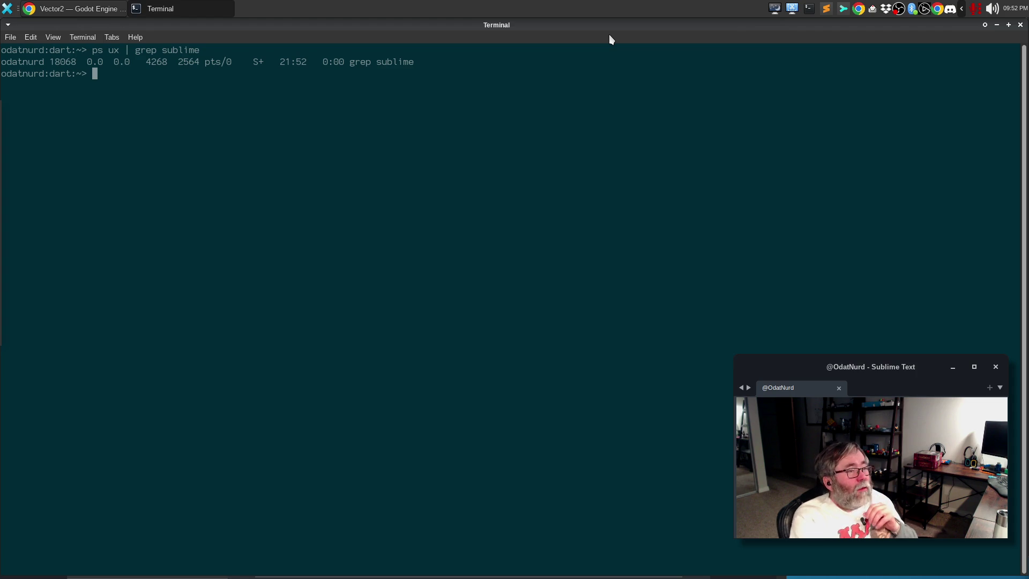
pyautogui.click(843, 14)
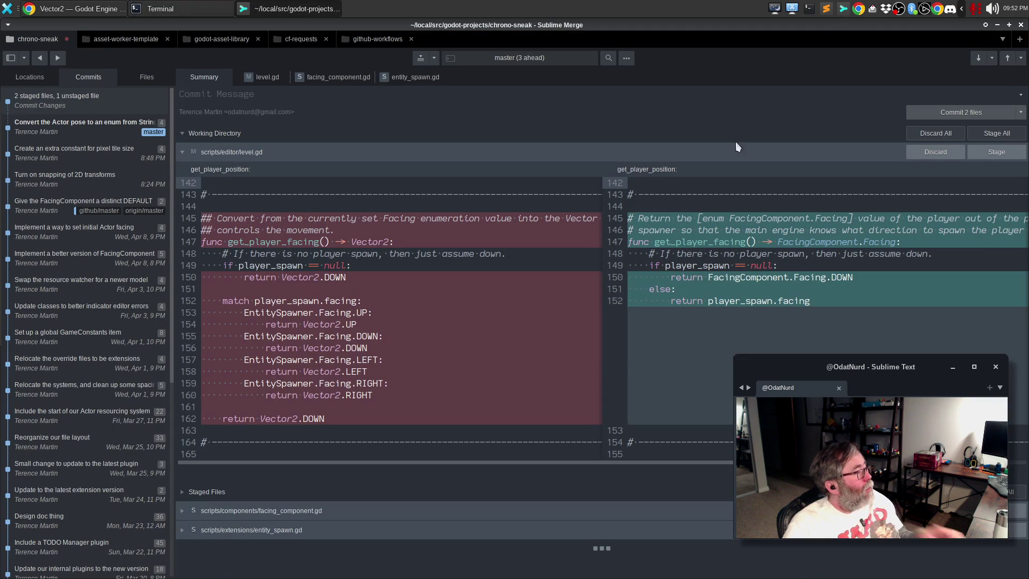
pyautogui.hotkey('alt', 'Tab')
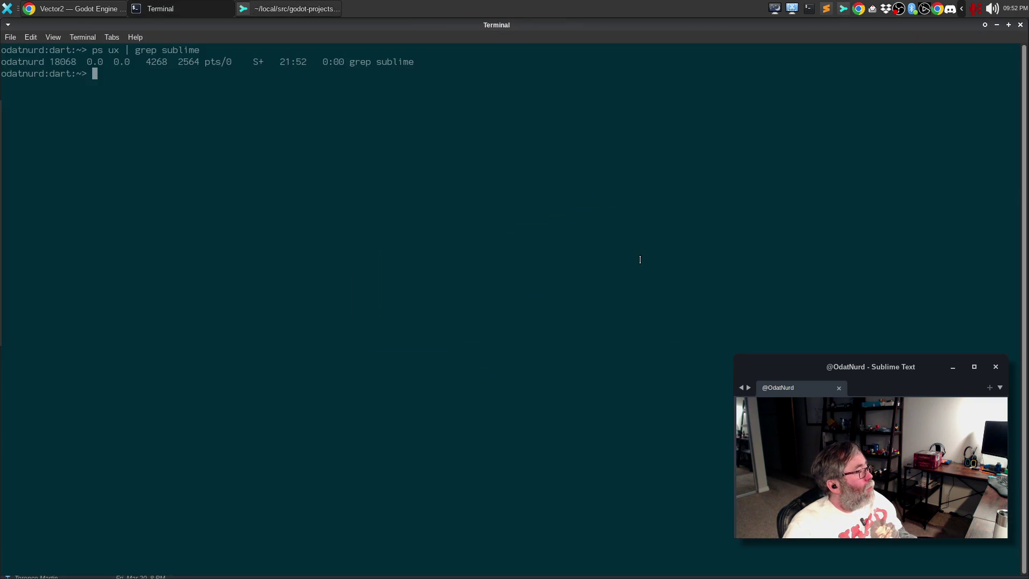
pyautogui.press('Up')
pyautogui.press('Return')
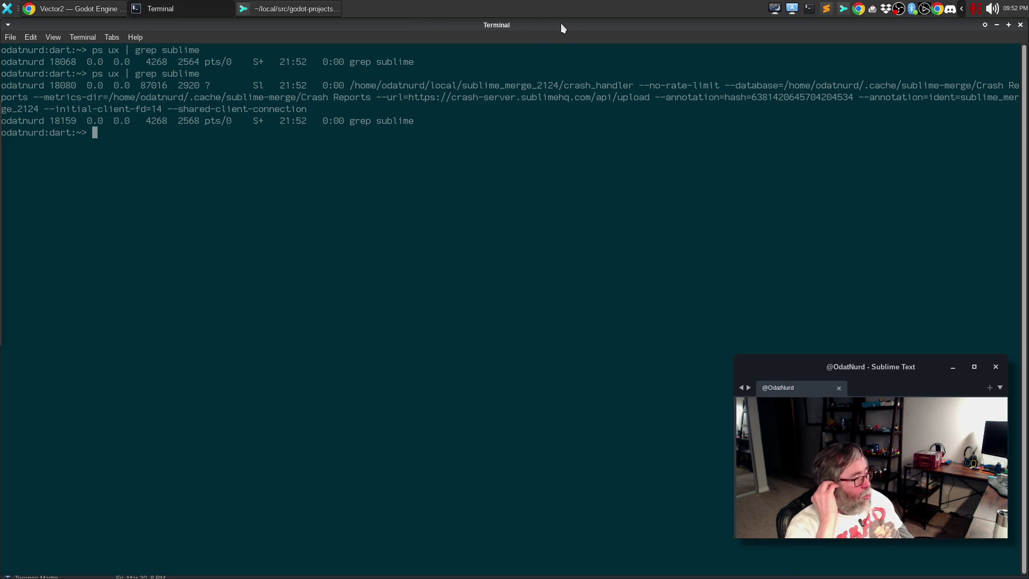
# - Search for Godot processes with 'ps ux | grep -i godot', then close the terminal
pyautogui.press('Up')
pyautogui.press('BackSpace')
pyautogui.press('BackSpace')
pyautogui.press('BackSpace')
pyautogui.press('BackSpace')
pyautogui.press('BackSpace')
pyautogui.write('-')
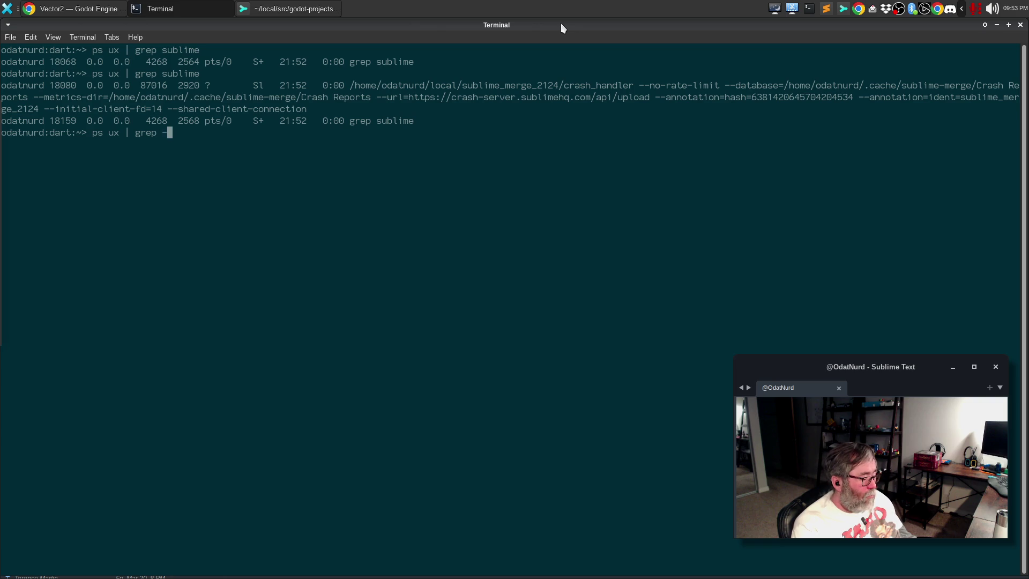
pyautogui.write('i godot')
pyautogui.press('Return')
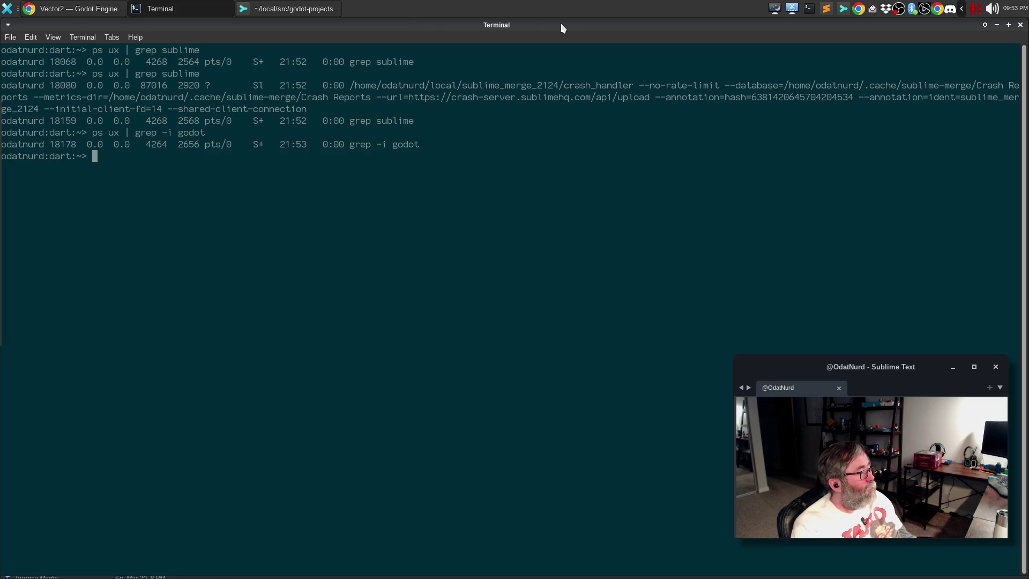
pyautogui.hotkey('ctrl', 'd')
# - Relaunch Godot and place the cursor on lines 108, 111 and 114 of level.gd
pyautogui.moveTo(2, 197)
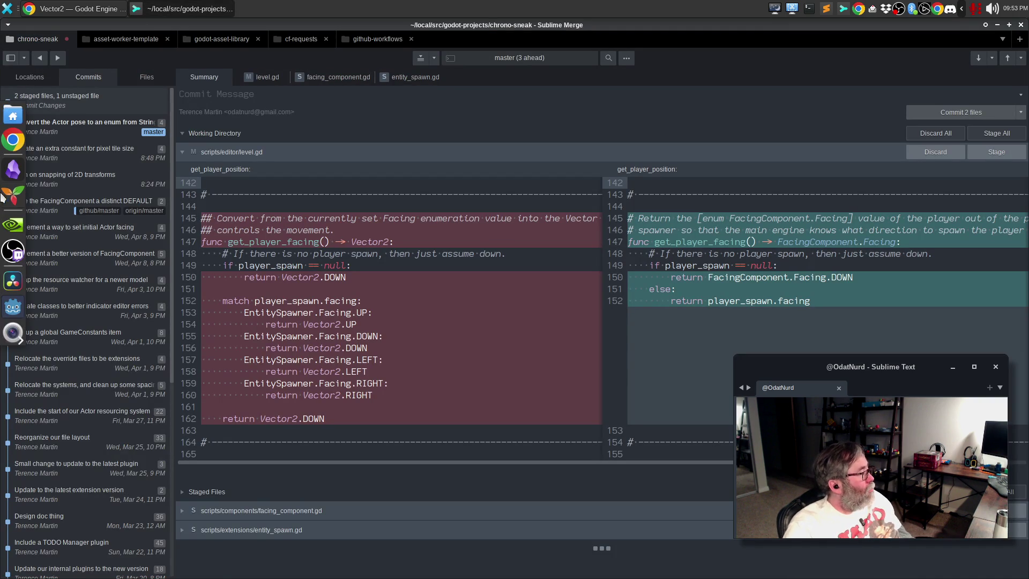
pyautogui.click(13, 307)
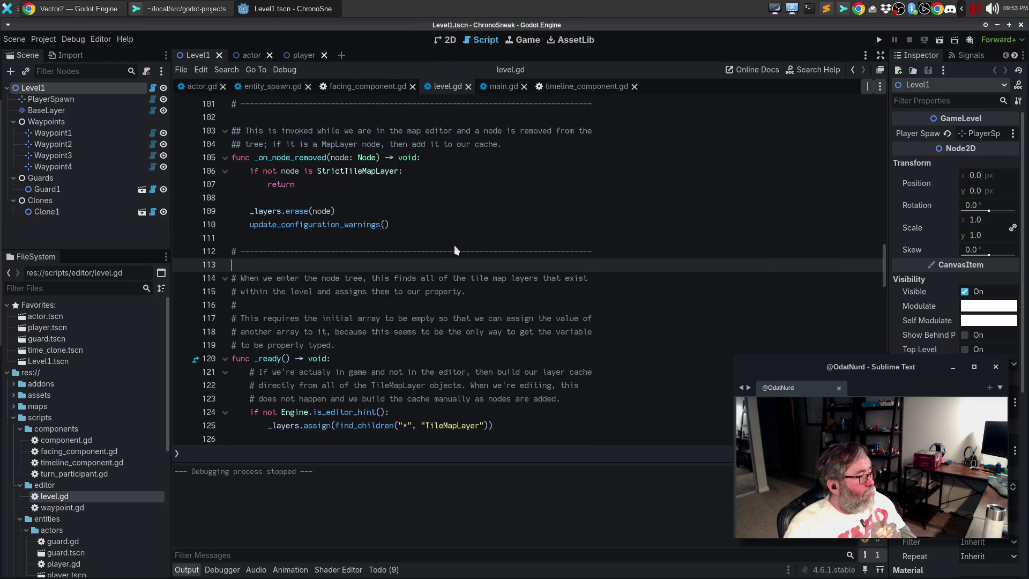
pyautogui.click(491, 192)
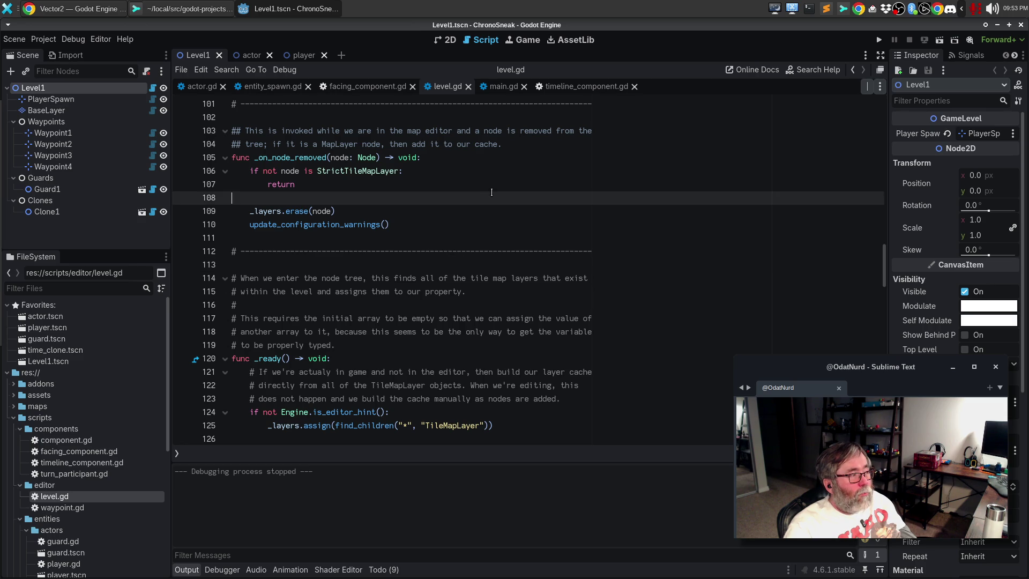
pyautogui.click(492, 234)
pyautogui.click(492, 279)
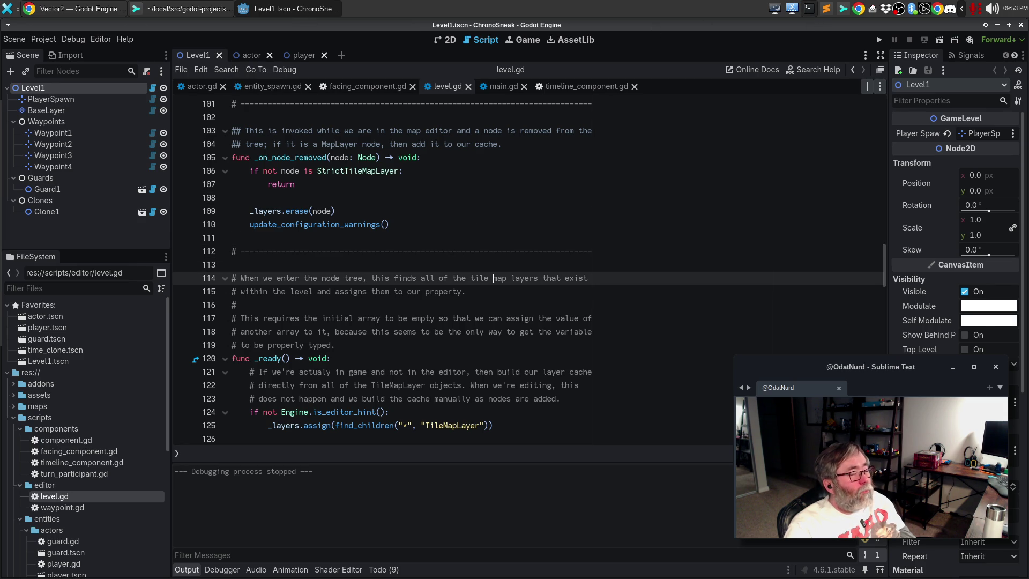
# - Run 'ps auxgww | grep -i godot' in a new terminal to confirm the editor process, then exit
pyautogui.hotkey('ctrl', 'alt', 't')
pyautogui.write('os')
pyautogui.press('BackSpace')
pyautogui.press('BackSpace')
pyautogui.write('ps auxgww | grep -i godot')
pyautogui.press('Return')
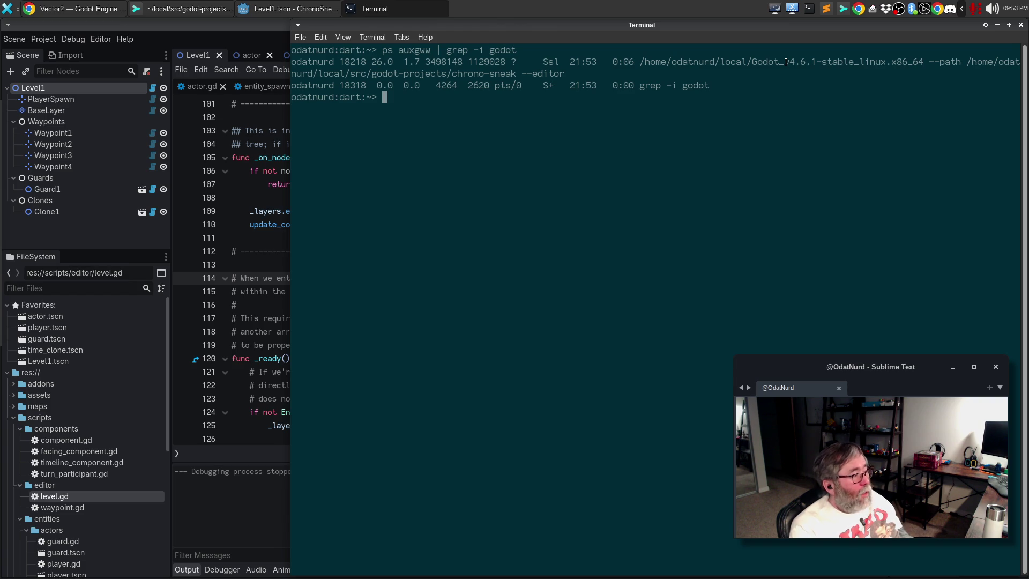
pyautogui.write('exit')
pyautogui.press('Return')
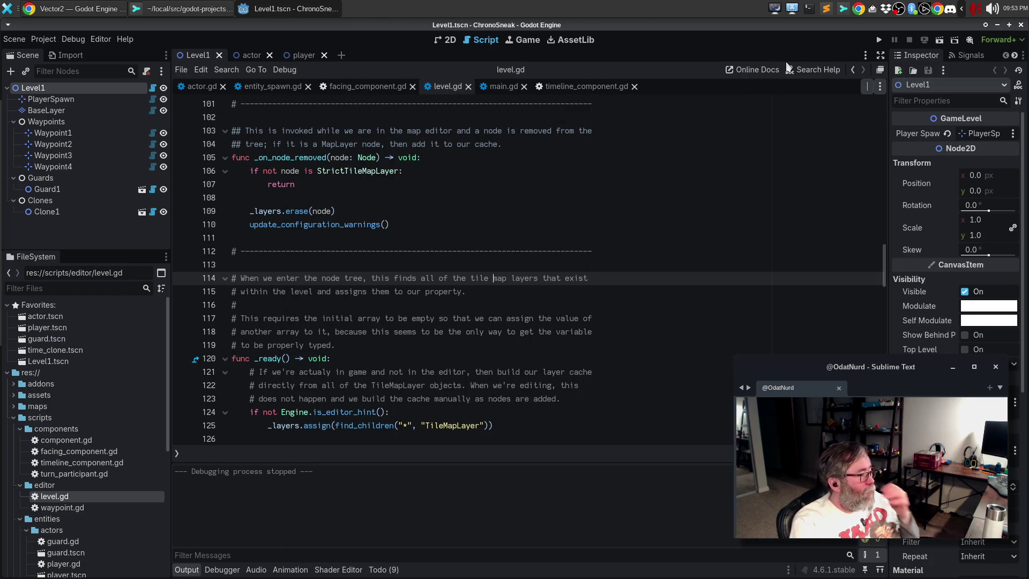
# - Place the cursor on lines 111 and 109 of level.gd, then bring Sublime Merge forward
pyautogui.click(540, 241)
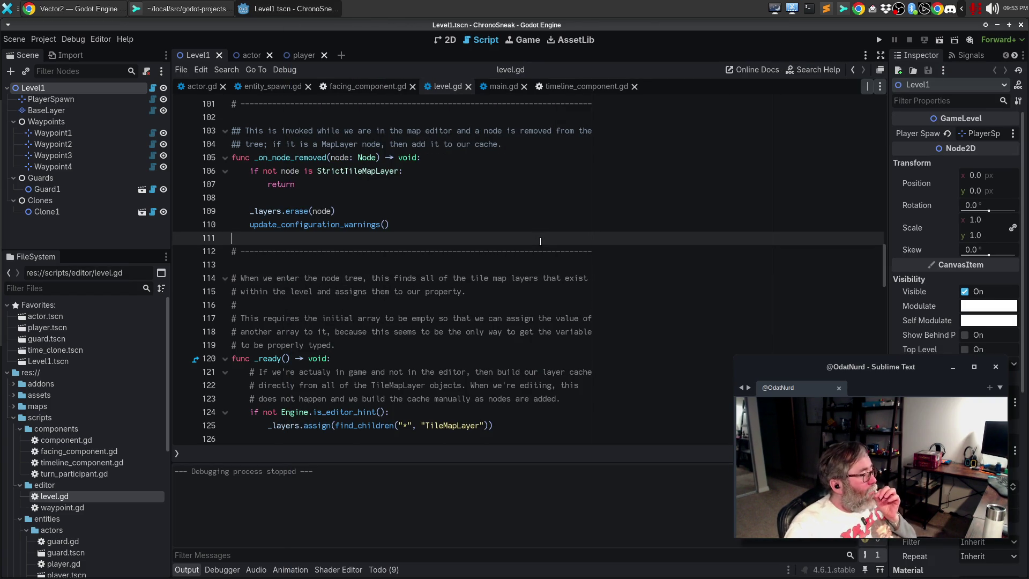
pyautogui.click(429, 211)
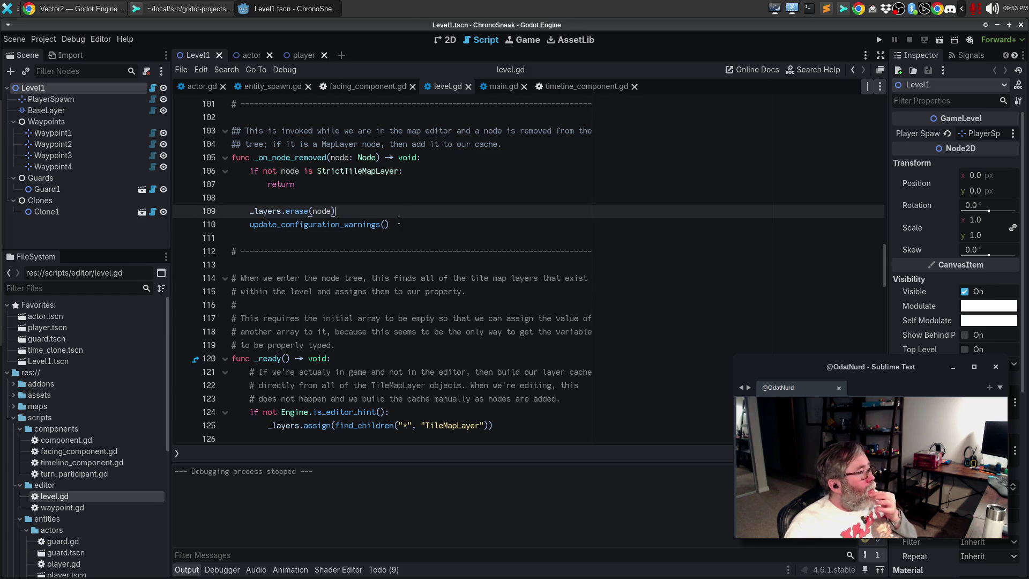
pyautogui.click(196, 8)
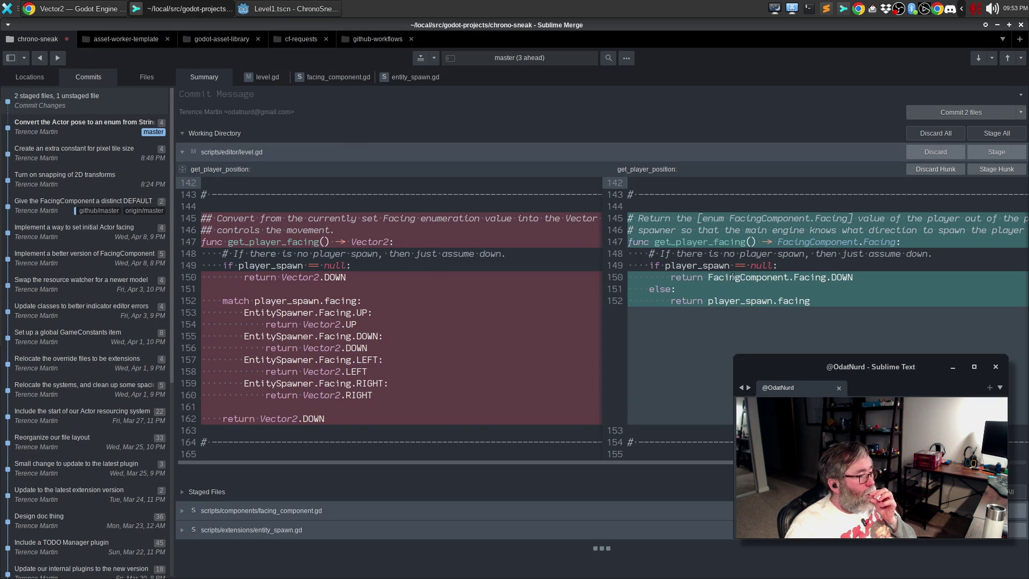
# - Review get_player_facing on lines 151–152 of the level.gd diff, then return to entity_spawn.gd in Godot
pyautogui.click(701, 288)
pyautogui.click(690, 301)
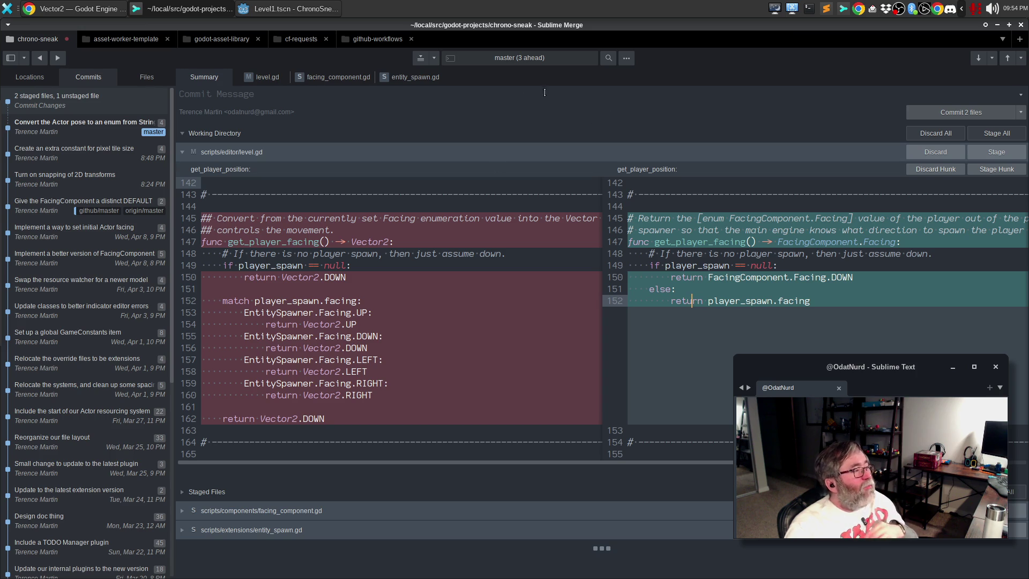
pyautogui.click(285, 11)
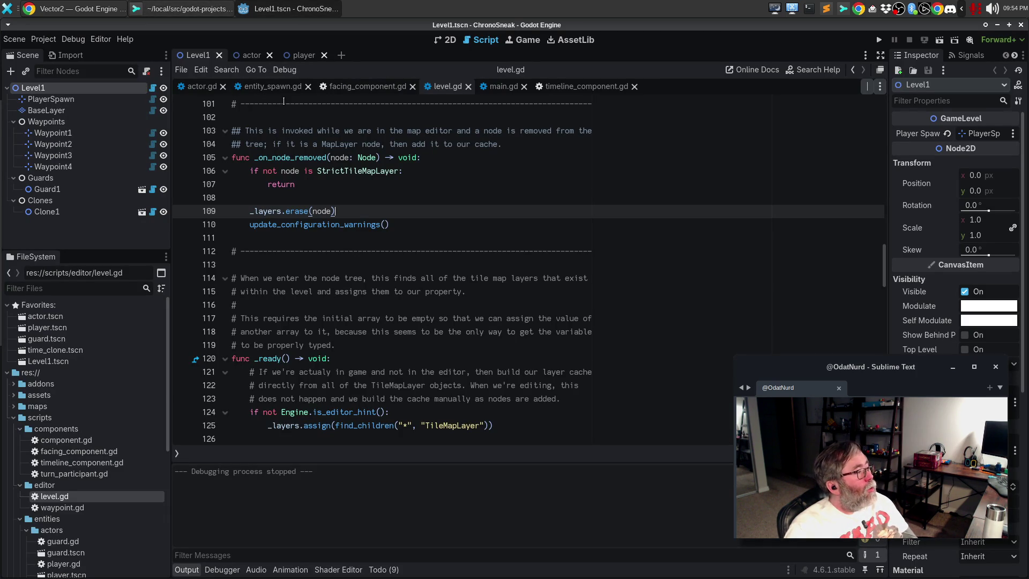
pyautogui.click(271, 90)
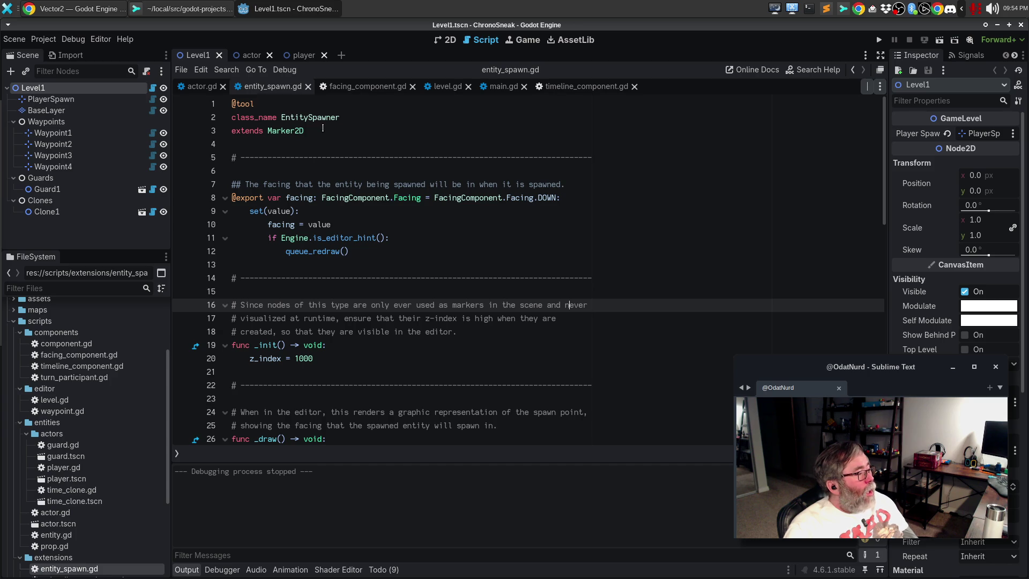
# - Close the timeline_component.gd script and show the project's Todo list
pyautogui.click(368, 86)
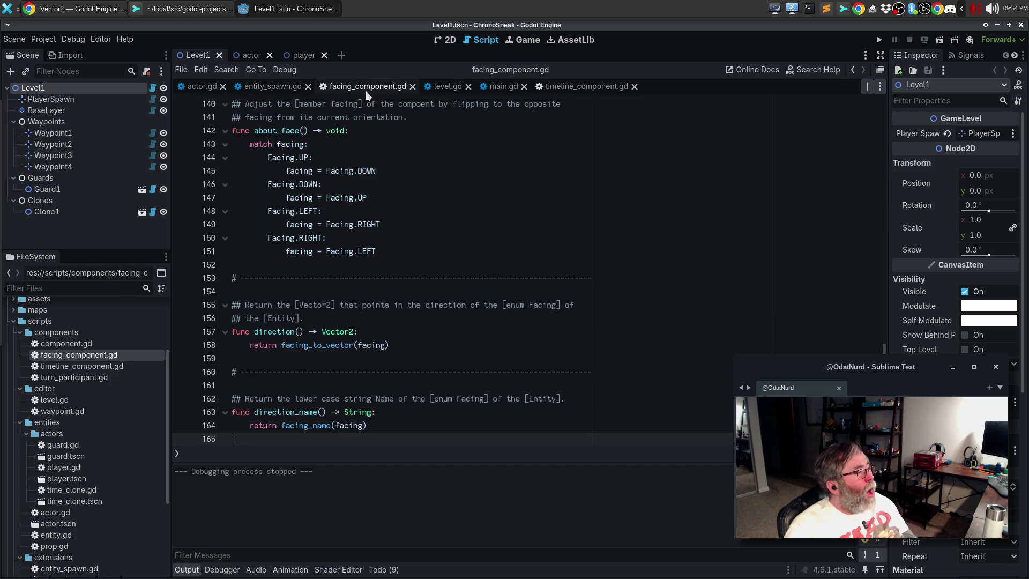
pyautogui.click(606, 89)
pyautogui.click(635, 86)
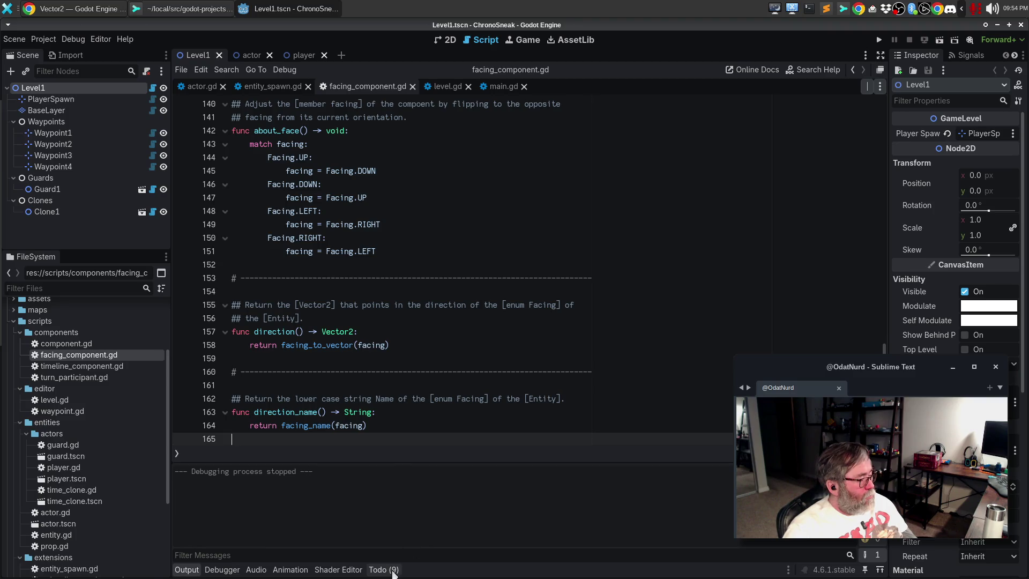
pyautogui.click(393, 569)
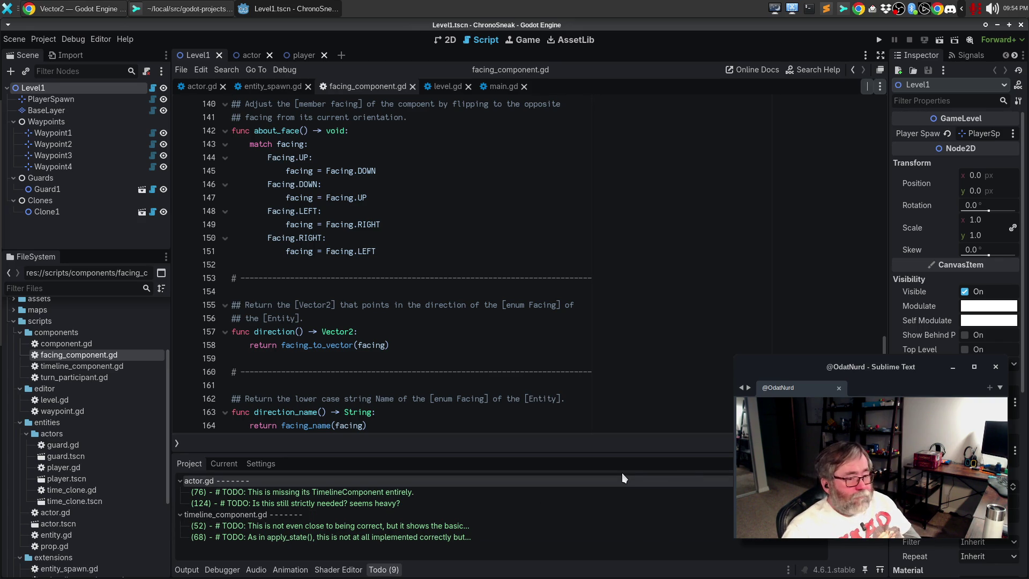
pyautogui.scroll(-2, 594, 368)
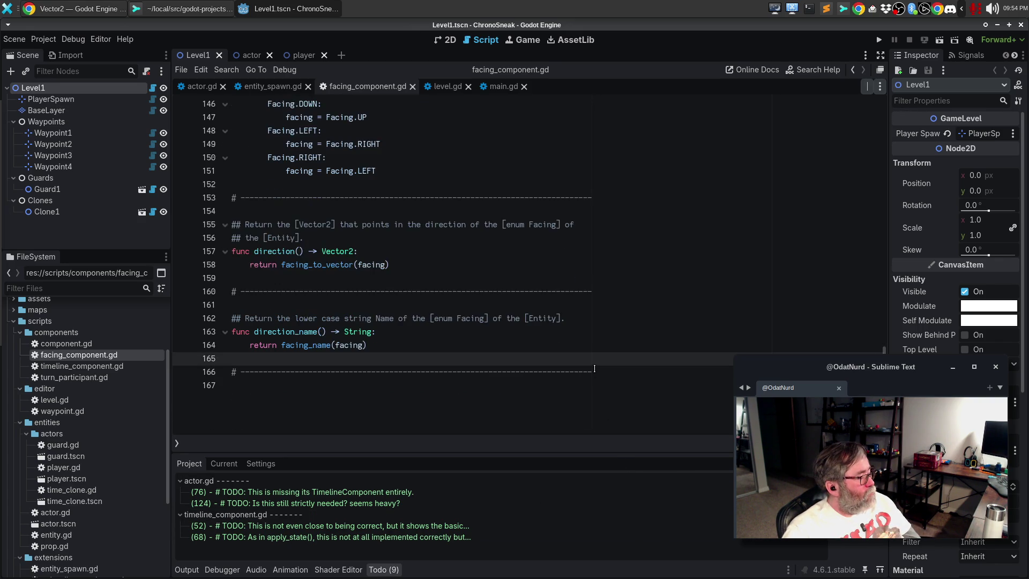
pyautogui.scroll(2, 538, 208)
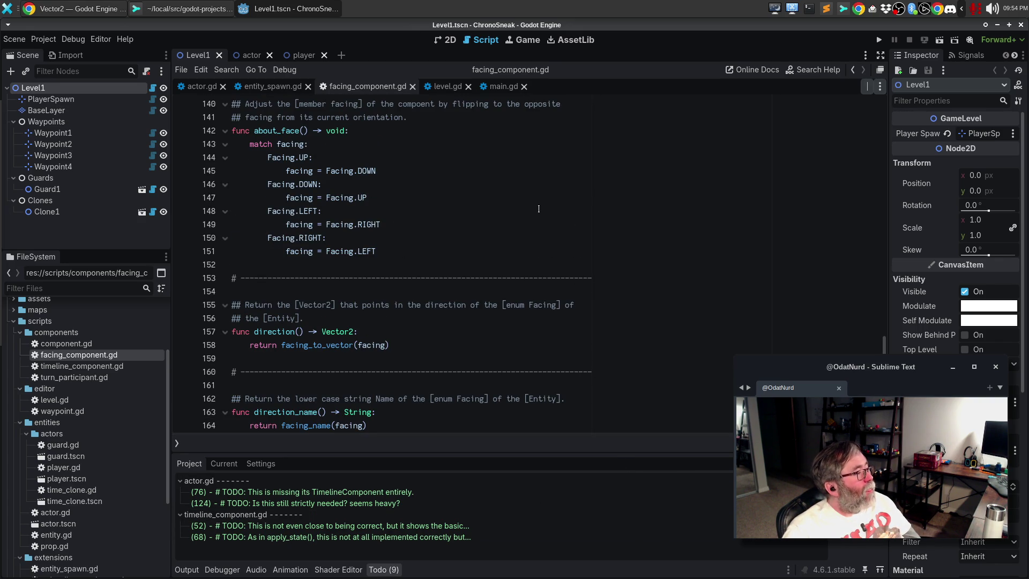
# - Set a breakpoint on line 126 of main.gd
pyautogui.click(503, 86)
pyautogui.scroll(-4, 438, 295)
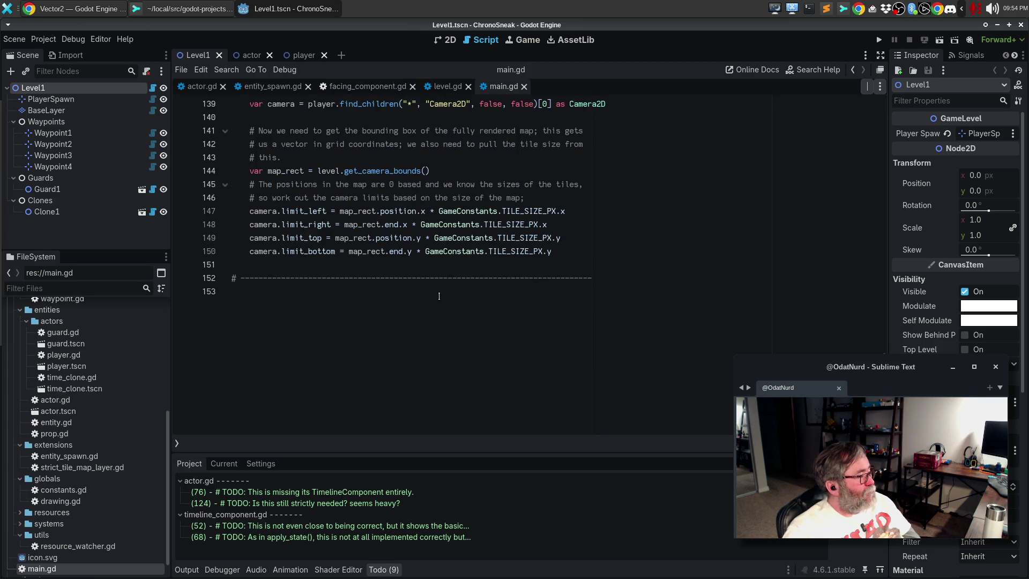
pyautogui.scroll(7, 439, 295)
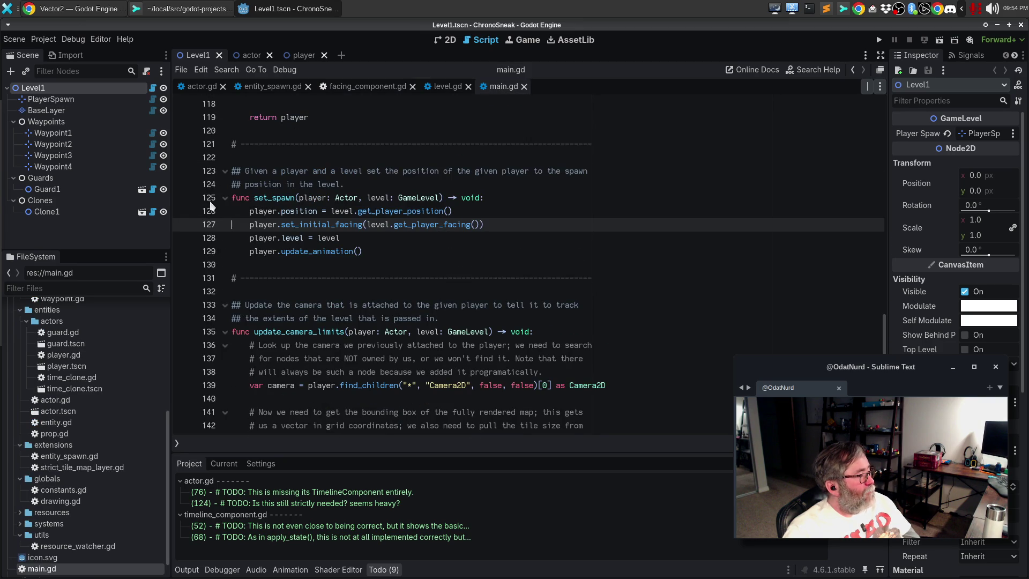
pyautogui.click(181, 212)
# - Recheck the level.gd diff in Sublime Merge, then relaunch Godot from the dock
pyautogui.hotkey('alt', 'Tab')
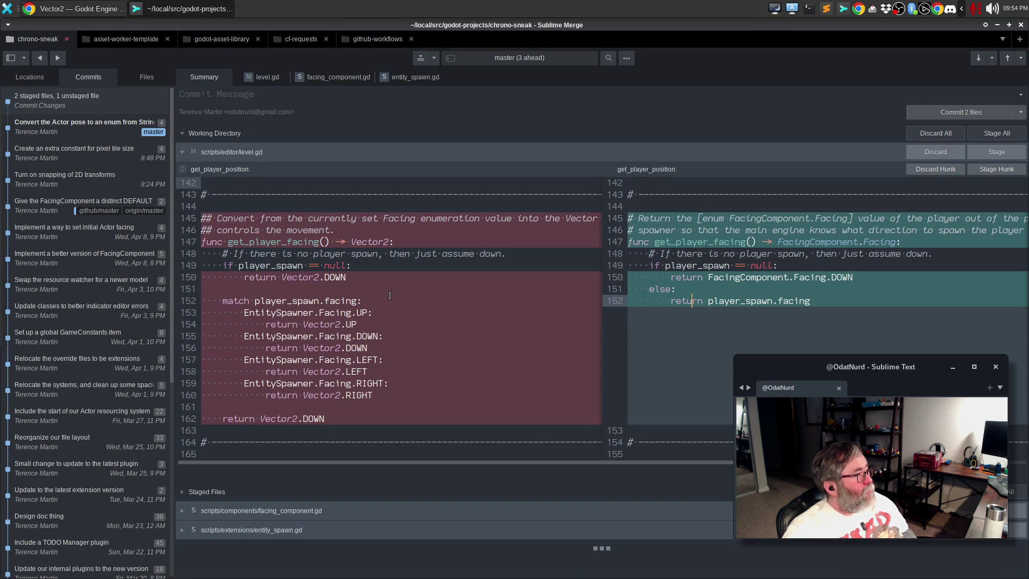
pyautogui.moveTo(5, 298)
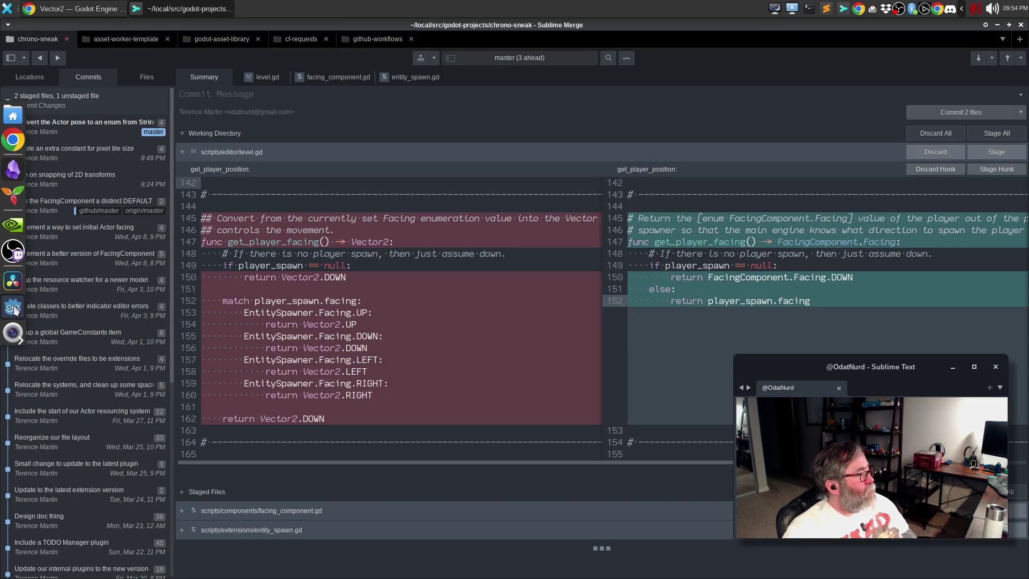
pyautogui.click(14, 307)
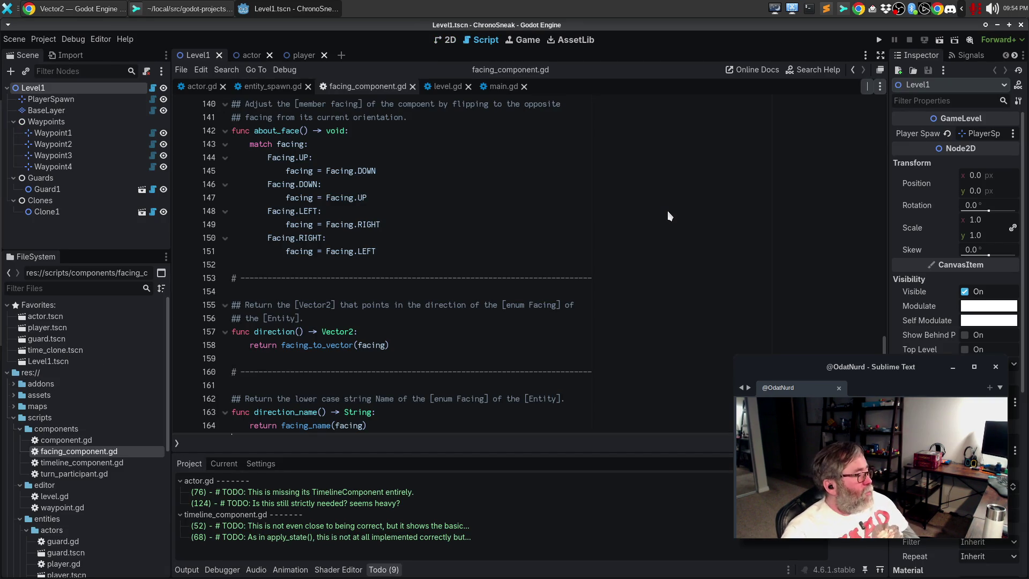
# - Briefly run ChronoSneak in debug mode, then return to the Vector2 docs in Chrome
pyautogui.click(434, 323)
pyautogui.press('F5')
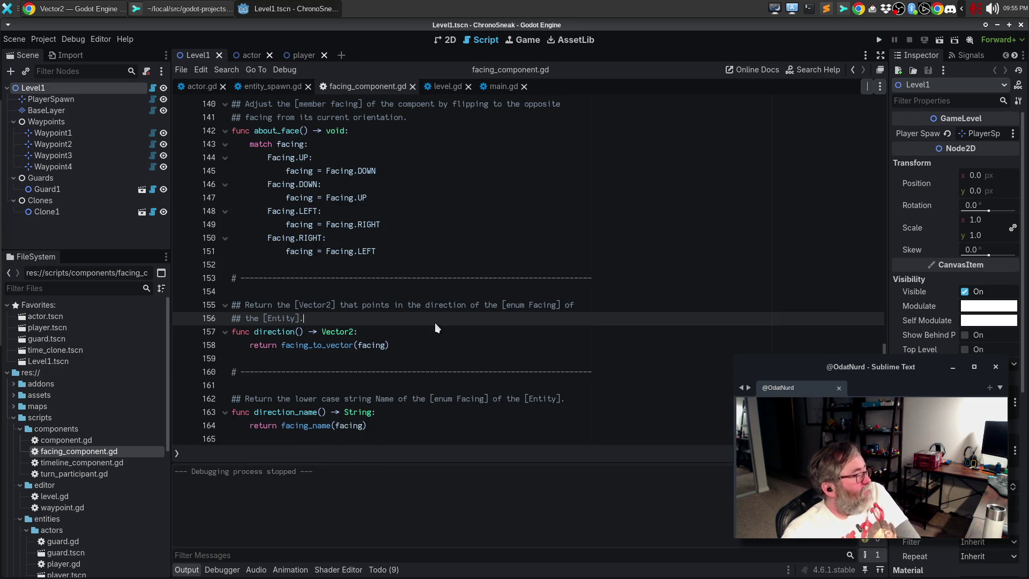
pyautogui.click(65, 8)
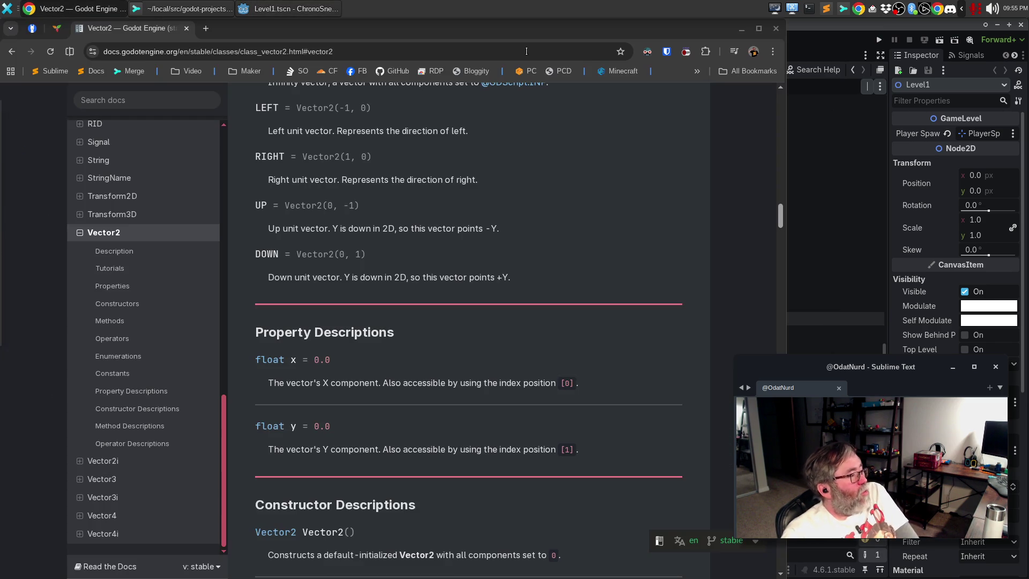
# - Search Google for 'godot download' in a new tab and open the official download page
pyautogui.click(204, 29)
pyautogui.write('godot download')
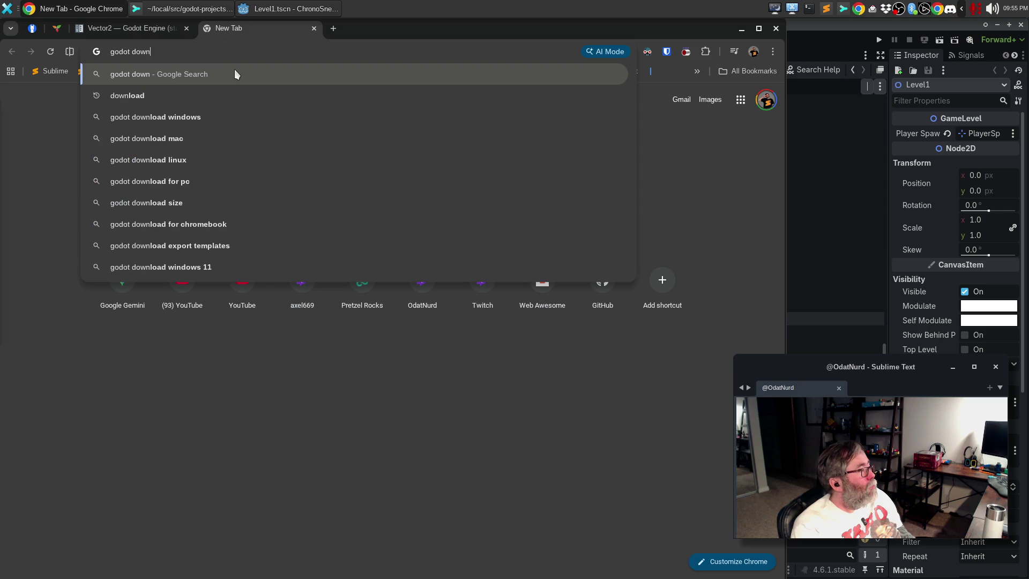
pyautogui.press('Return')
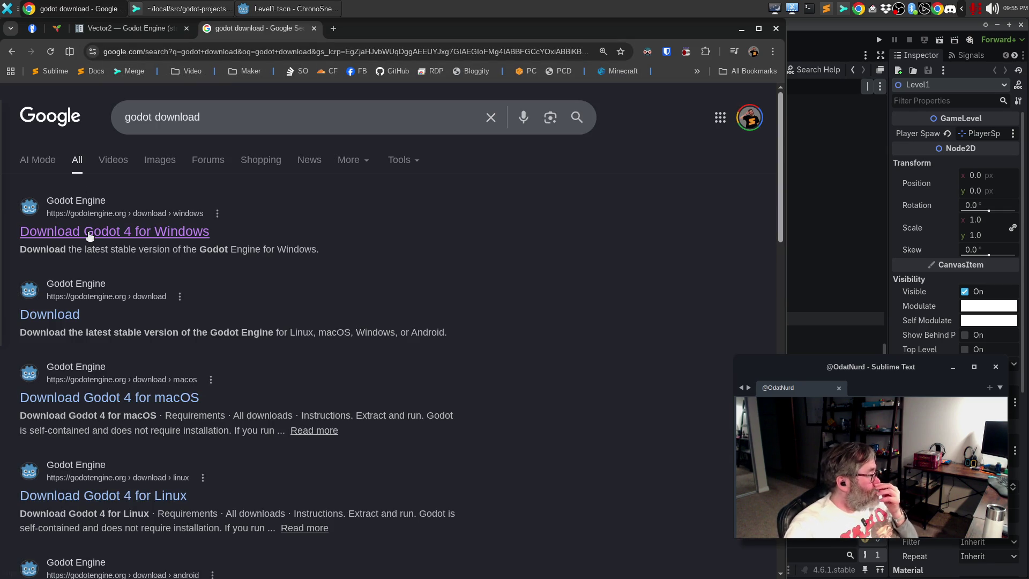
pyautogui.click(69, 316)
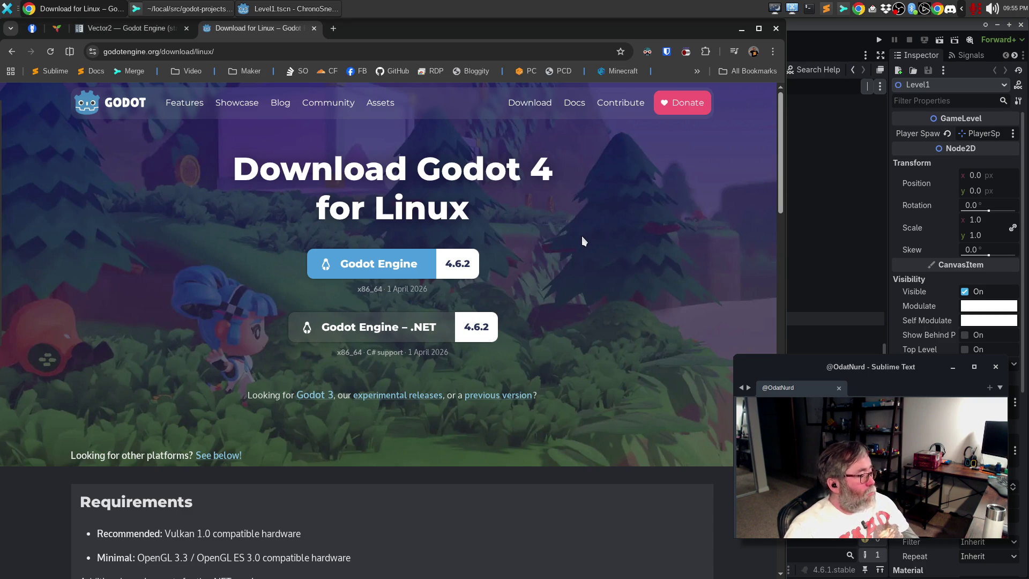
# - Scroll through the Linux download options and back to the top of the page
pyautogui.scroll(-7, 582, 237)
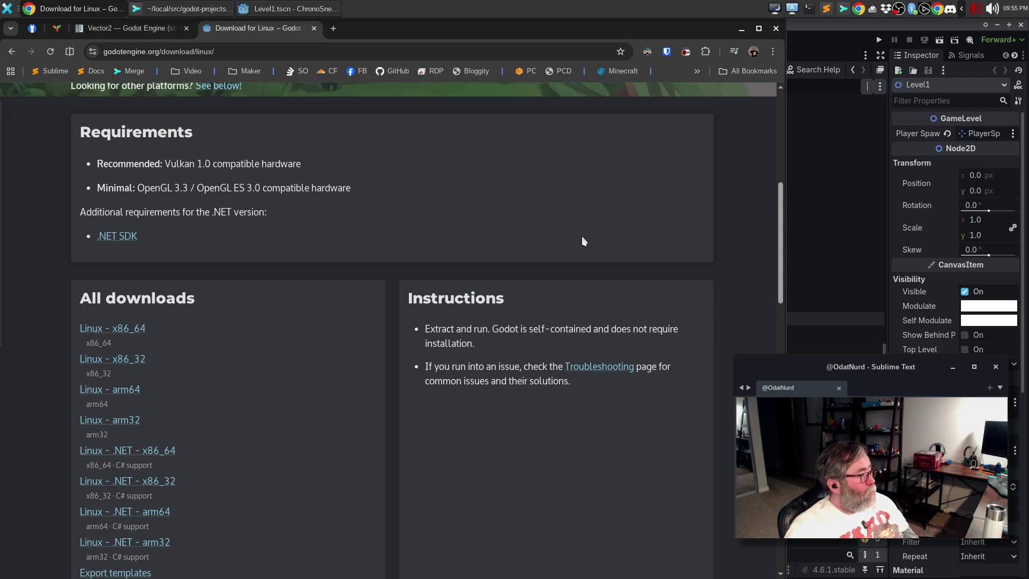
pyautogui.scroll(7, 583, 239)
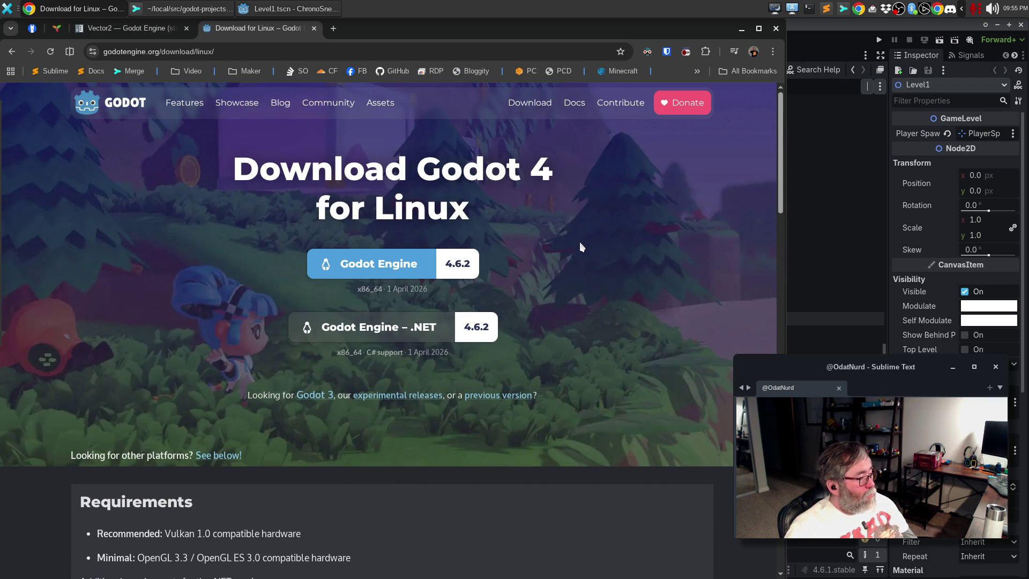
pyautogui.scroll(-10, 581, 239)
pyautogui.scroll(7, 544, 284)
pyautogui.scroll(-12, 544, 283)
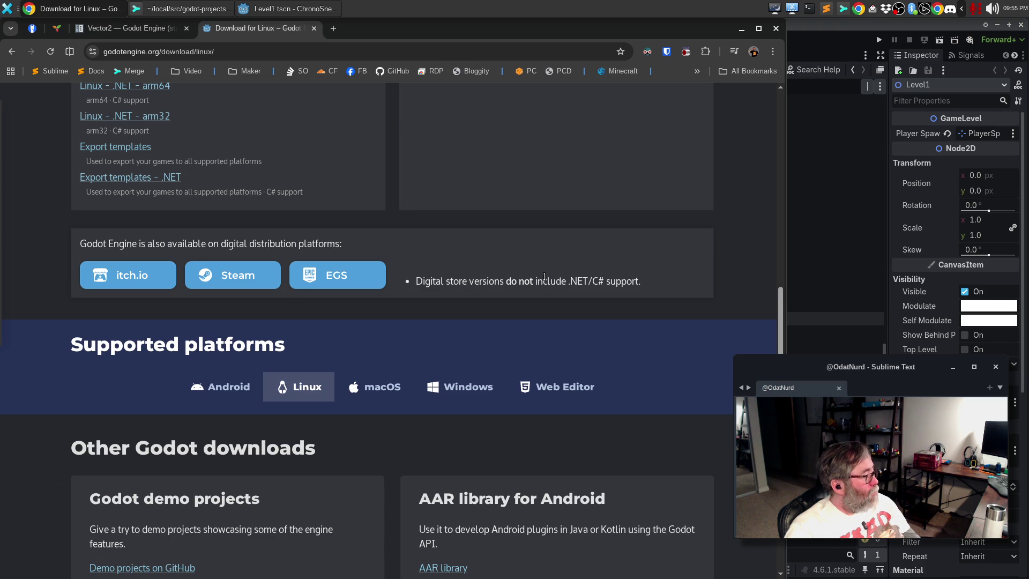
pyautogui.scroll(-7, 544, 277)
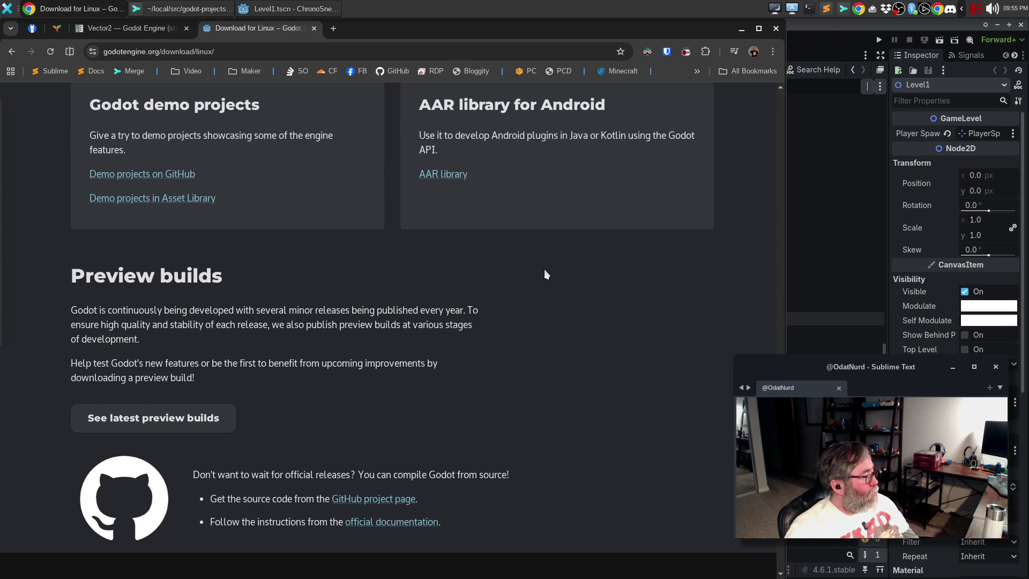
pyautogui.scroll(4, 544, 273)
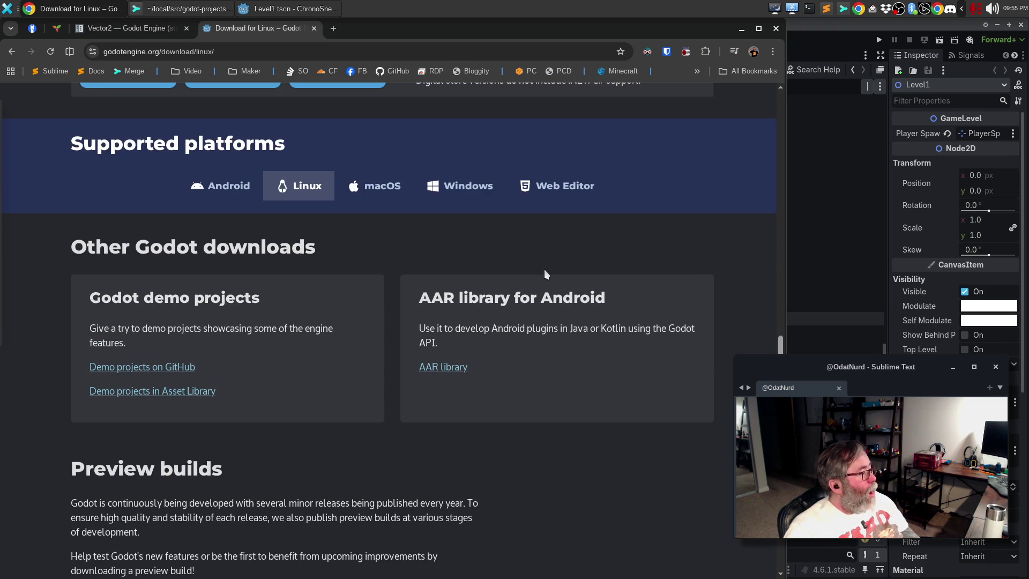
pyautogui.scroll(6, 544, 270)
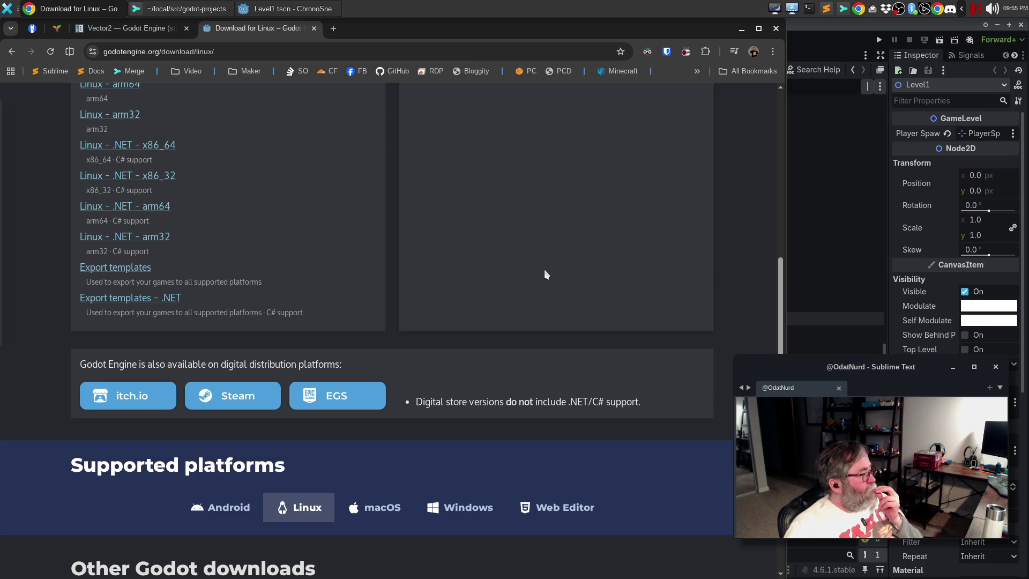
pyautogui.scroll(5, 544, 268)
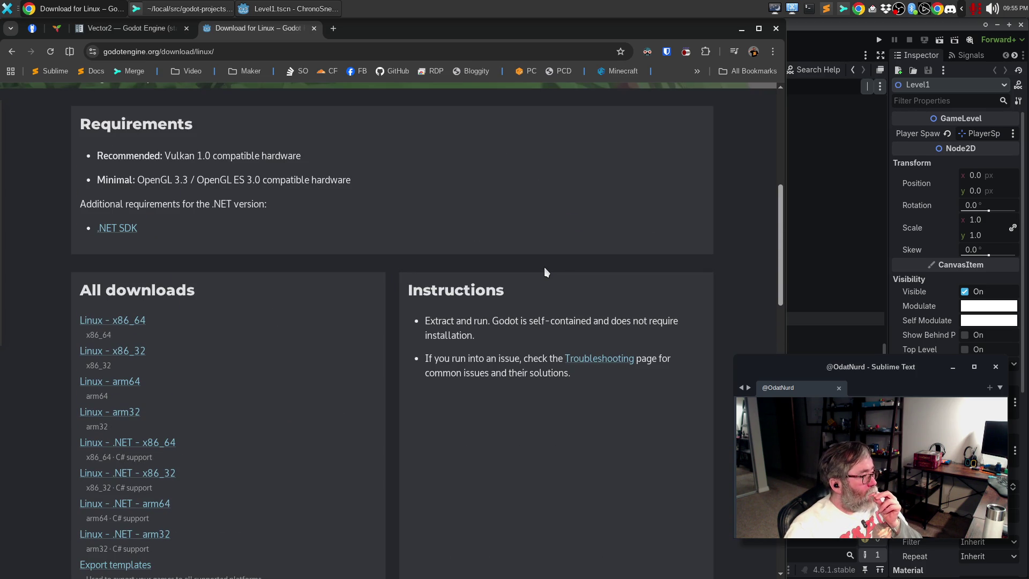
pyautogui.scroll(1, 544, 266)
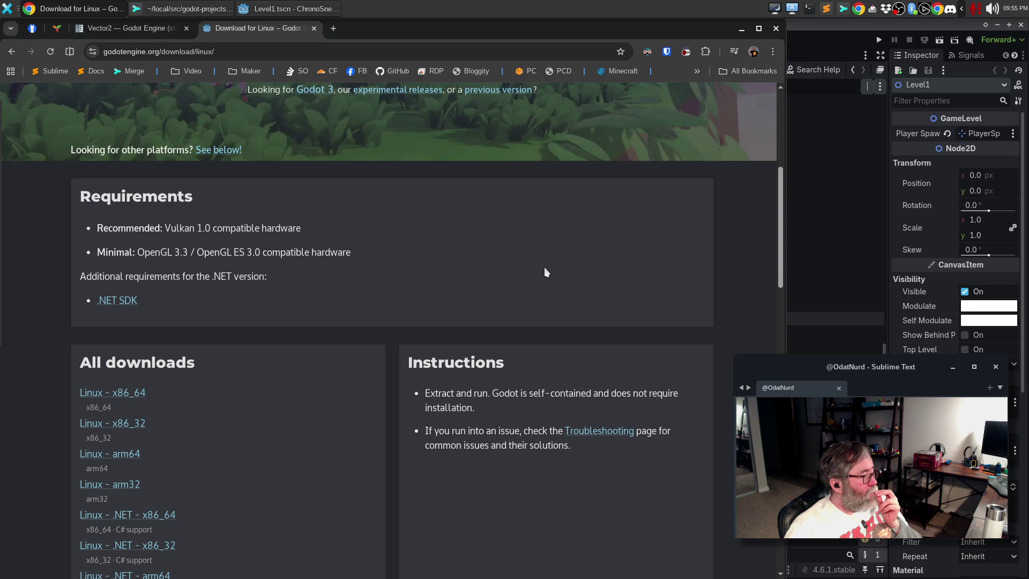
pyautogui.scroll(3, 544, 267)
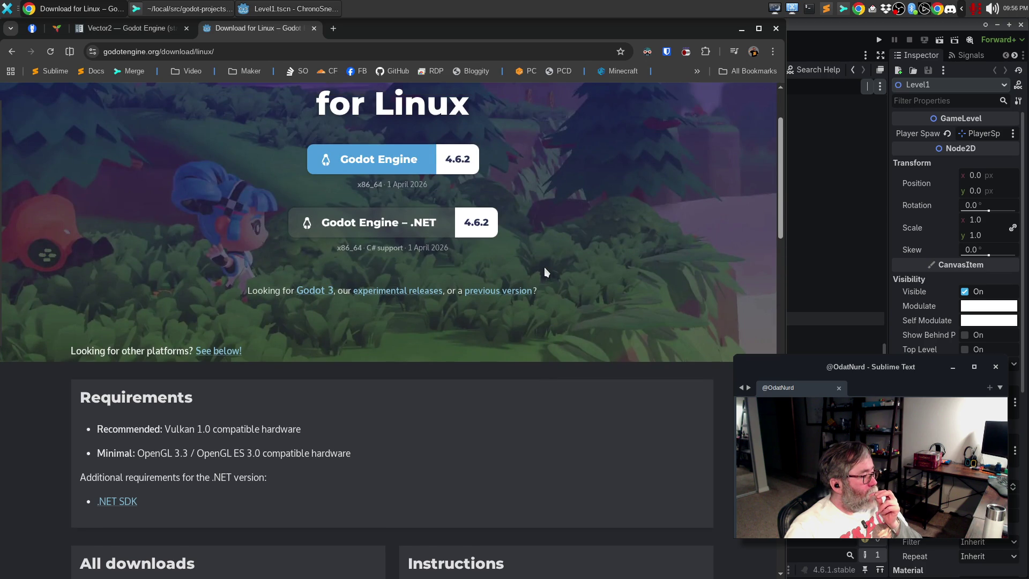
pyautogui.scroll(2, 544, 268)
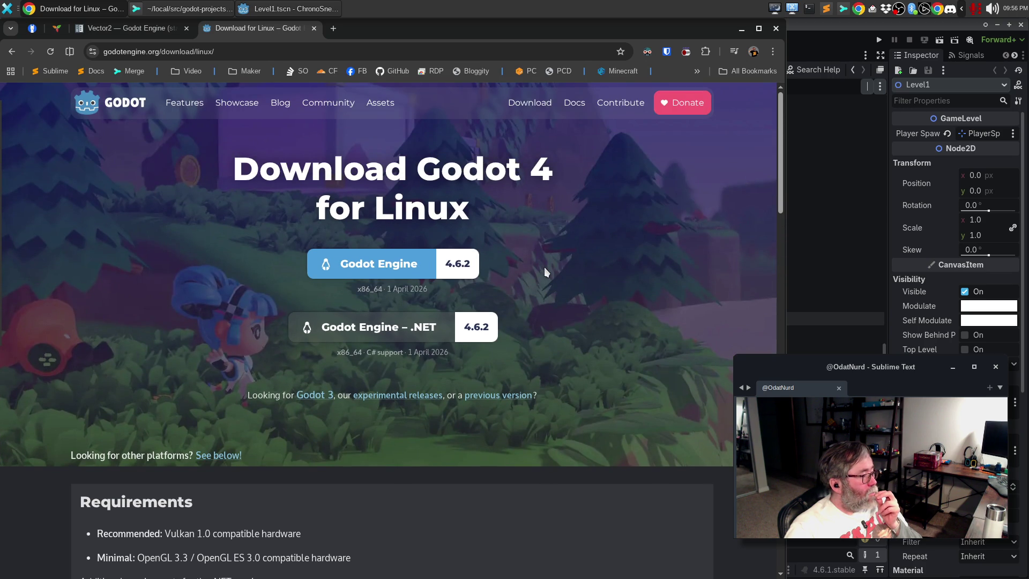
# - Search Google for 'godot changelog' in a new tab and open the Godot 4.6 Release article
pyautogui.click(339, 28)
pyautogui.write('godot ch')
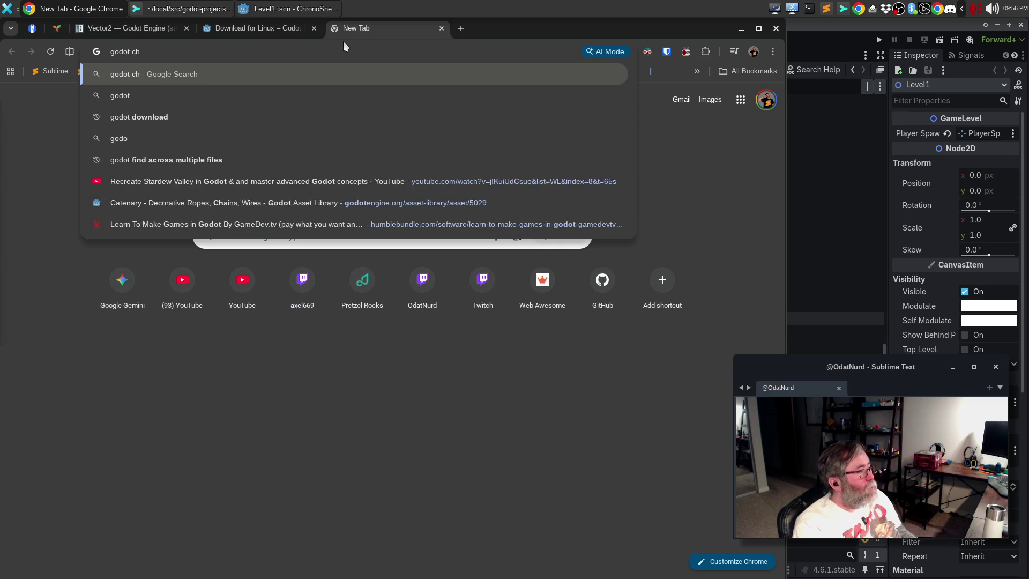
pyautogui.write('angelog')
pyautogui.press('Return')
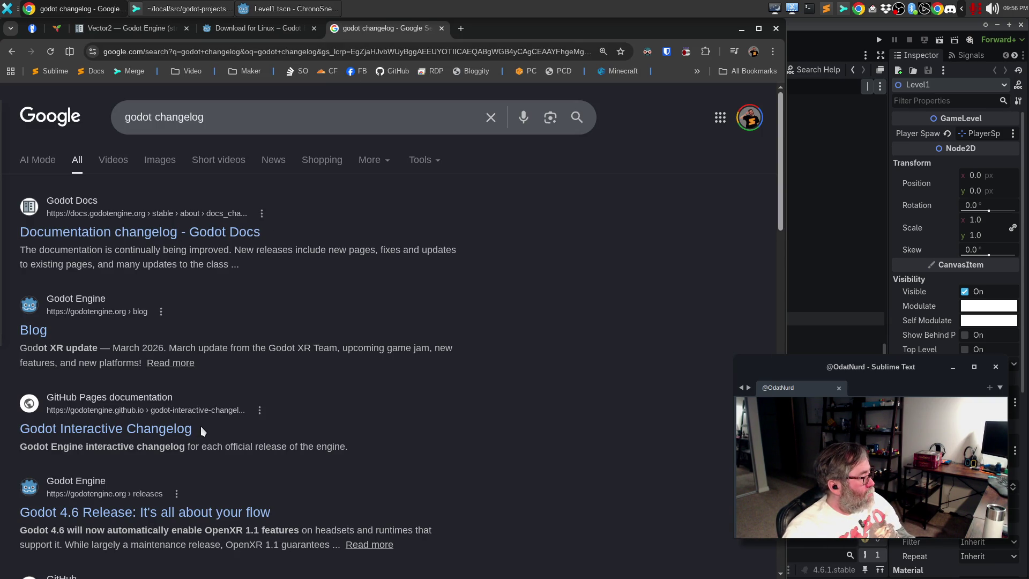
pyautogui.click(145, 512)
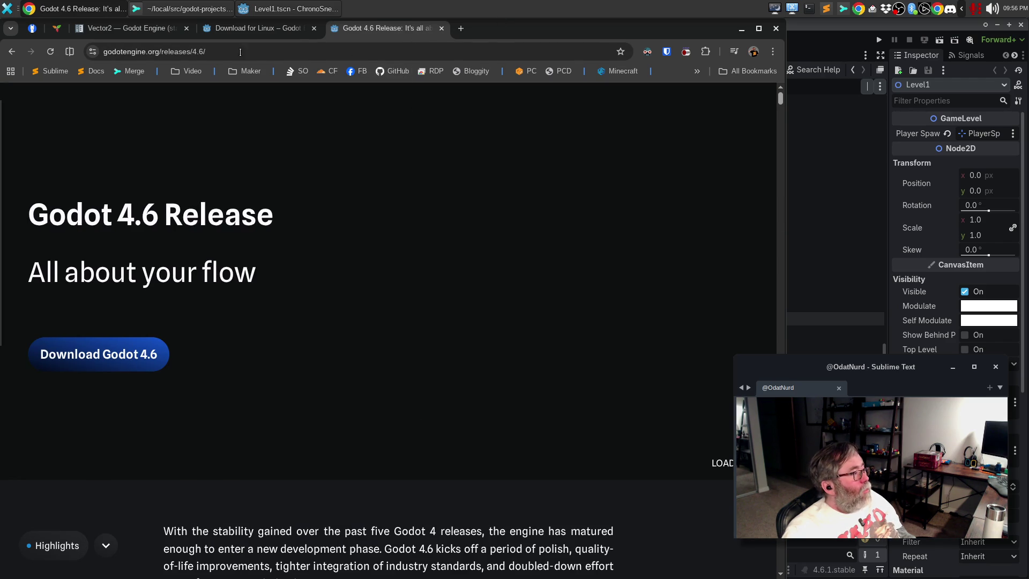
# - Skim down through the Godot 4.6 release highlights
pyautogui.scroll(-10, 439, 365)
pyautogui.scroll(-15, 439, 375)
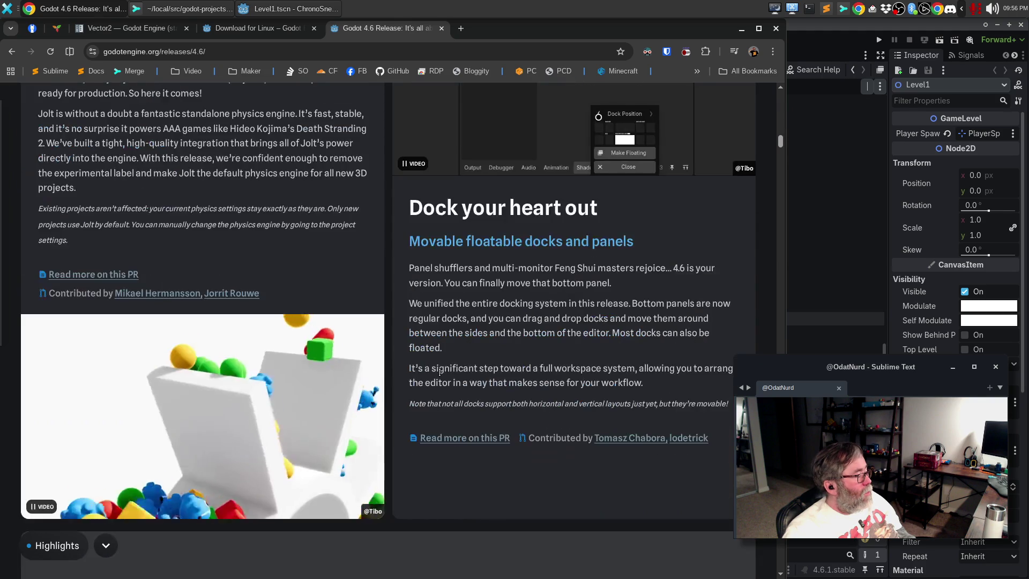
pyautogui.scroll(-10, 439, 372)
pyautogui.scroll(-5, 440, 376)
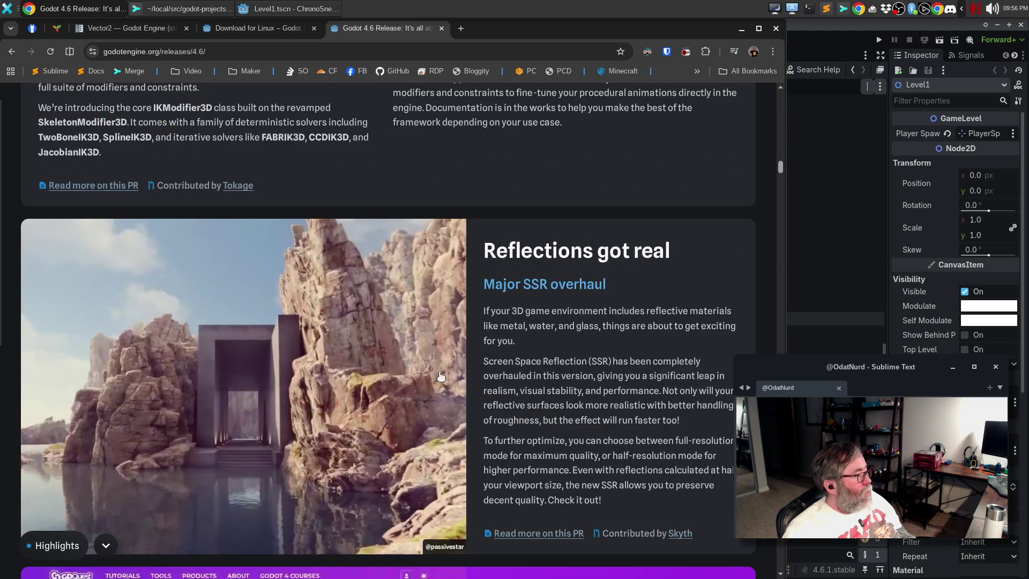
pyautogui.scroll(-15, 441, 377)
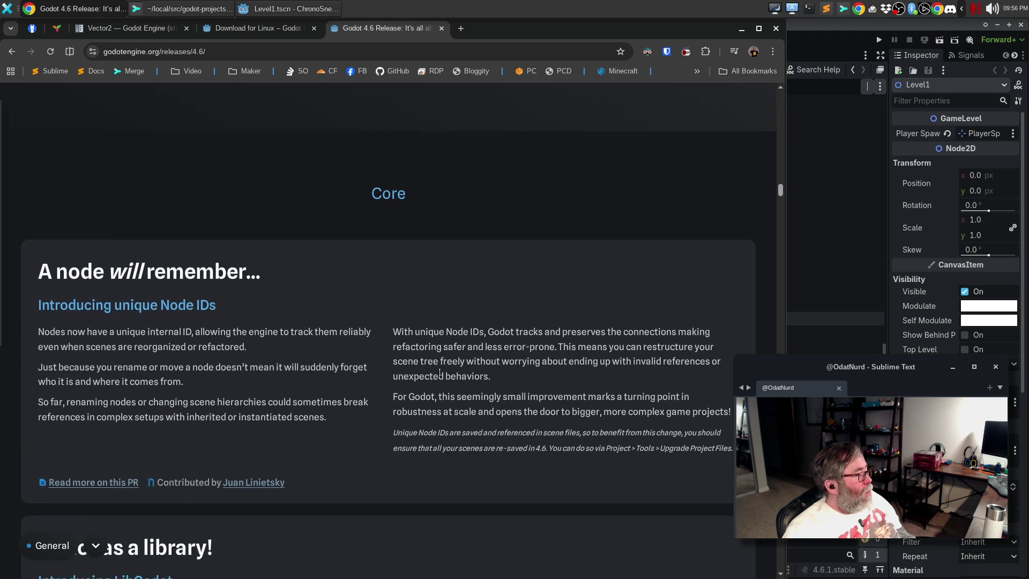
pyautogui.scroll(-5, 440, 371)
pyautogui.scroll(-10, 439, 372)
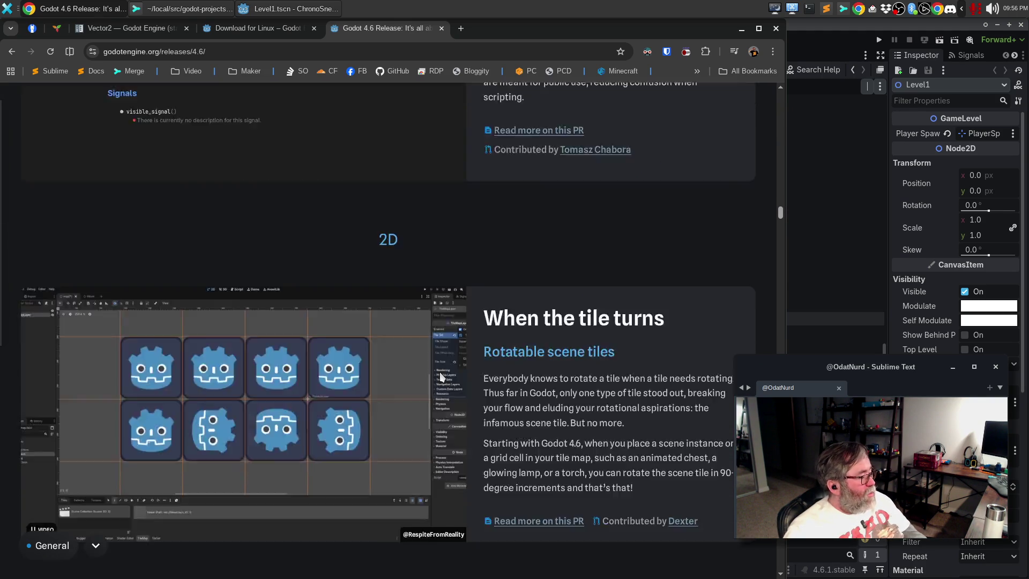
pyautogui.scroll(-6, 439, 372)
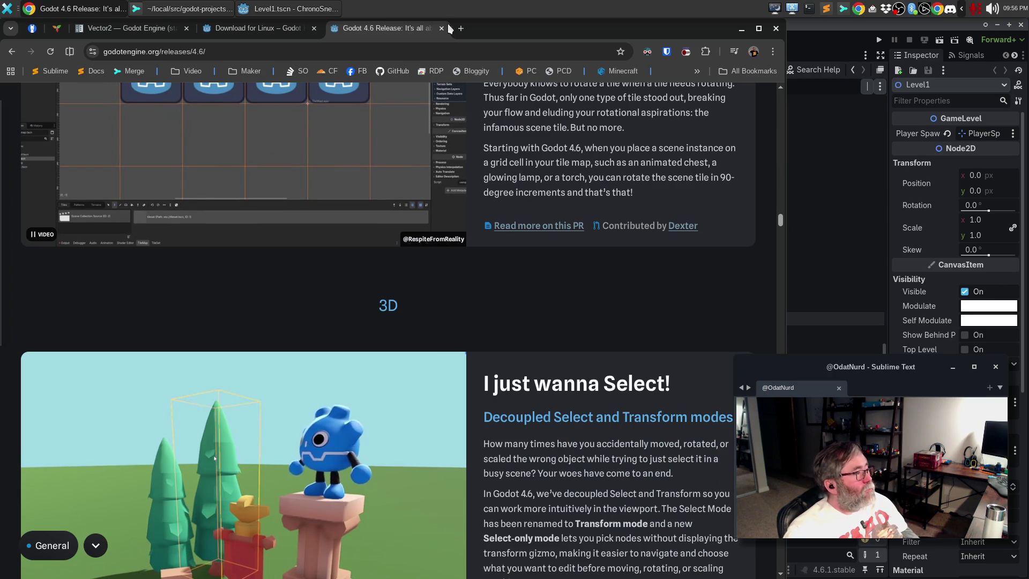
# - Rerun the 'godot changelog' search and scroll through its results
pyautogui.hotkey('ctrl', 'l')
pyautogui.write('godot changelog')
pyautogui.press('Return')
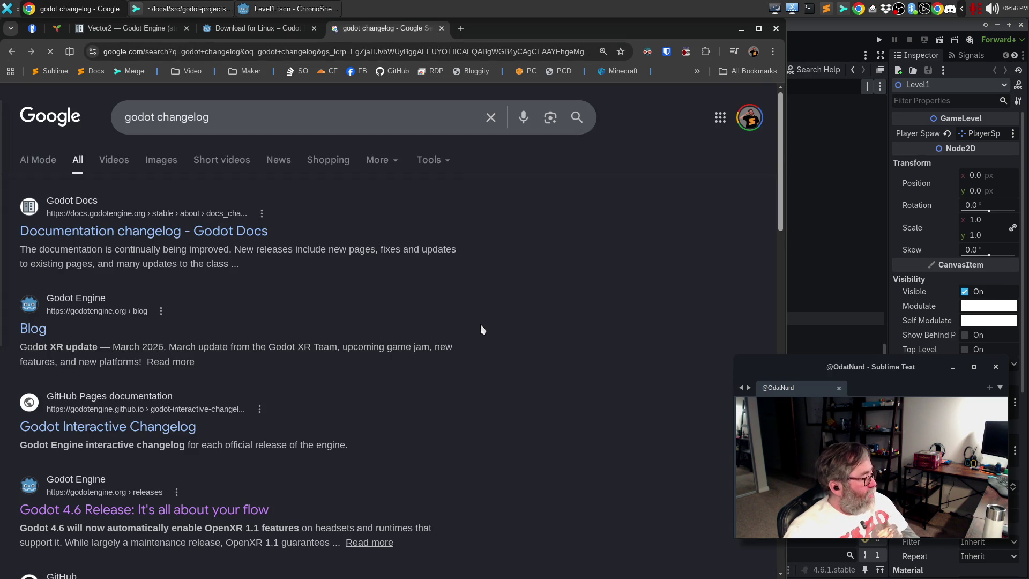
pyautogui.scroll(-4, 480, 324)
pyautogui.scroll(-4, 486, 361)
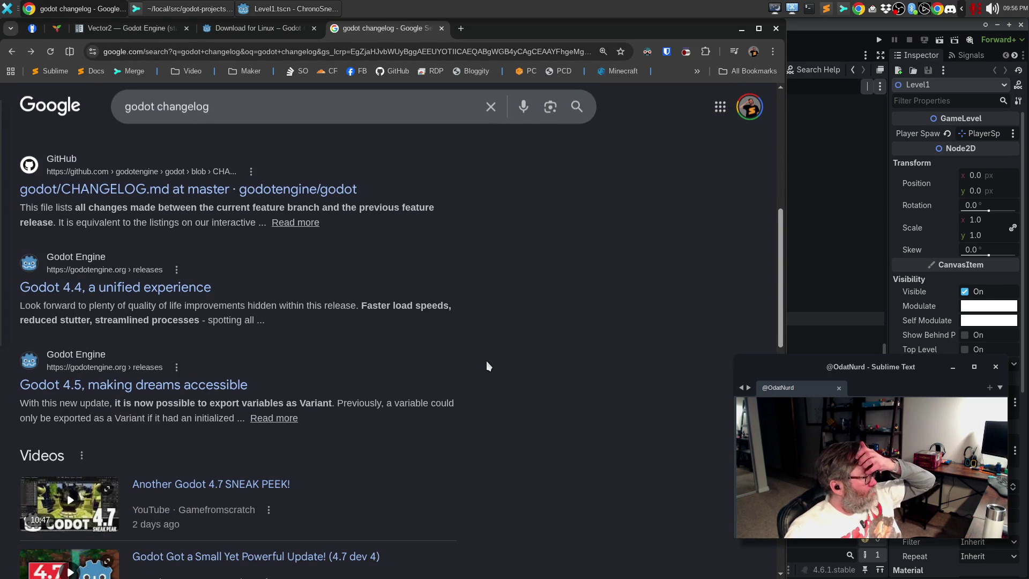
pyautogui.scroll(-4, 487, 361)
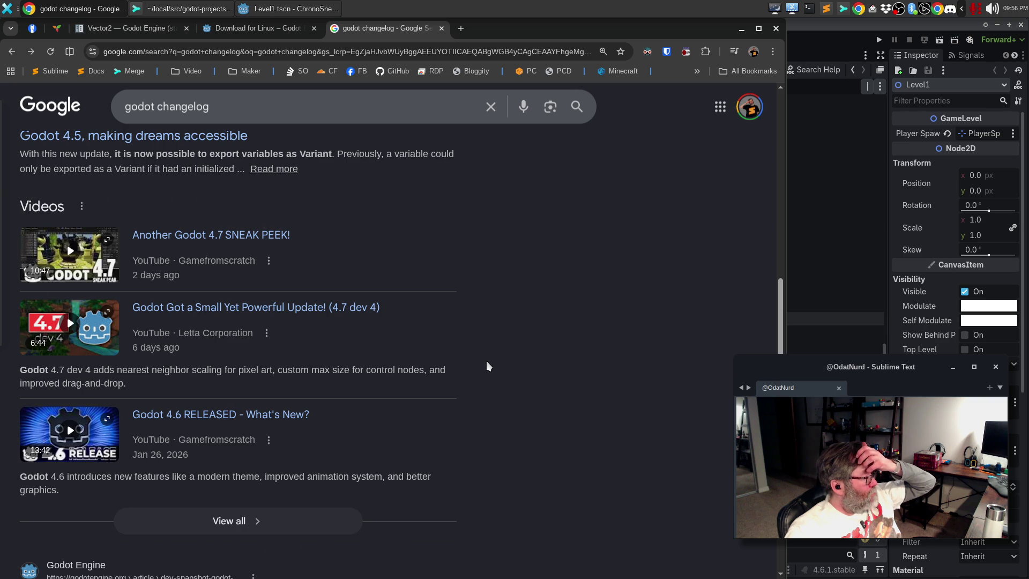
pyautogui.scroll(-1, 487, 361)
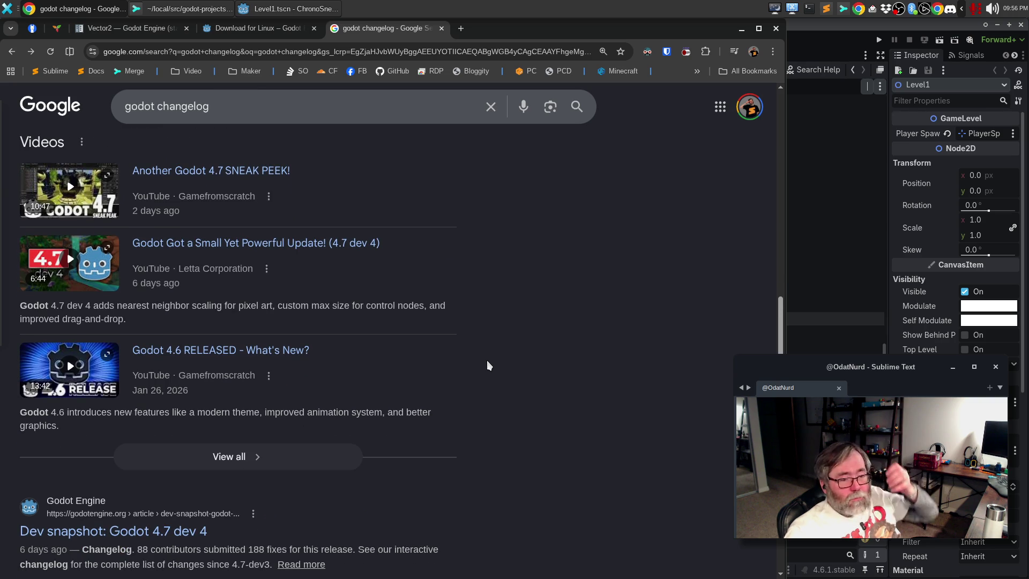
pyautogui.scroll(-4, 487, 360)
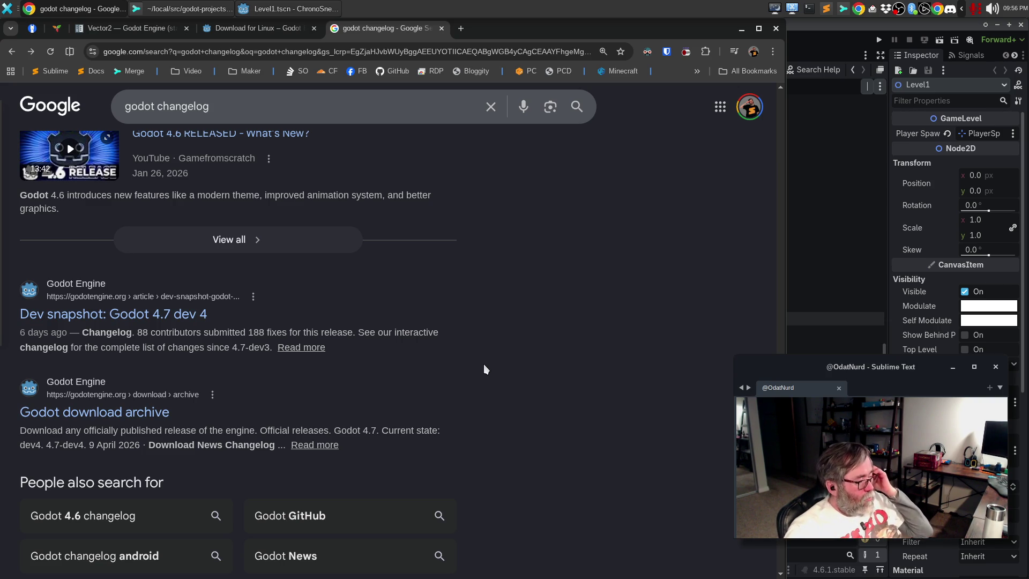
pyautogui.scroll(10, 483, 365)
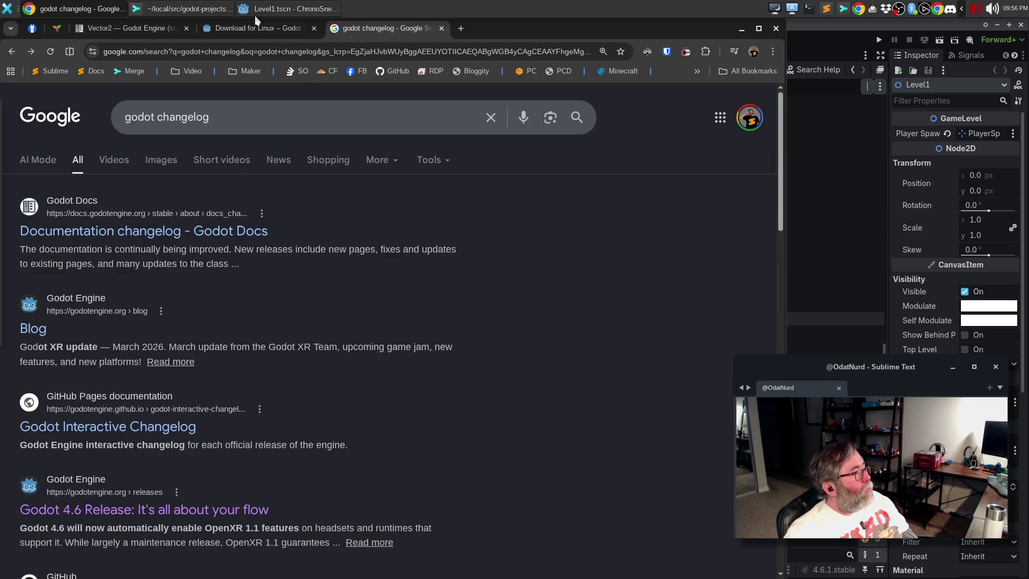
# - Download the Linux x86_64 Godot 4.6.2 build, dismissing the donation prompt and checking progress
pyautogui.click(253, 27)
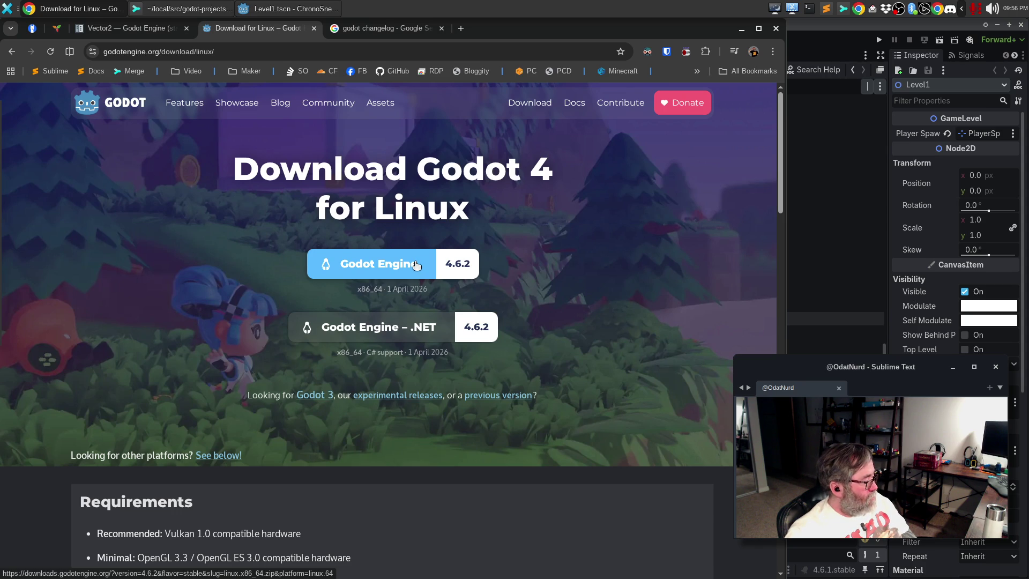
pyautogui.click(214, 456)
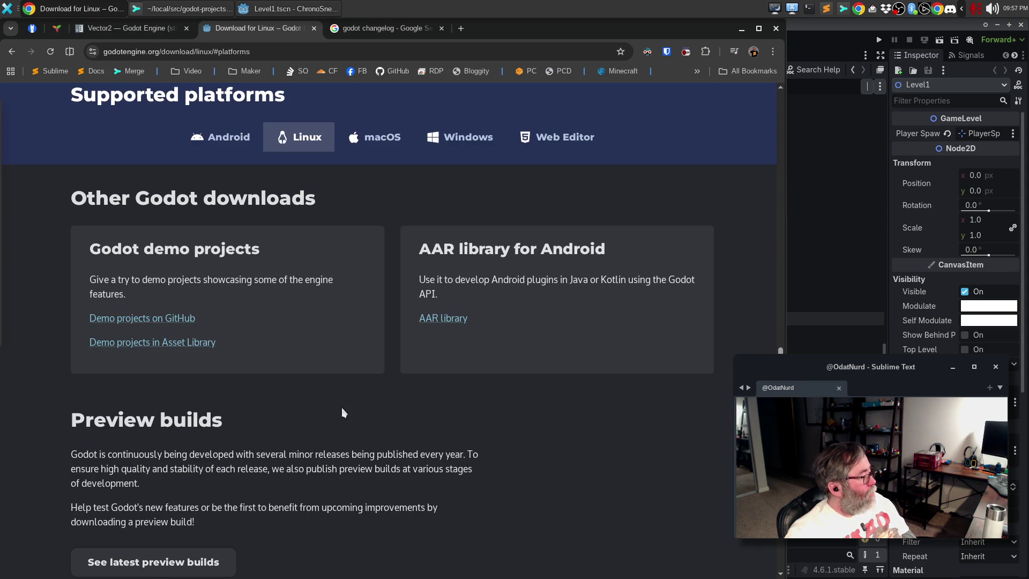
pyautogui.click(289, 139)
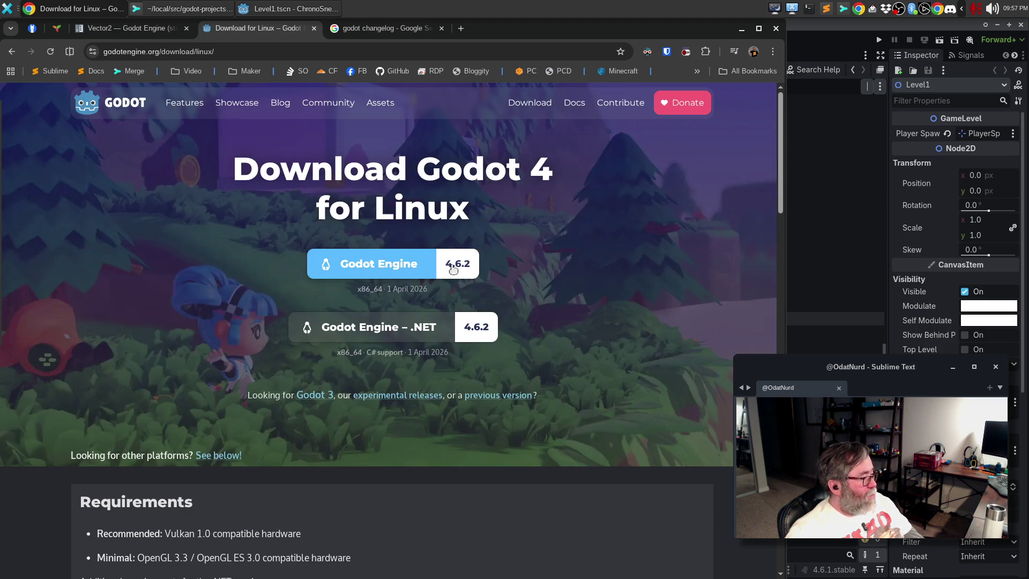
pyautogui.scroll(-5, 557, 265)
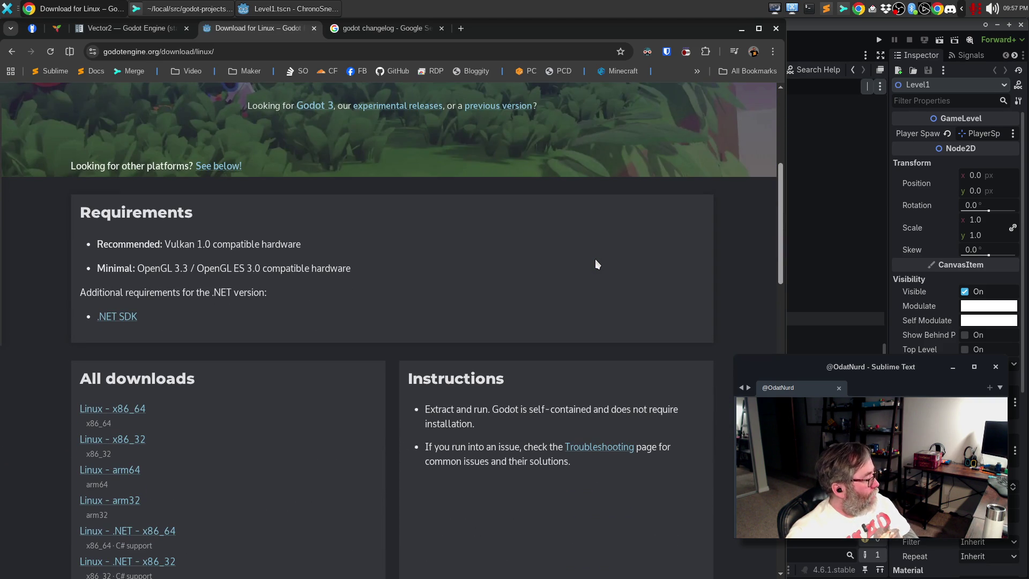
pyautogui.scroll(-2, 596, 262)
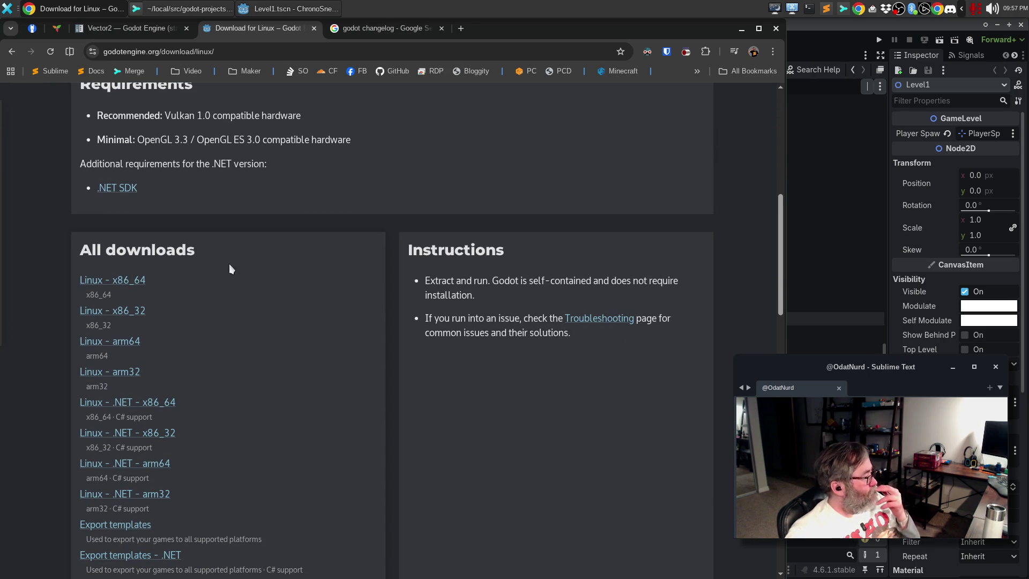
pyautogui.click(125, 285)
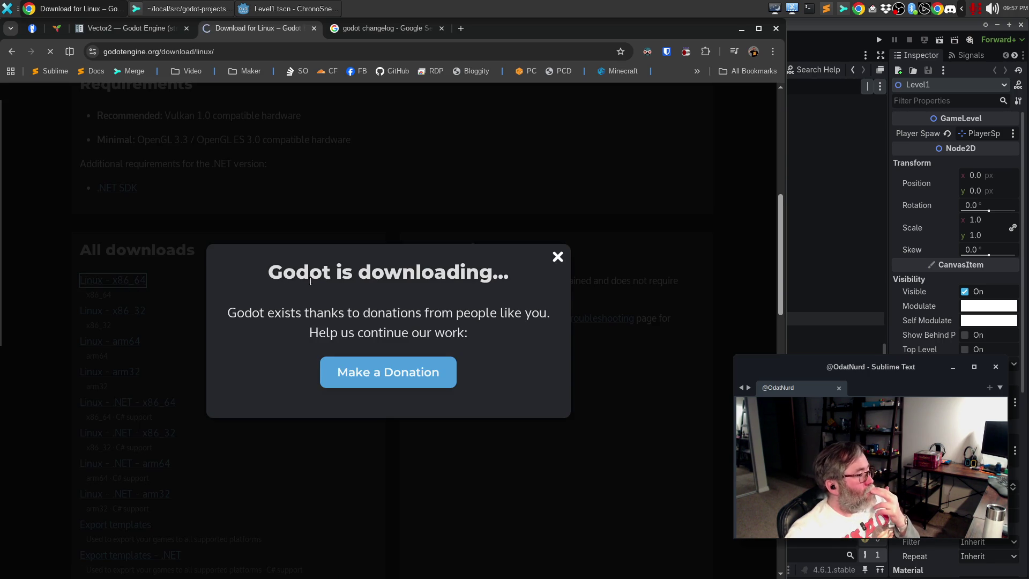
pyautogui.click(745, 110)
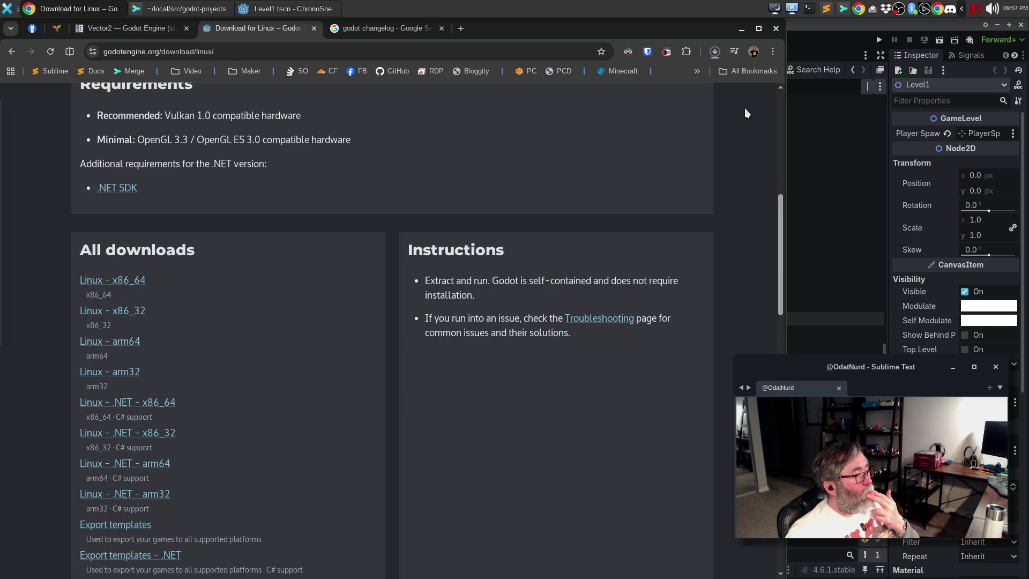
pyautogui.click(714, 52)
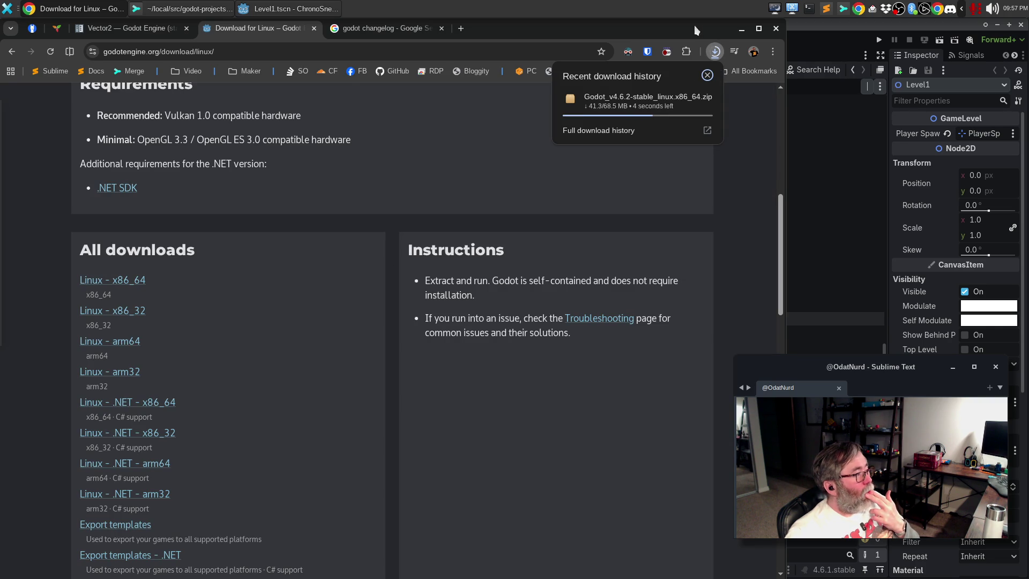
# - Quit the Godot editor via Scene > Quit and open a new terminal window
pyautogui.click(315, 15)
pyautogui.click(11, 42)
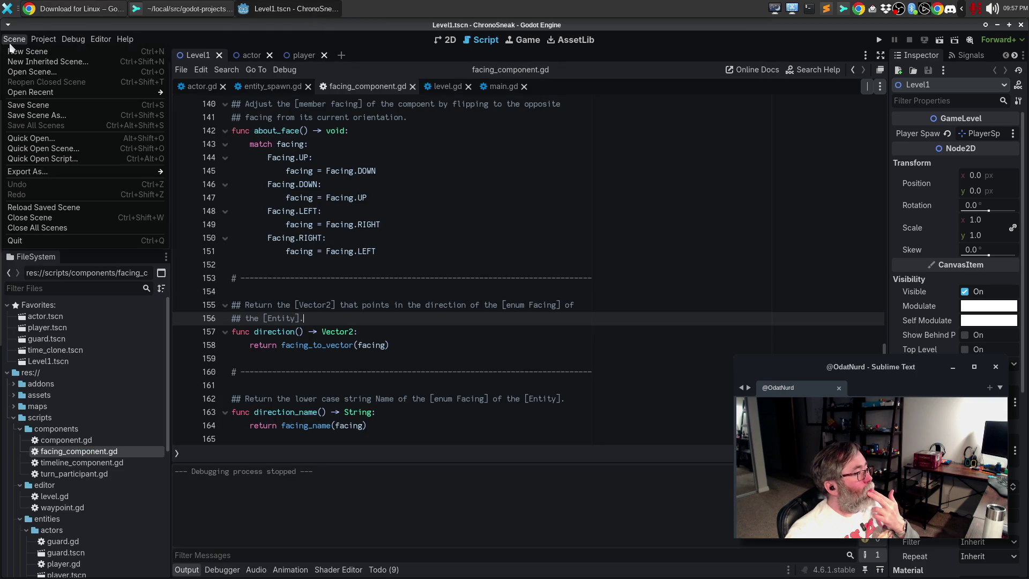
pyautogui.click(13, 240)
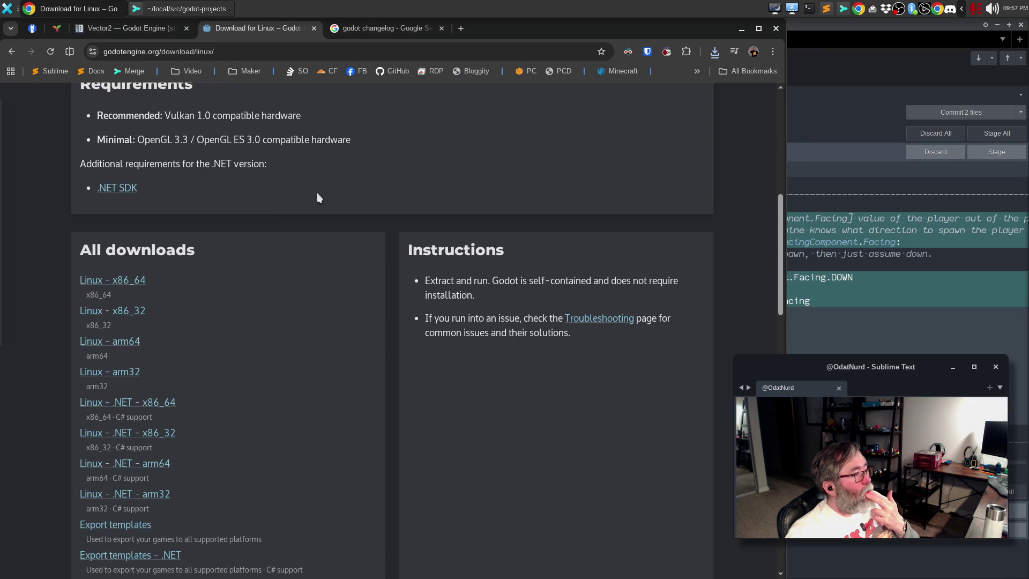
pyautogui.click(804, 11)
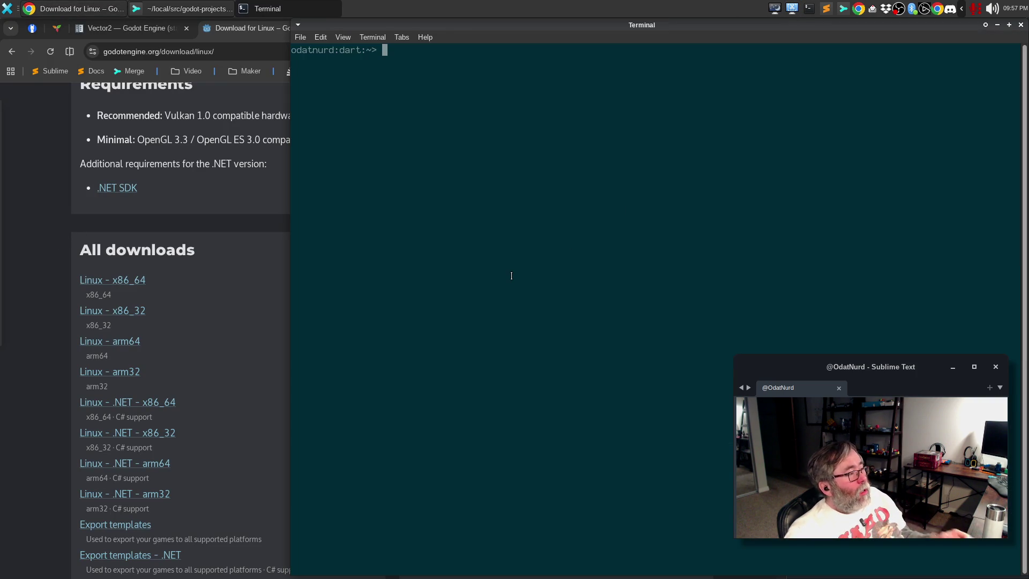
# - Test ~/Downloads/Godot_v4.6.2-stable_linux.x86_64.zip for errors with unzip -t
pyautogui.write('unzip -t ~/')
pyautogui.press('BackSpace')
pyautogui.press('BackSpace')
pyautogui.press('BackSpace')
pyautogui.write('own')
pyautogui.press('Tab')
pyautogui.write('G')
pyautogui.press('Tab')
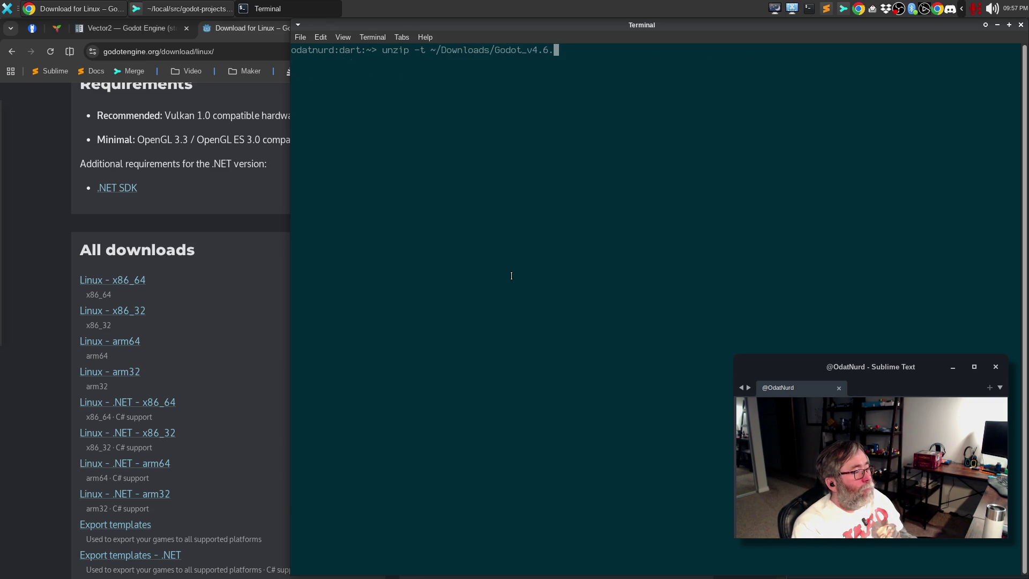
pyautogui.press('Tab')
pyautogui.write('2')
pyautogui.press('Tab')
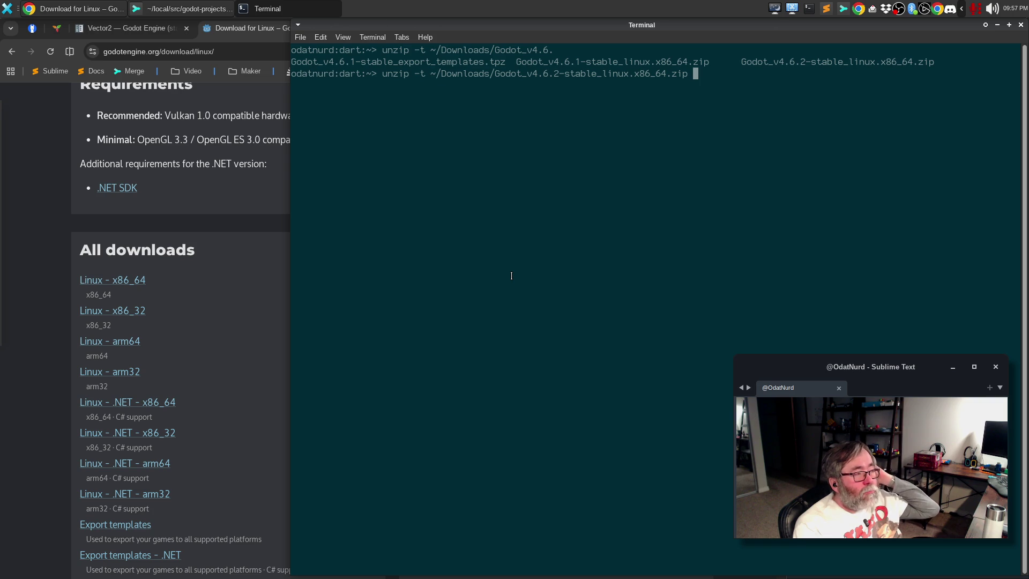
pyautogui.press('Return')
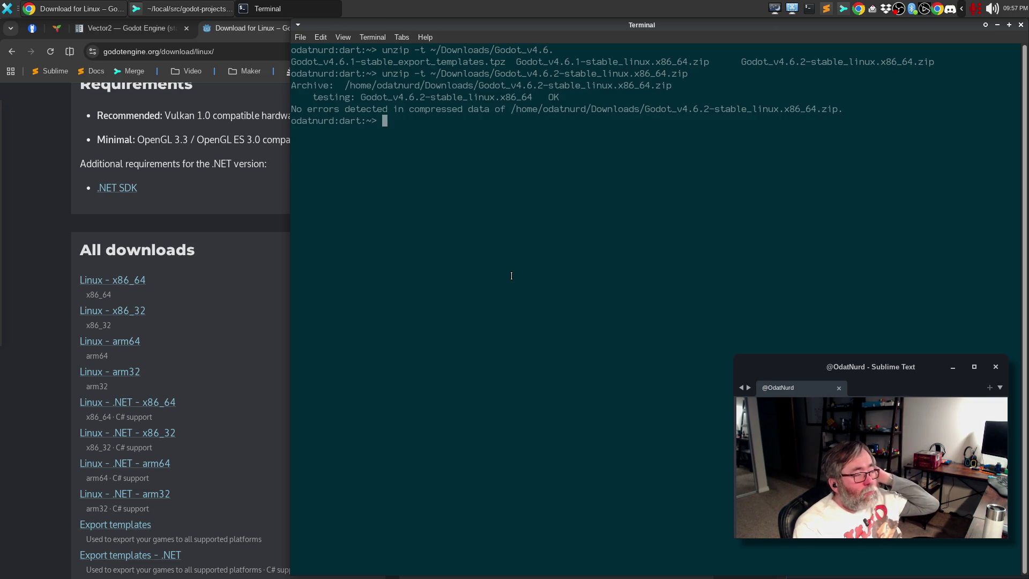
# - Change into ~/local and list its contents, including the installed Godot folders
pyautogui.press('Up')
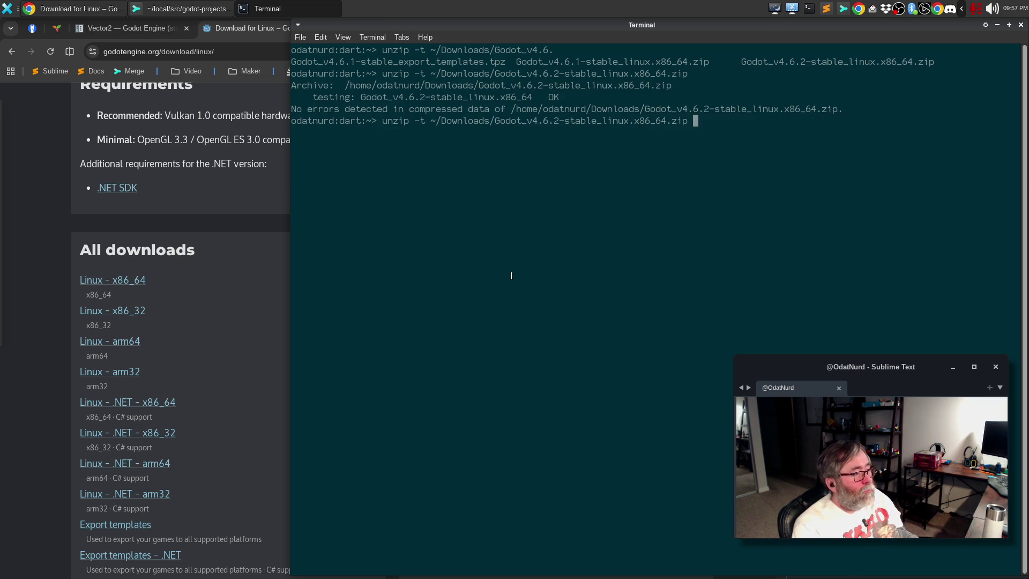
pyautogui.hotkey('ctrl', 'c')
pyautogui.write('cd lo')
pyautogui.press('Tab')
pyautogui.press('Return')
pyautogui.write('ls -l')
pyautogui.press('Return')
pyautogui.write('ll g')
pyautogui.press('Tab')
pyautogui.press('Tab')
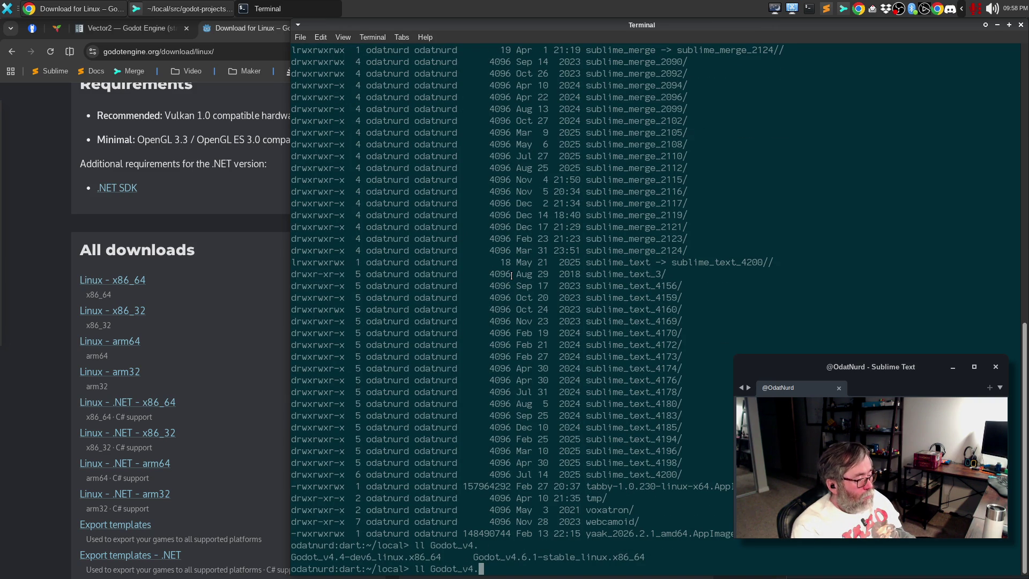
pyautogui.hotkey('ctrl', 'c')
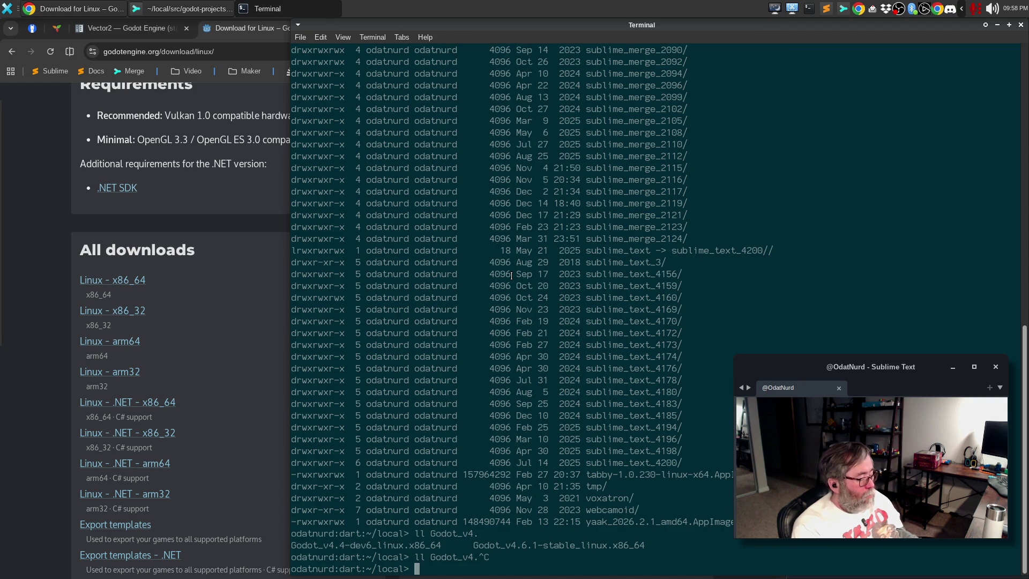
# - Unzip the Godot_v4.6.2 archive from Downloads into ~/local
pyautogui.write('unzip ~/DOwn')
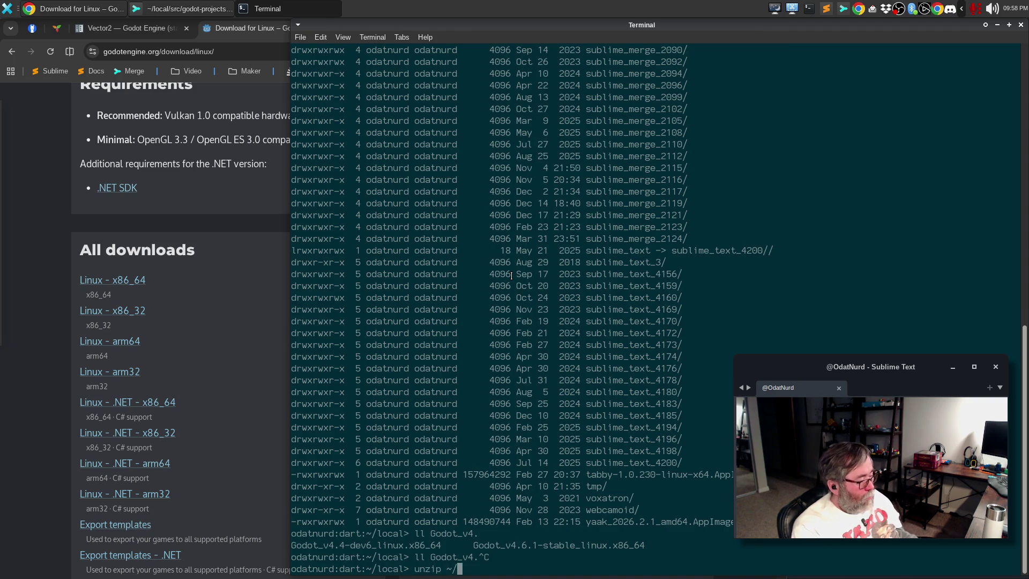
pyautogui.press('BackSpace')
pyautogui.press('BackSpace')
pyautogui.press('BackSpace')
pyautogui.write('own')
pyautogui.press('Tab')
pyautogui.write('Go')
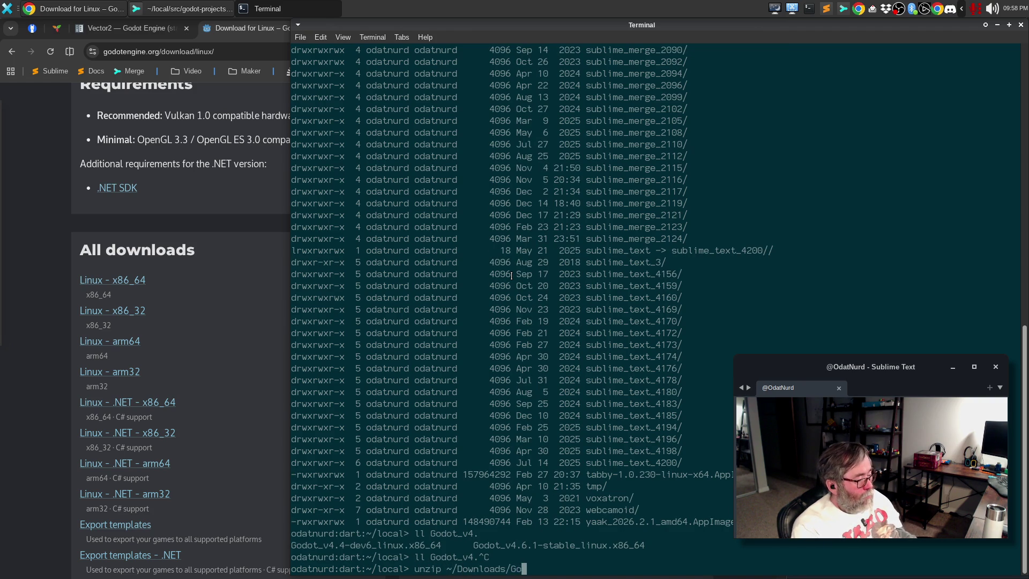
pyautogui.write('dot_v4.6.2')
pyautogui.press('Tab')
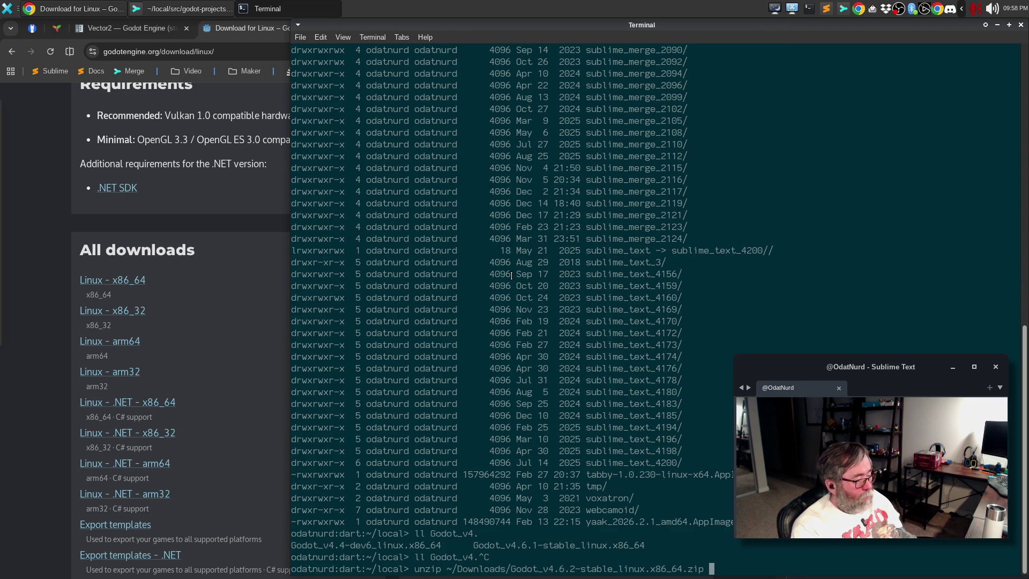
pyautogui.press('Return')
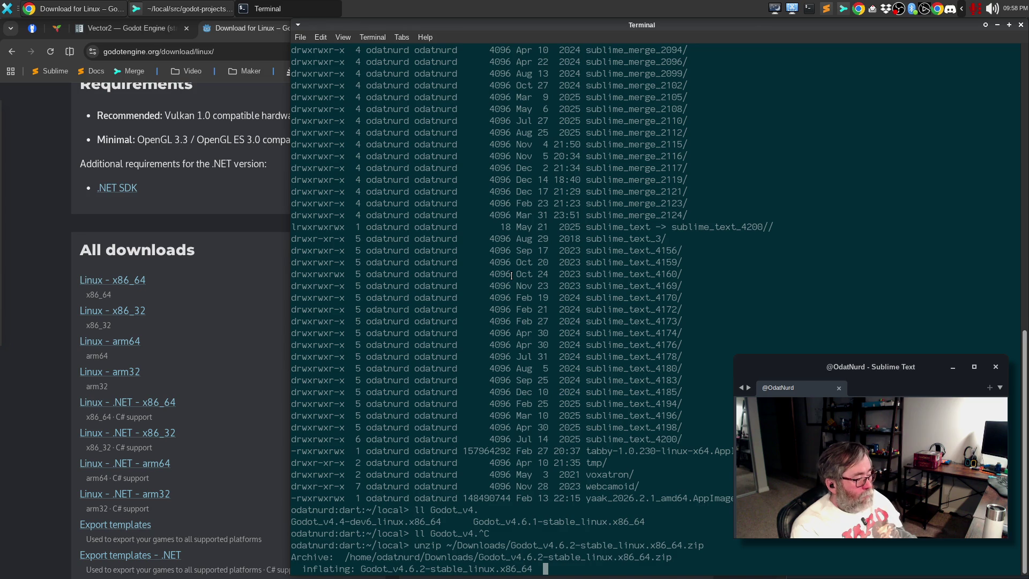
# - Edit the godot launcher script in vi, changing 4.6.1 to 4.6.2, then close the terminal
pyautogui.write('vi `which godot`')
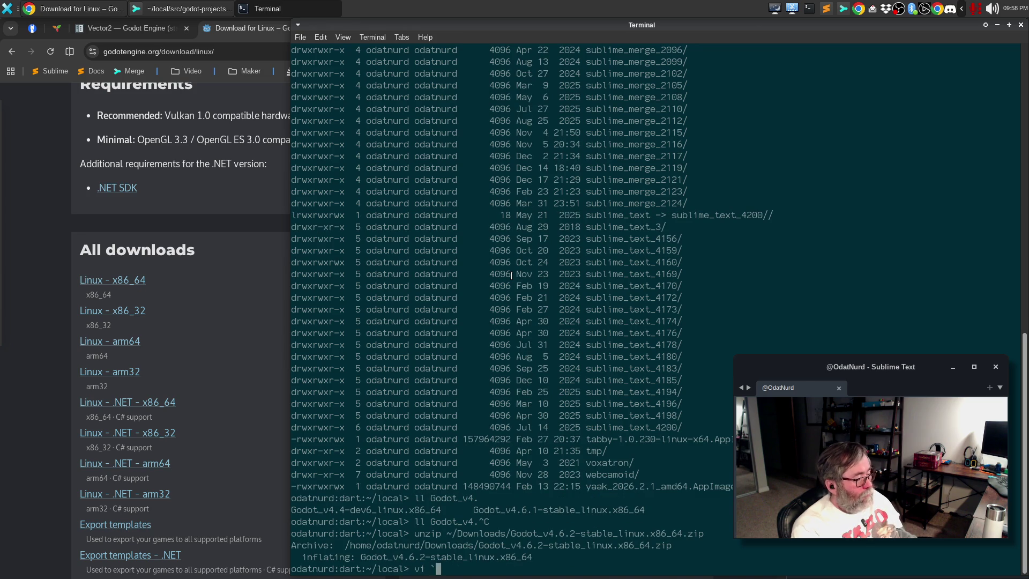
pyautogui.press('Return')
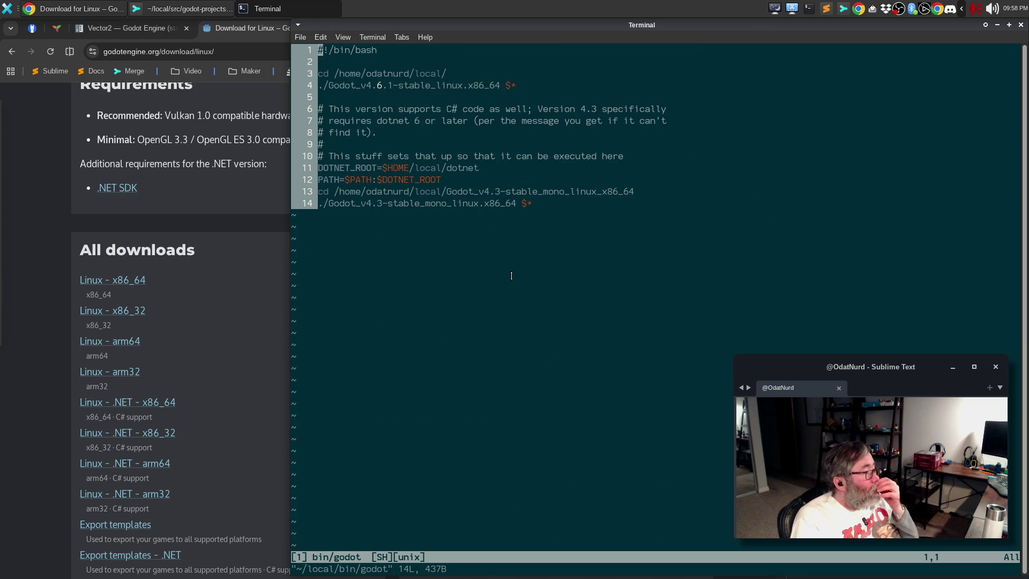
pyautogui.press('j')
pyautogui.press('j')
pyautogui.press('j')
pyautogui.press('k')
pyautogui.press('k')
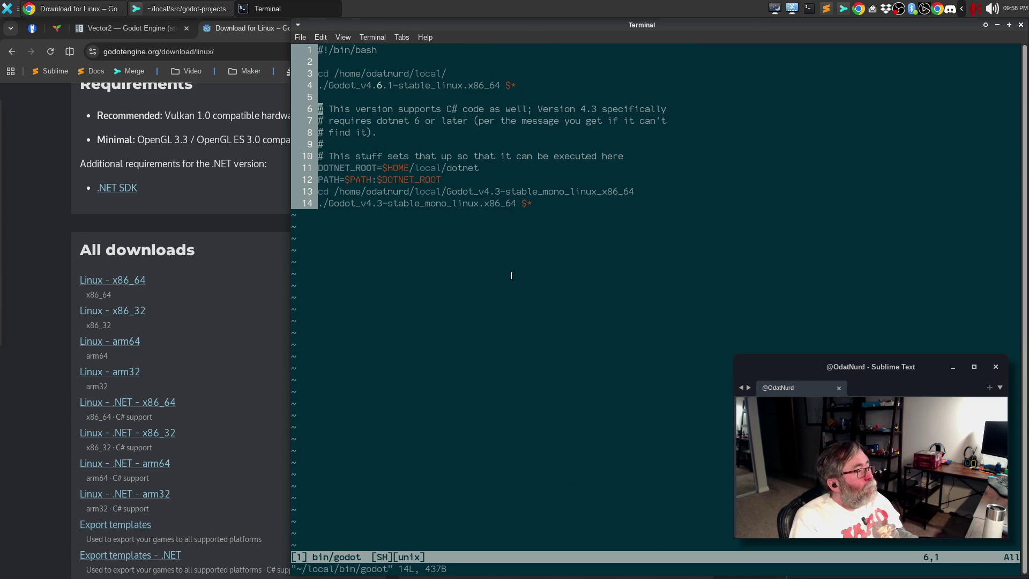
pyautogui.press('l')
pyautogui.press('l')
pyautogui.press('l')
pyautogui.press('l')
pyautogui.press('l')
pyautogui.press('l')
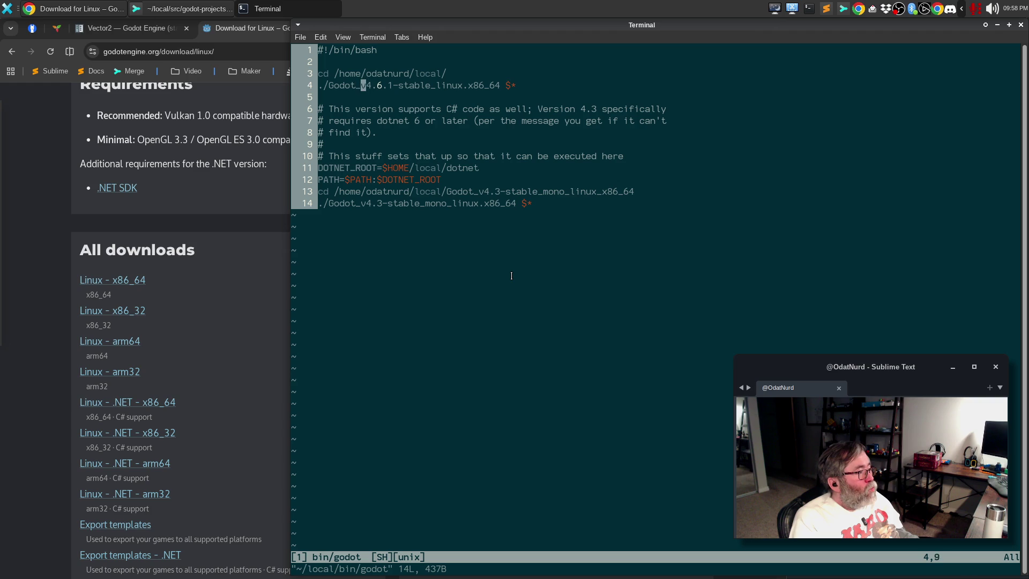
pyautogui.write('Xi')
pyautogui.write('2')
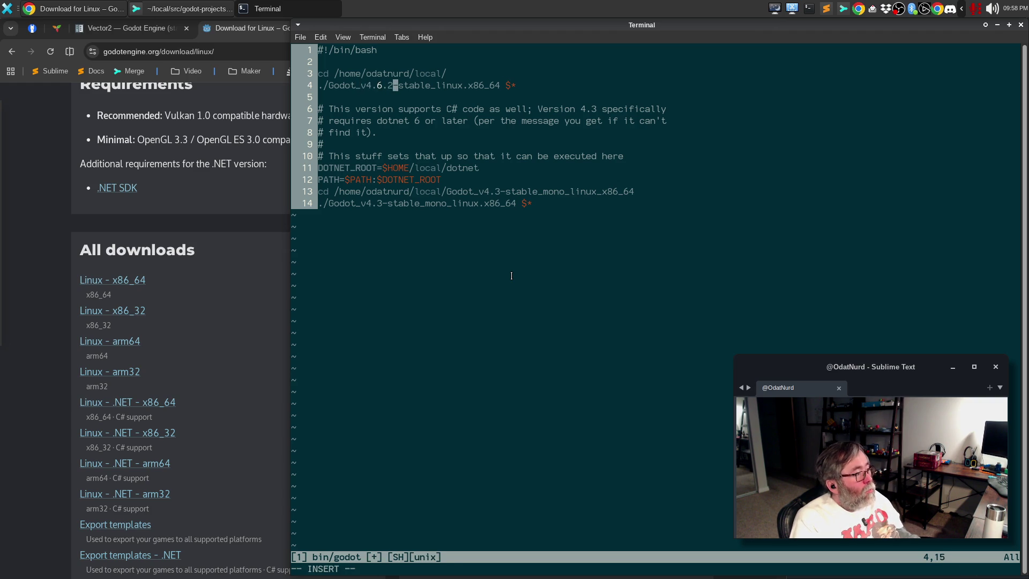
pyautogui.press('Escape')
pyautogui.write(':wq')
pyautogui.press('Return')
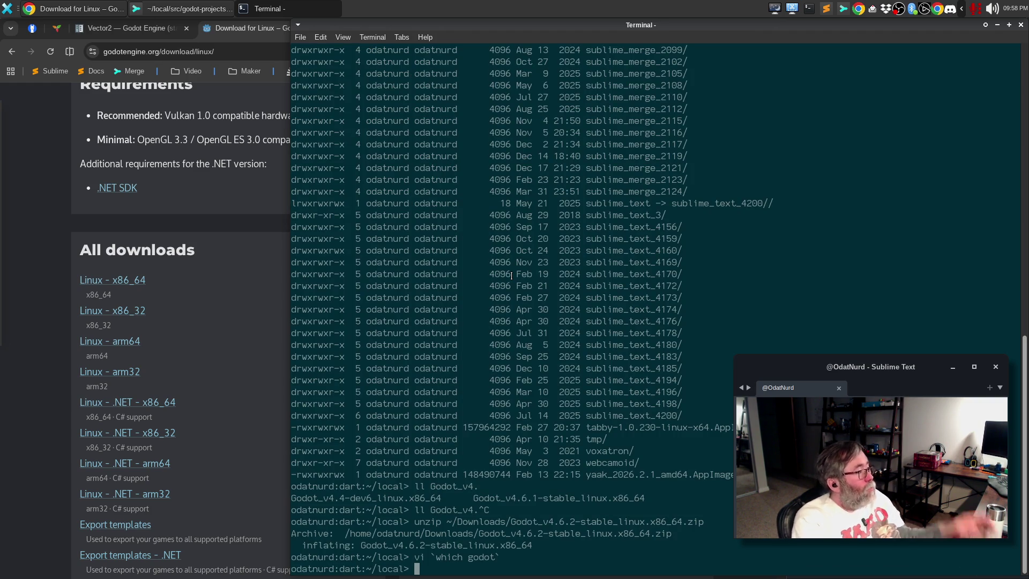
pyautogui.moveTo(2, 170)
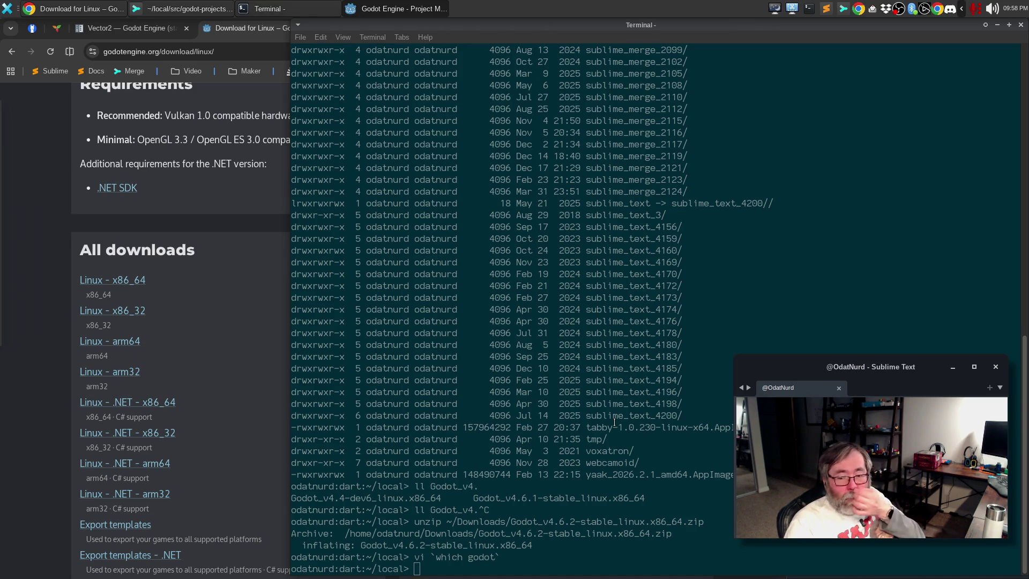
pyautogui.hotkey('ctrl', 'd')
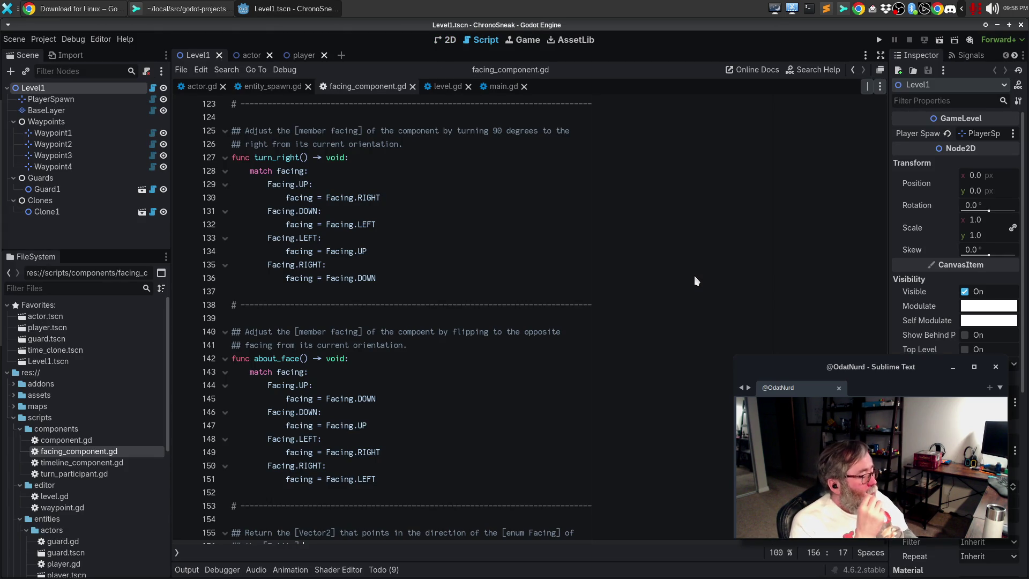
# - Run the game, move the player down, right, left and up, then stop it
pyautogui.press('F5')
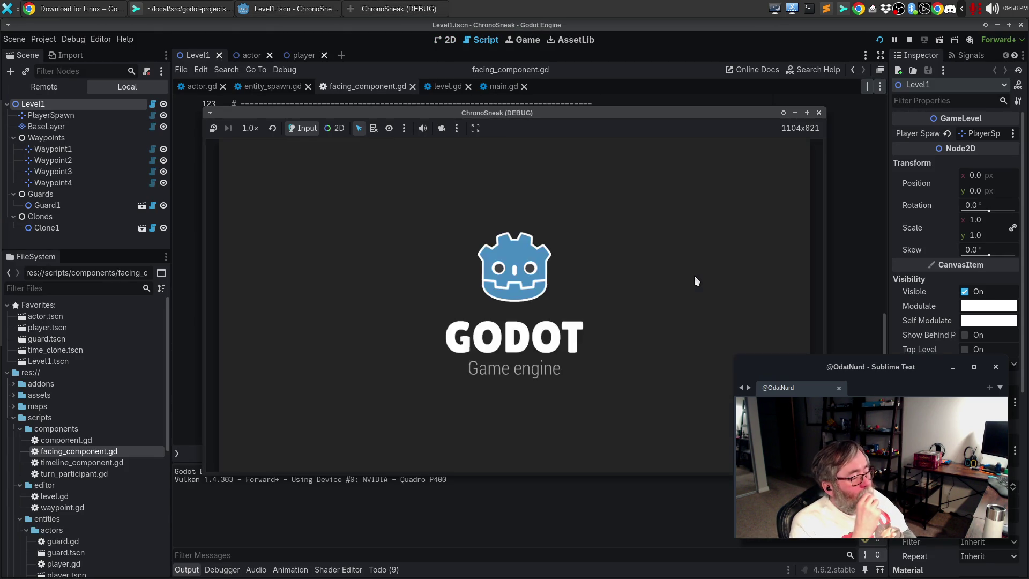
pyautogui.press('Down')
pyautogui.press('Right')
pyautogui.press('Left')
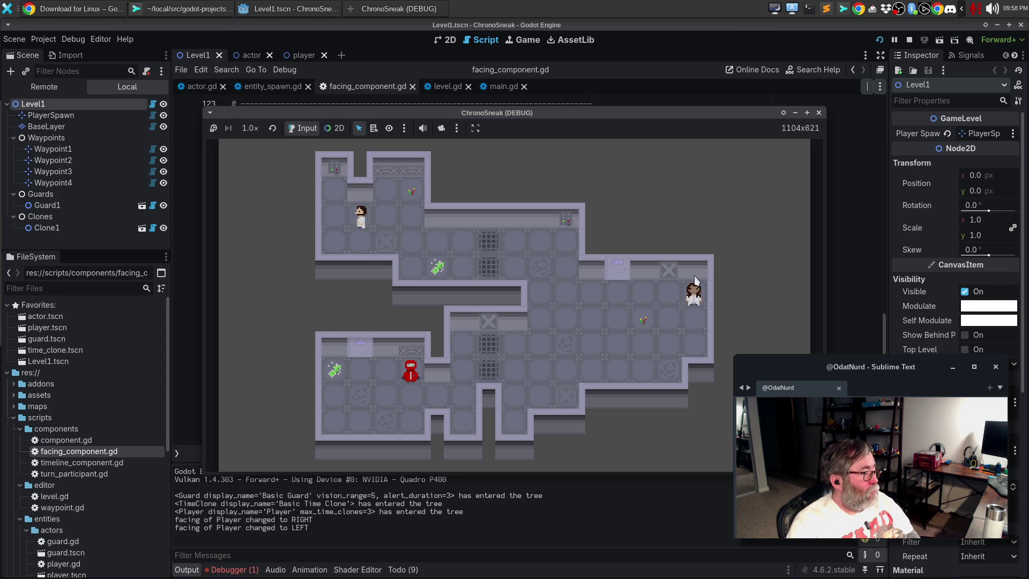
pyautogui.press('Right')
pyautogui.press('Left')
pyautogui.press('Right')
pyautogui.press('Left')
pyautogui.press('Right')
pyautogui.press('Left')
pyautogui.press('Up')
pyautogui.press('F8')
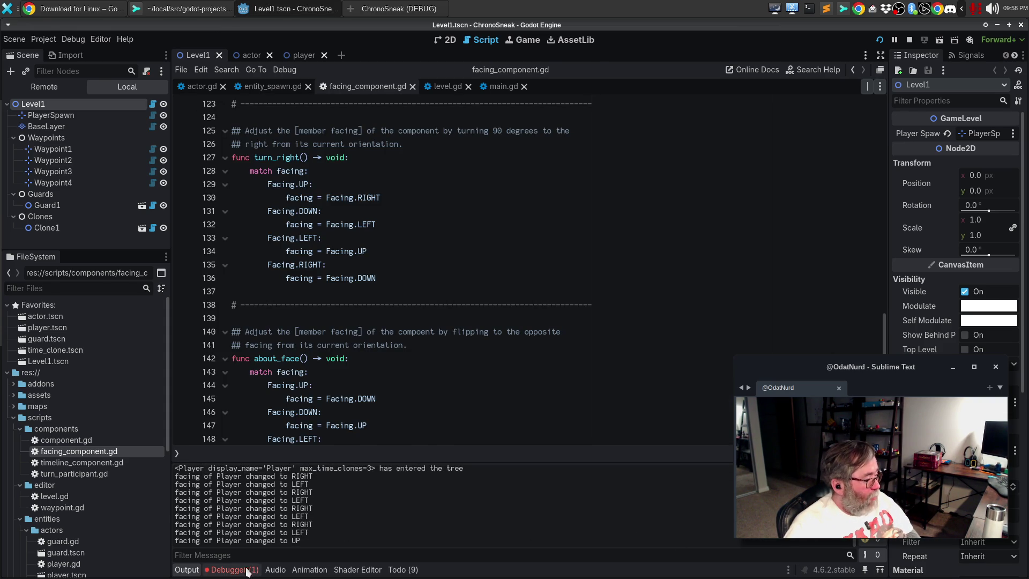
# - Open the debugger's error list and jump to the error's source line in actor.gd
pyautogui.click(234, 571)
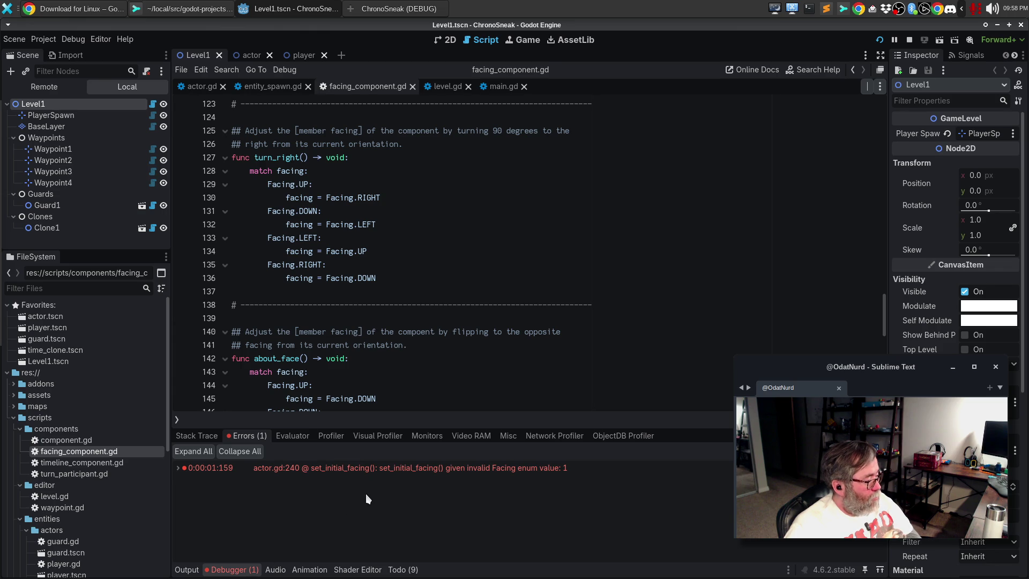
pyautogui.moveTo(457, 470)
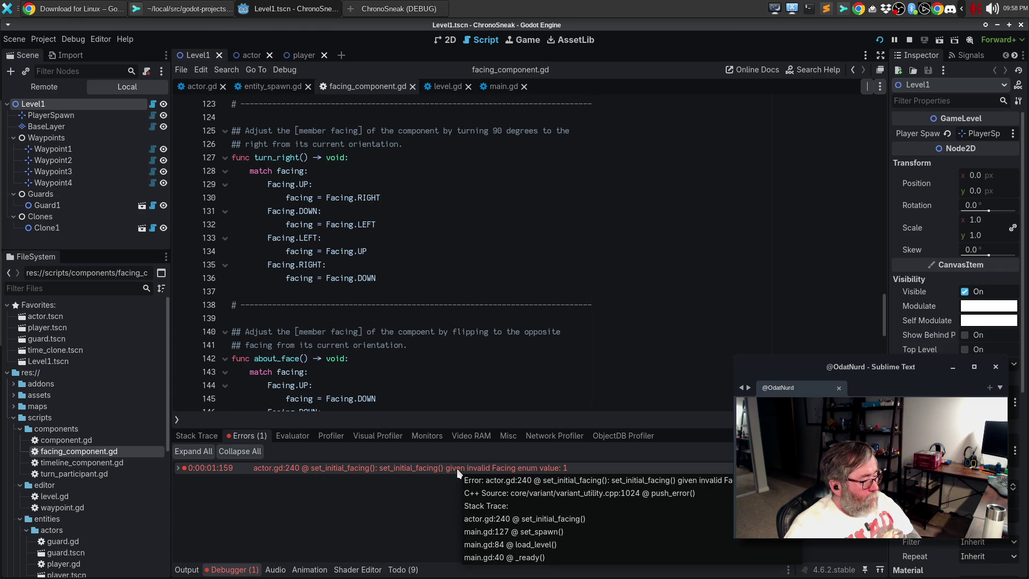
pyautogui.doubleClick(456, 468)
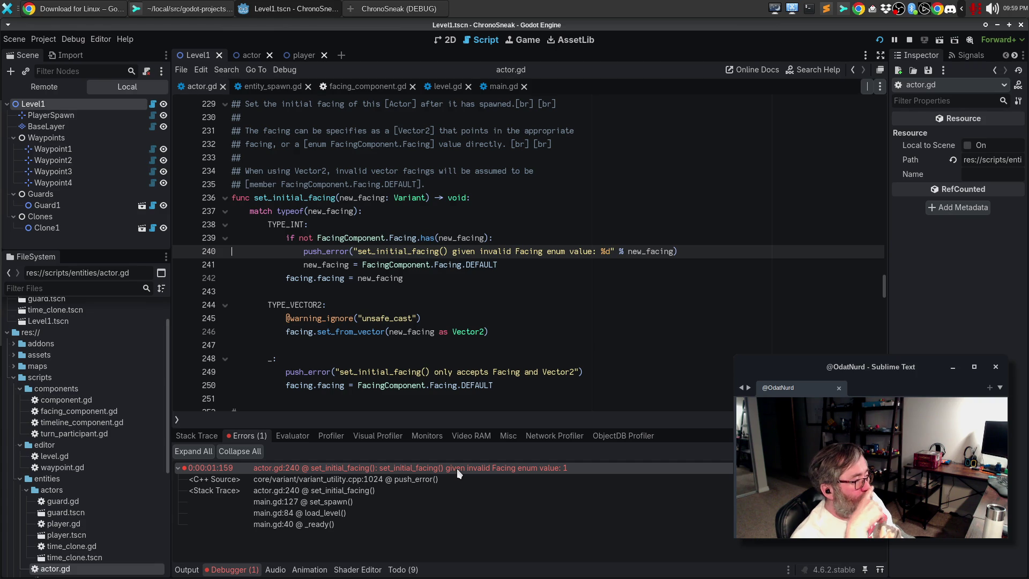
# - Inspect the UP and DOWN entries of the Facing enum in facing_component.gd
pyautogui.click(383, 88)
pyautogui.scroll(20, 473, 229)
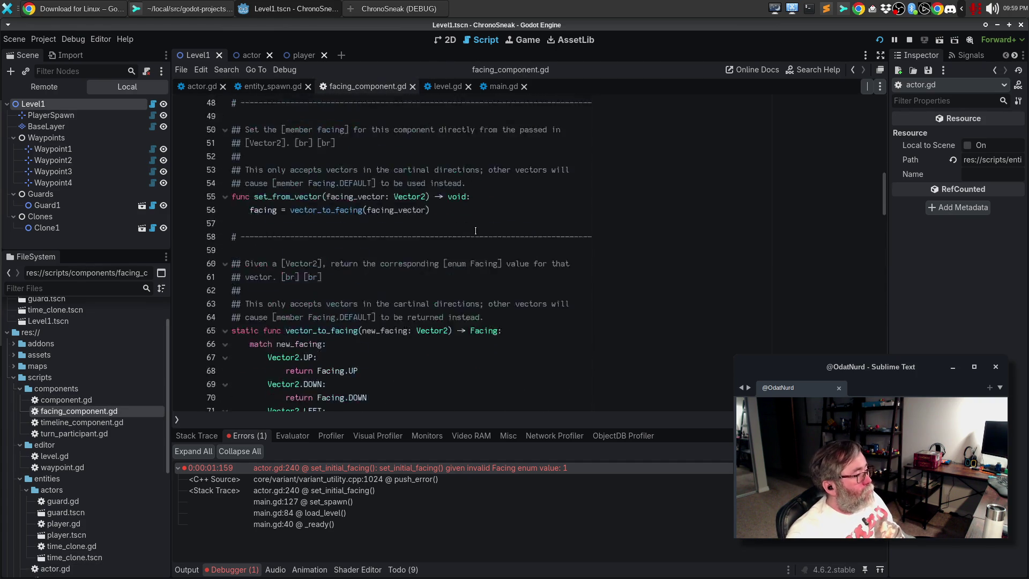
pyautogui.scroll(3, 472, 225)
pyautogui.scroll(-4, 287, 163)
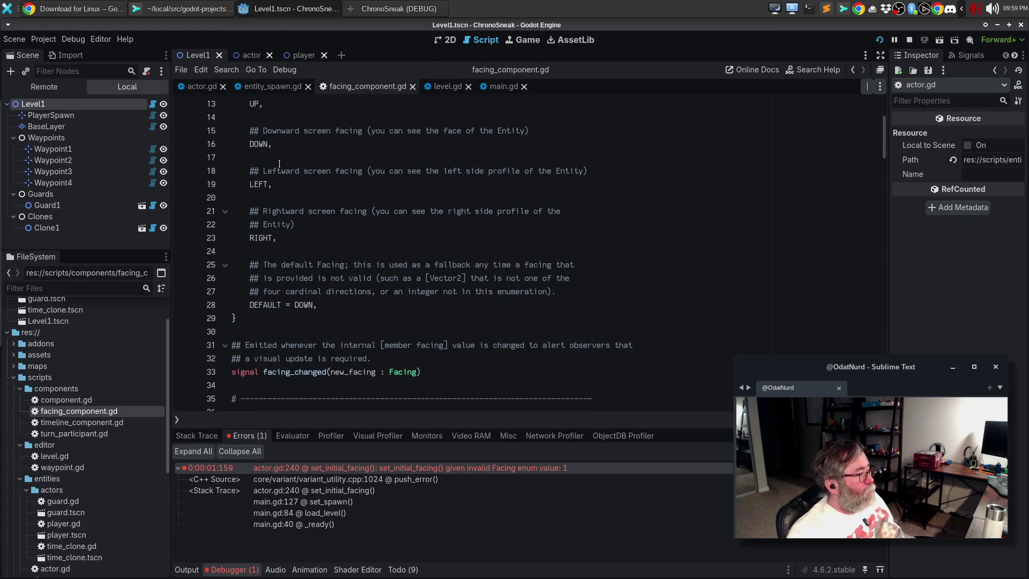
pyautogui.scroll(1, 353, 182)
pyautogui.click(291, 145)
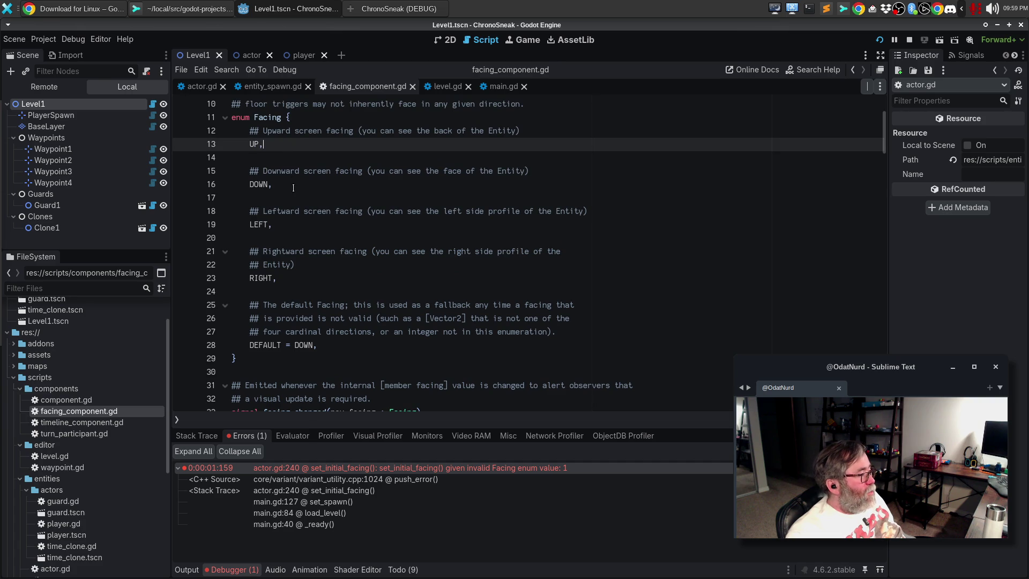
pyautogui.click(291, 185)
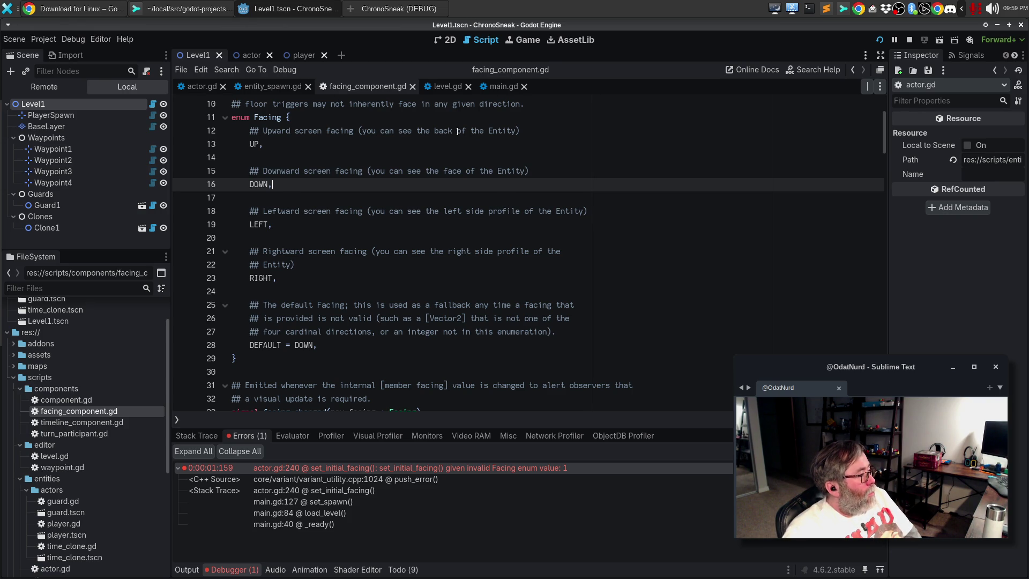
# - Set PlayerSpawn's Facing to Right, test-run the level, and view the invalid Facing enum value 3 error
pyautogui.click(444, 43)
pyautogui.click(341, 238)
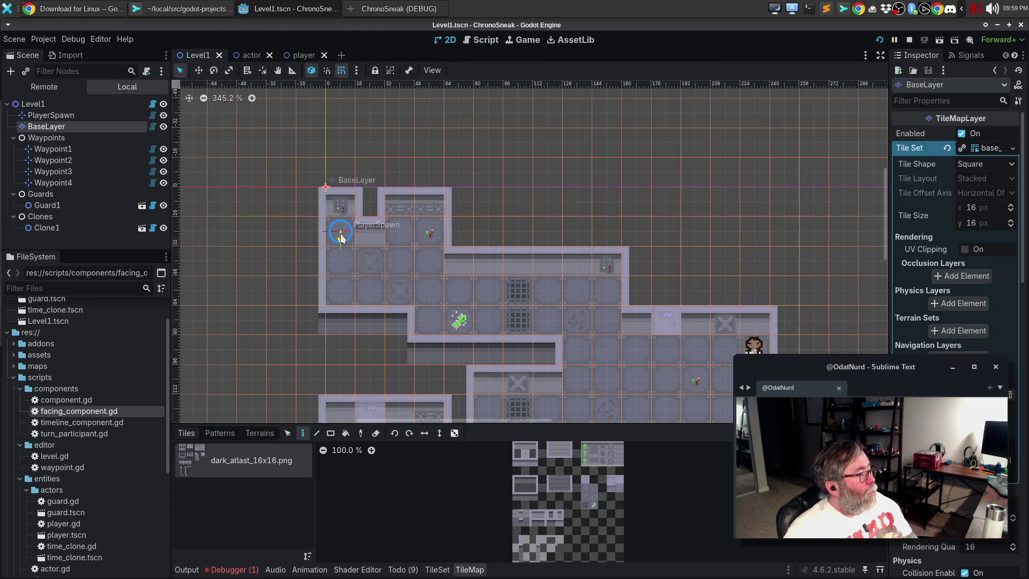
pyautogui.click(57, 116)
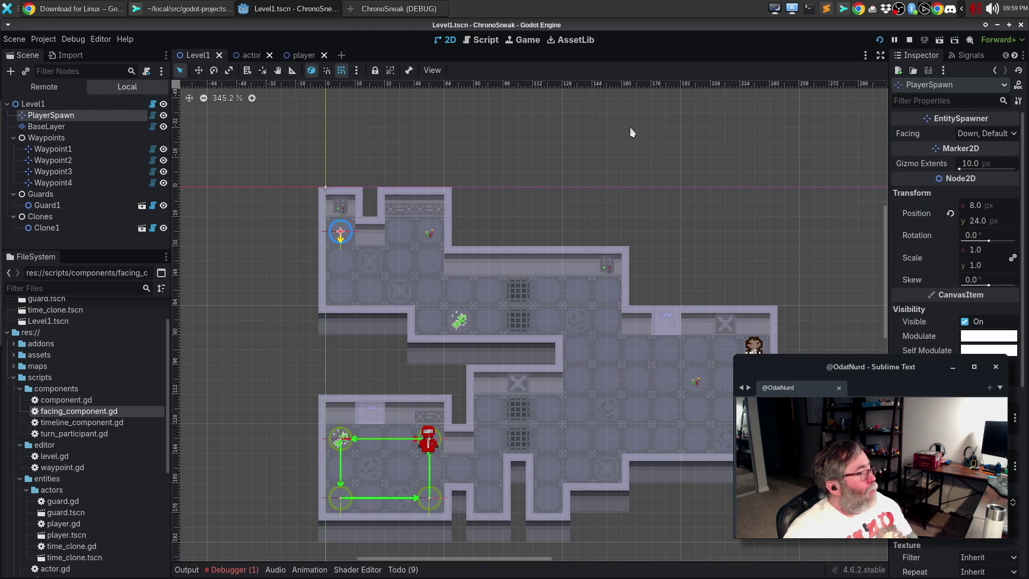
pyautogui.click(1007, 134)
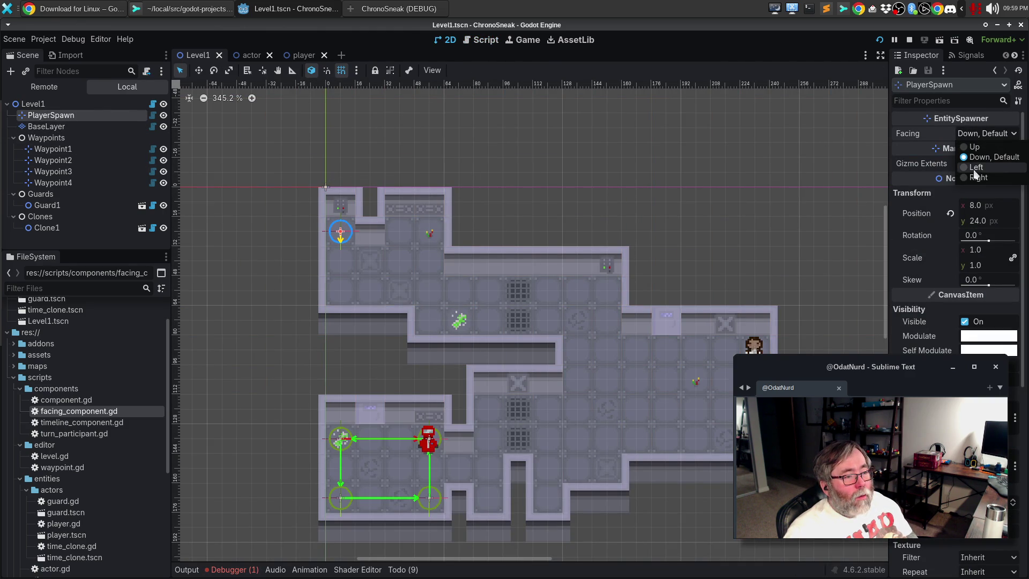
pyautogui.click(976, 178)
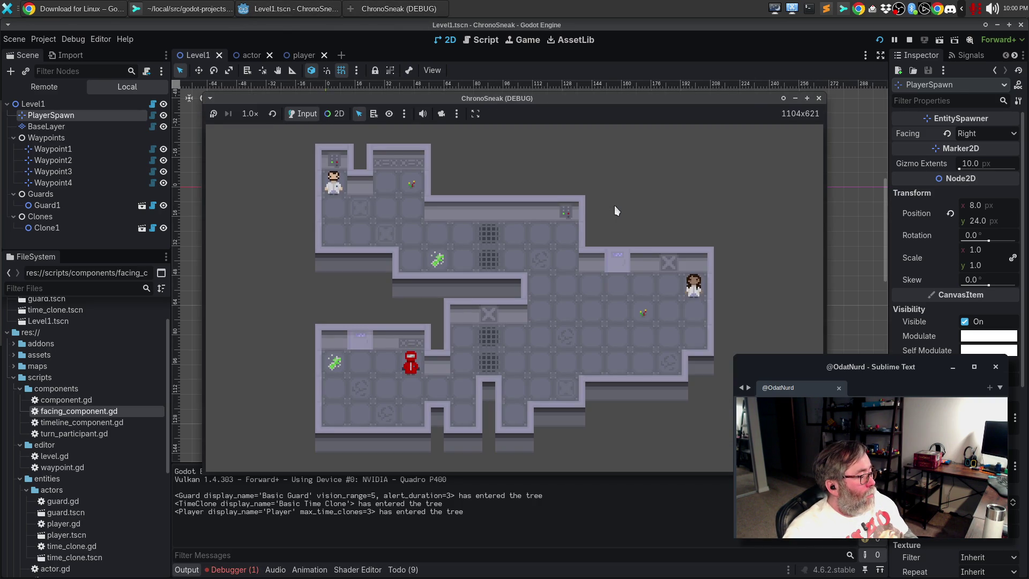
pyautogui.click(818, 98)
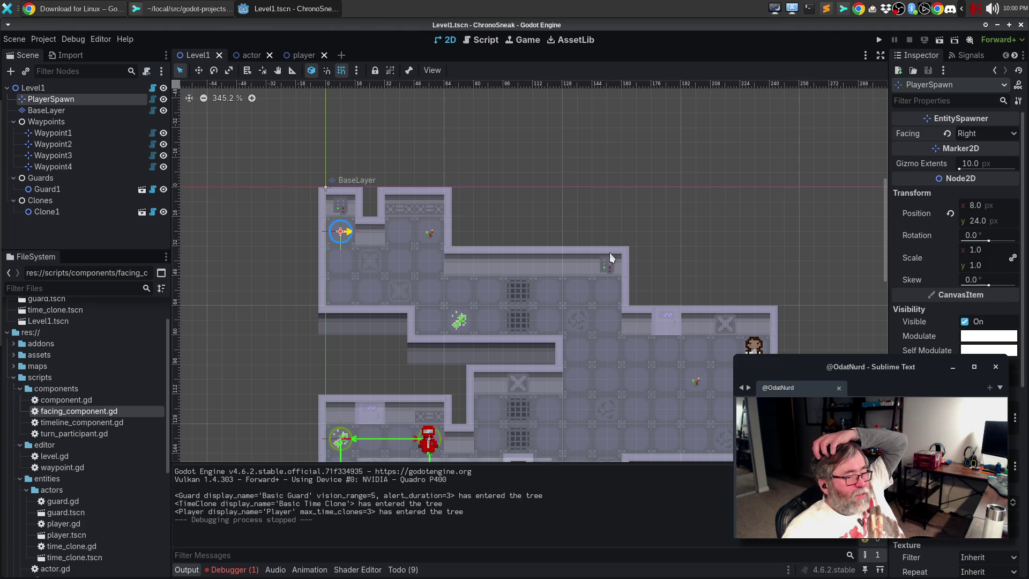
pyautogui.click(232, 569)
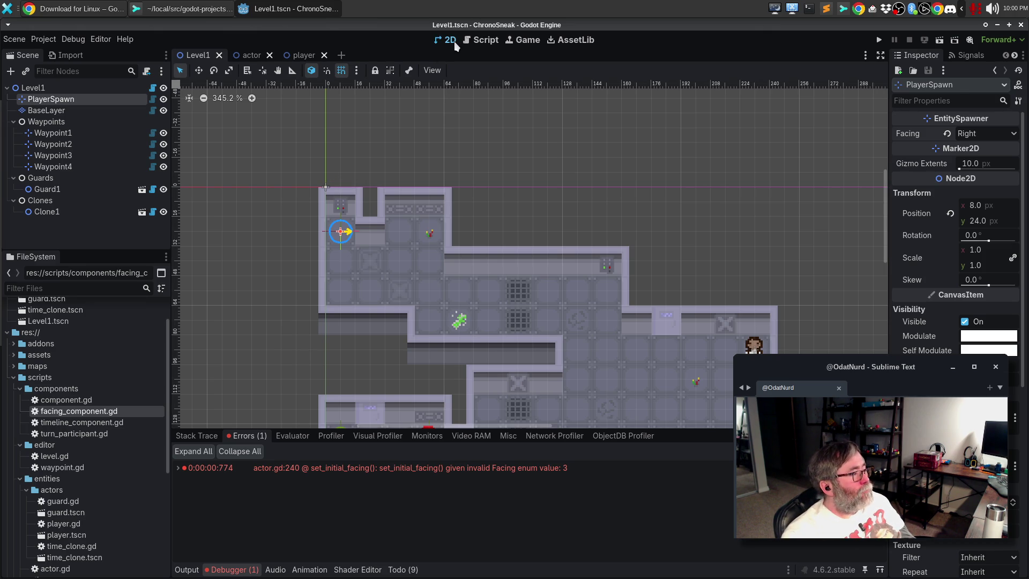
# - Check main.gd's set_spawn call near line 127, then return to actor.gd's set_initial_facing at line 240
pyautogui.click(485, 43)
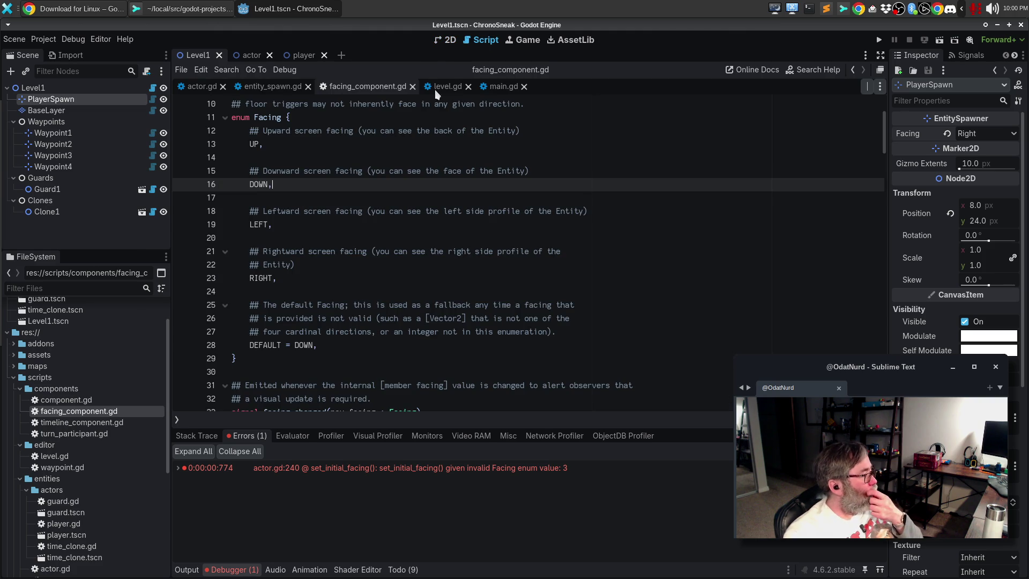
pyautogui.click(201, 89)
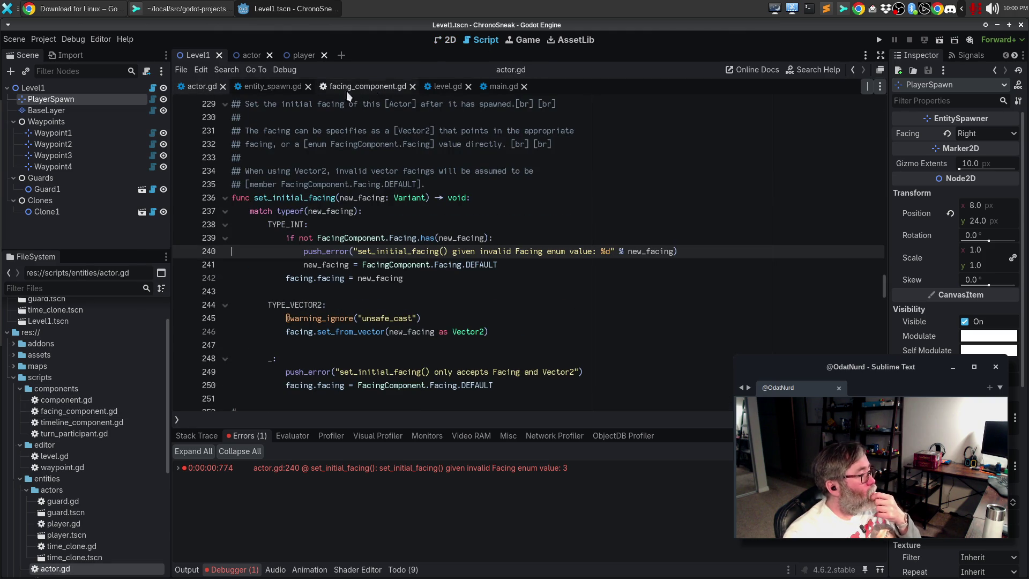
pyautogui.click(491, 87)
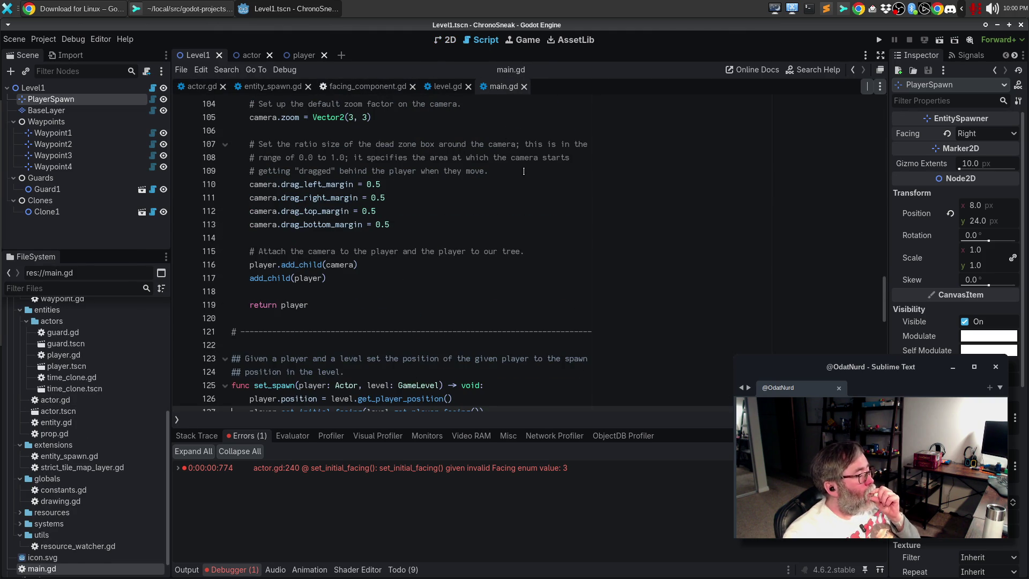
pyautogui.scroll(-3, 523, 171)
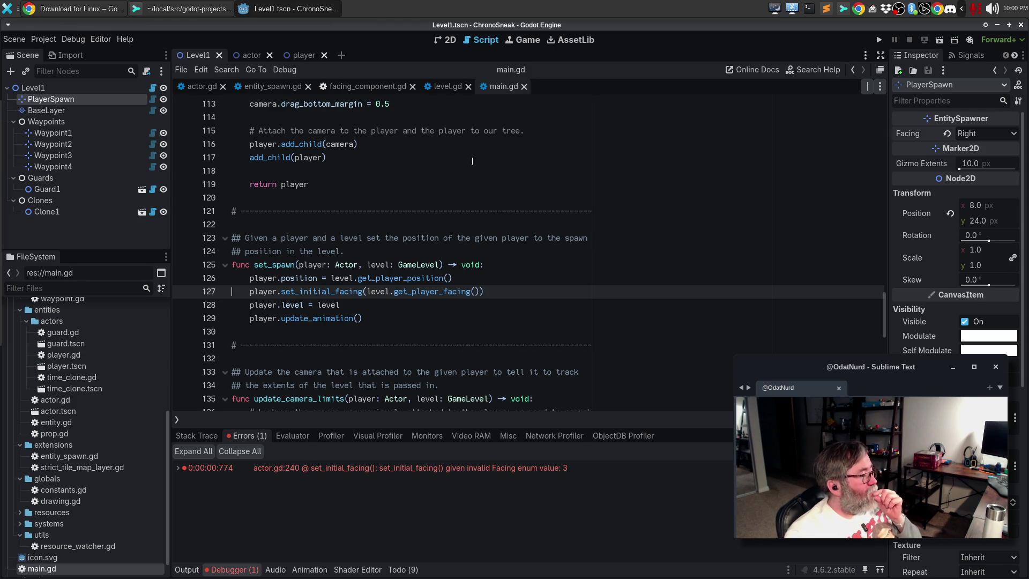
pyautogui.click(203, 91)
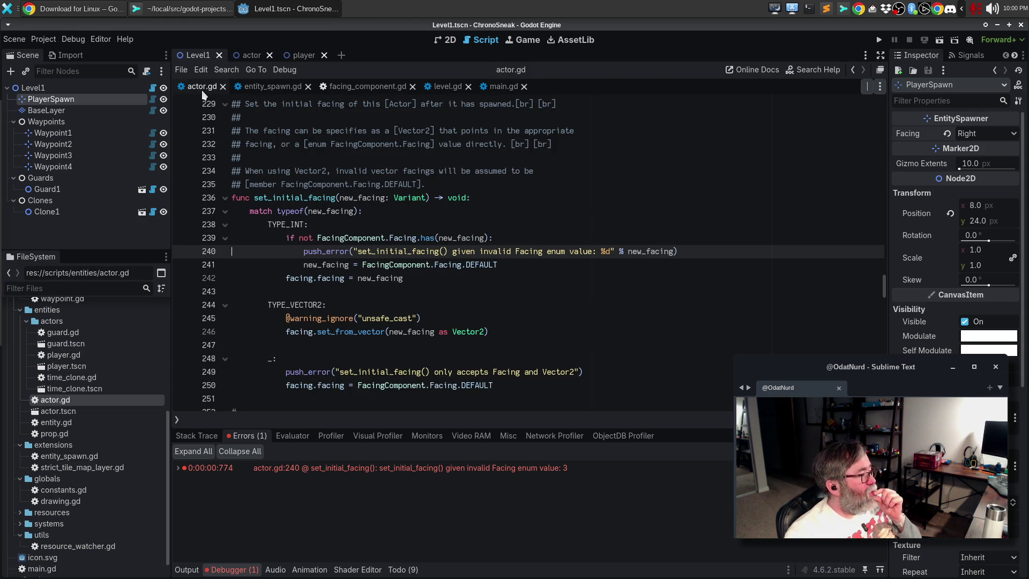
pyautogui.scroll(2, 563, 224)
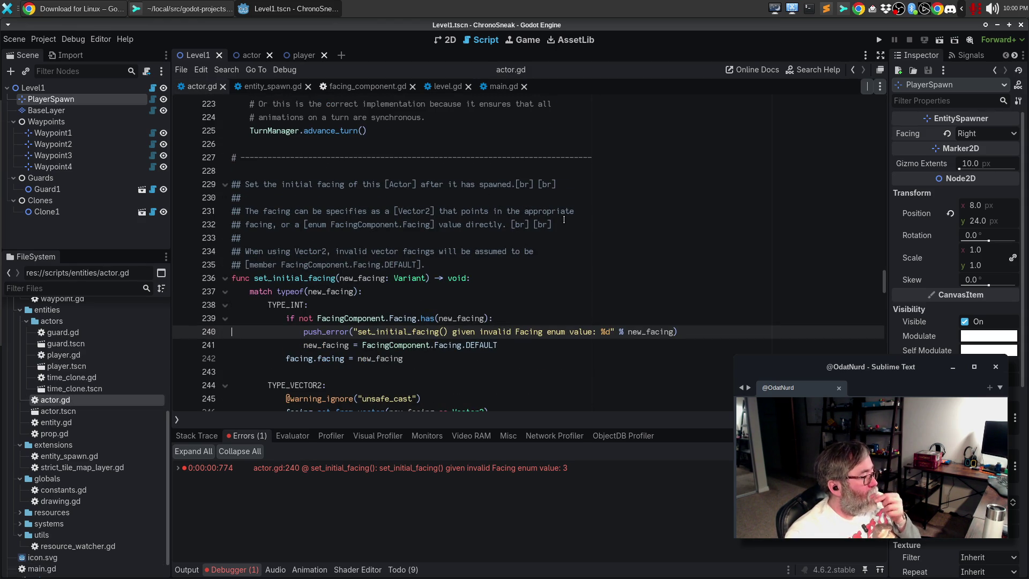
pyautogui.scroll(-2, 563, 219)
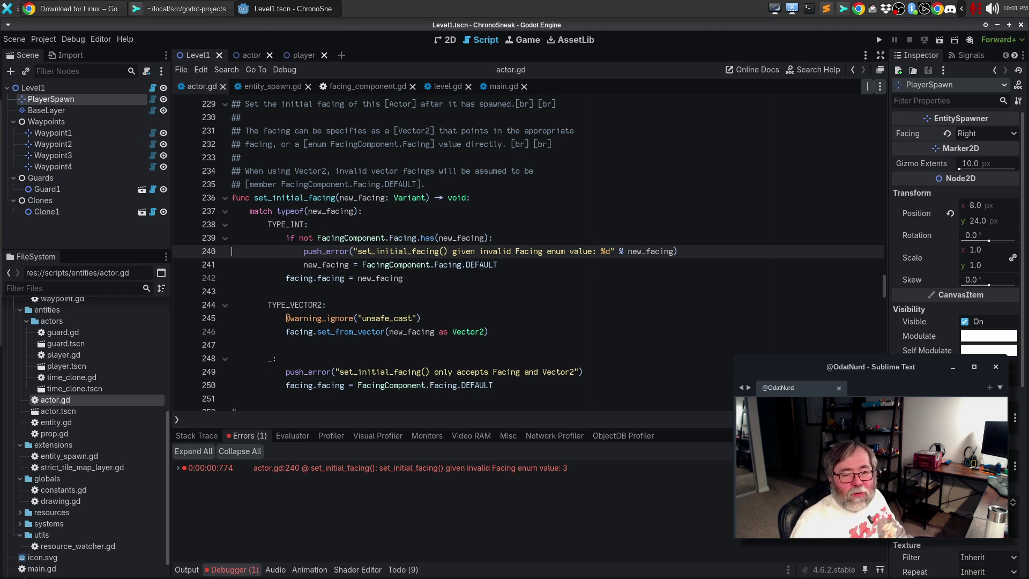
# - Select the whole set_initial_facing function, lines 236–250, in actor.gd
pyautogui.moveTo(417, 279); pyautogui.dragTo(185, 225)
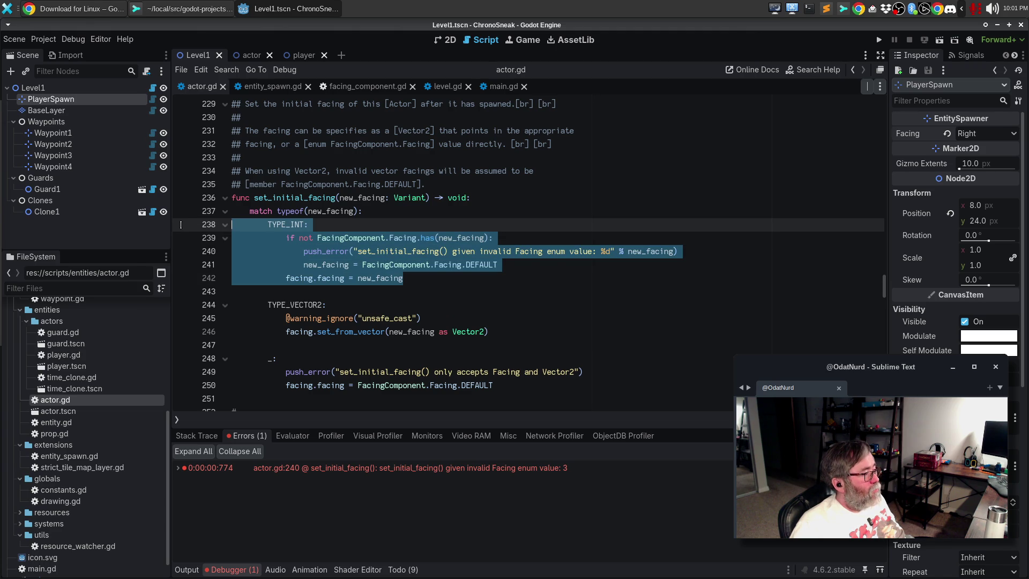
pyautogui.tripleClick(305, 200)
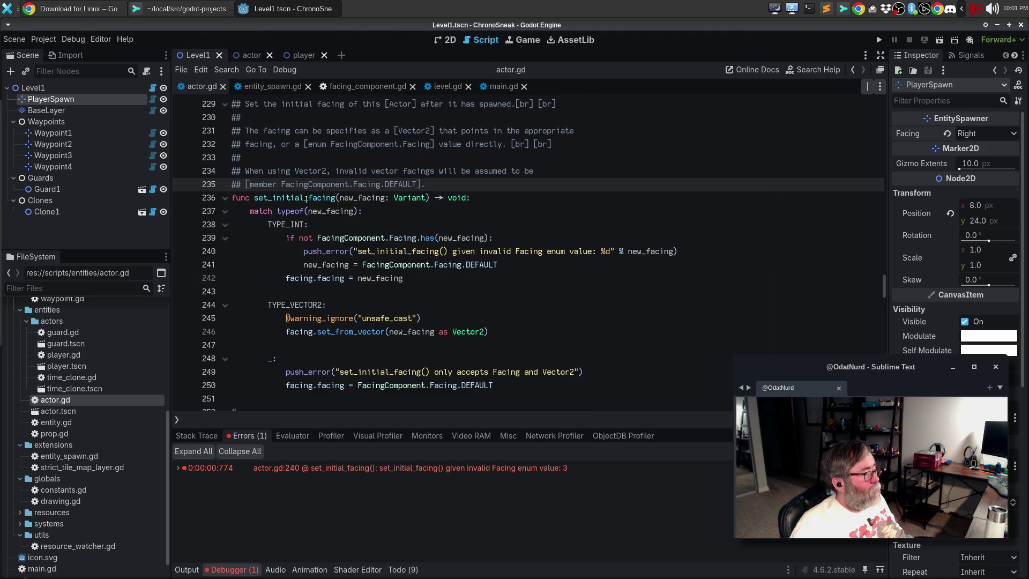
pyautogui.moveTo(306, 200); pyautogui.dragTo(323, 304)
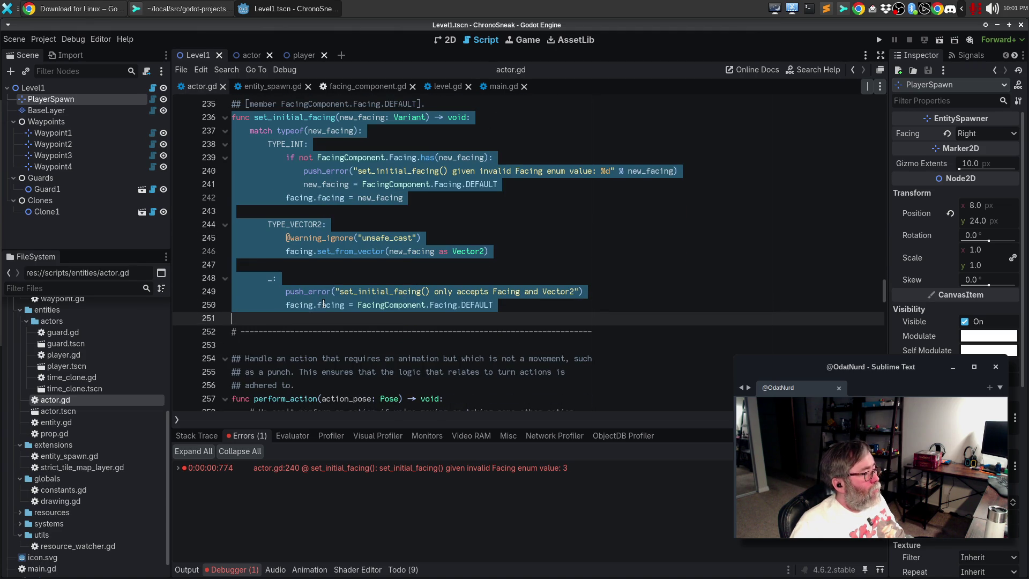
pyautogui.scroll(2, 642, 173)
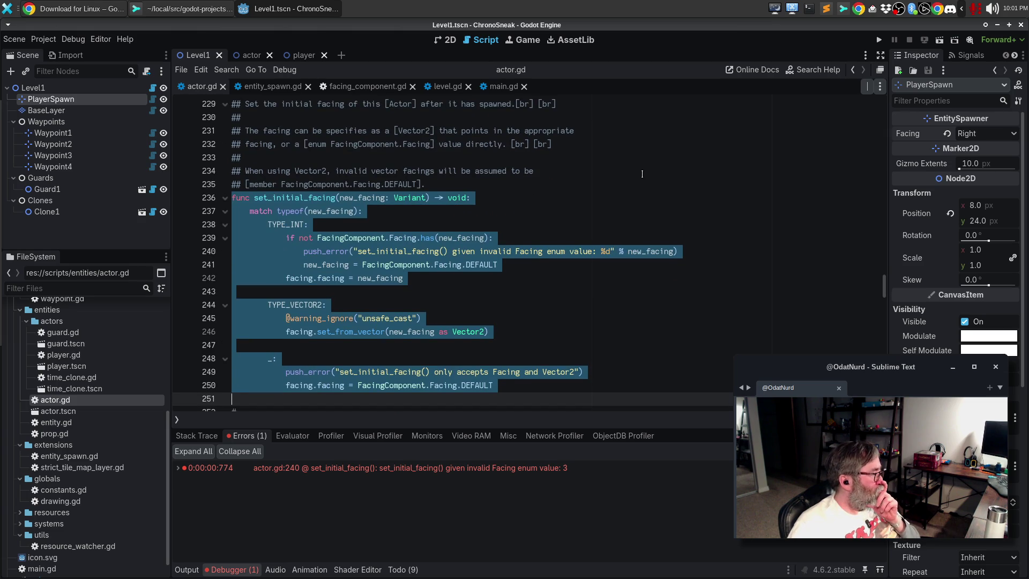
pyautogui.scroll(-1, 641, 174)
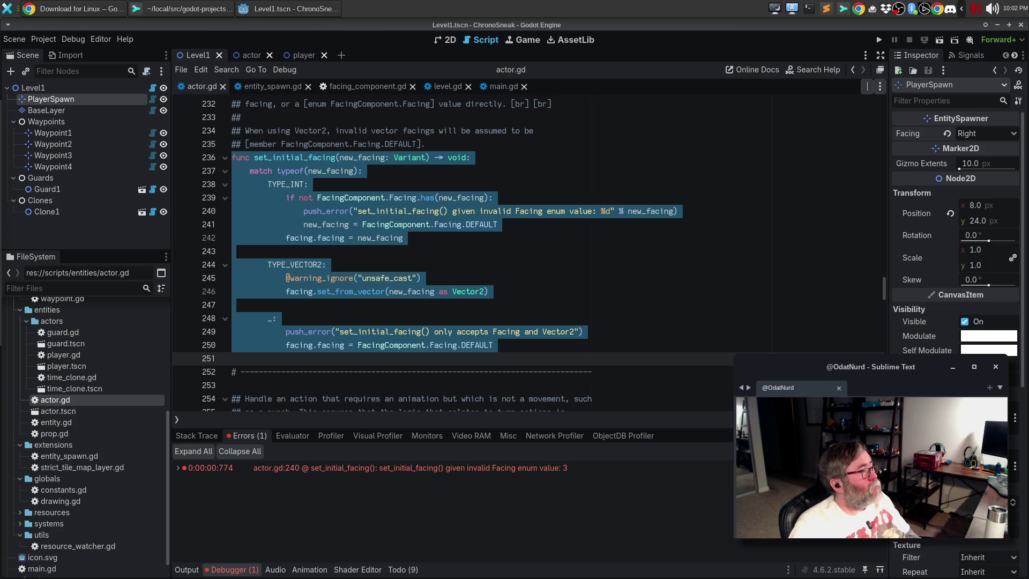
# - Bring up the Vector2 documentation page in the browser
pyautogui.click(106, 9)
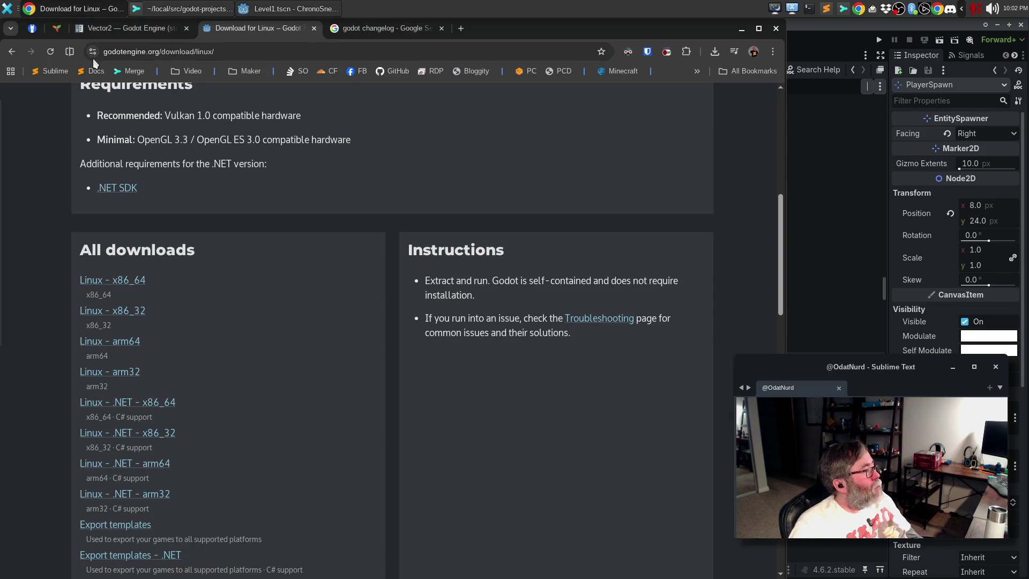
pyautogui.press('Home')
pyautogui.click(114, 28)
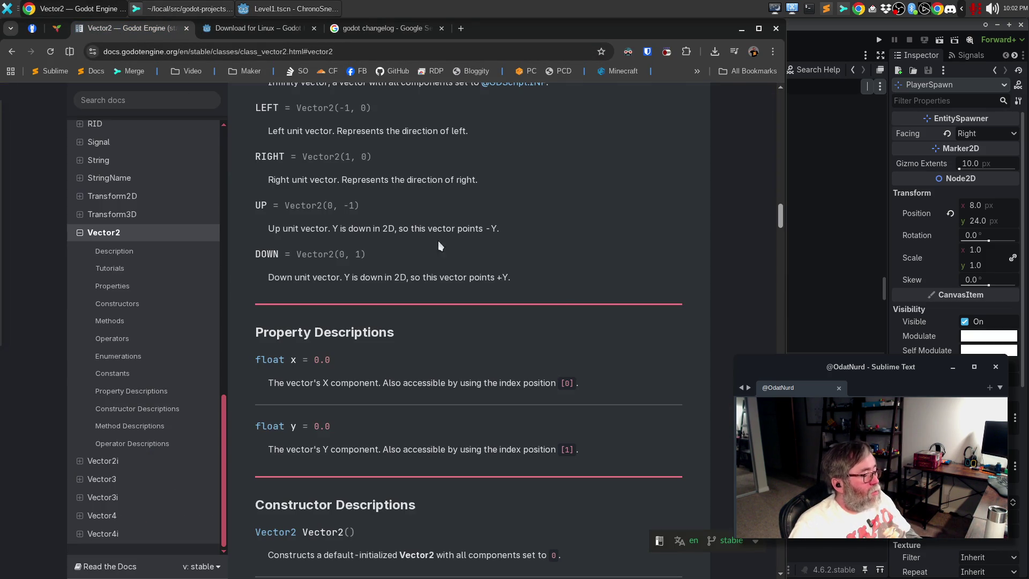
# - Switch the Godot documentation to version 4.6
pyautogui.scroll(3, 472, 350)
pyautogui.scroll(20, 469, 349)
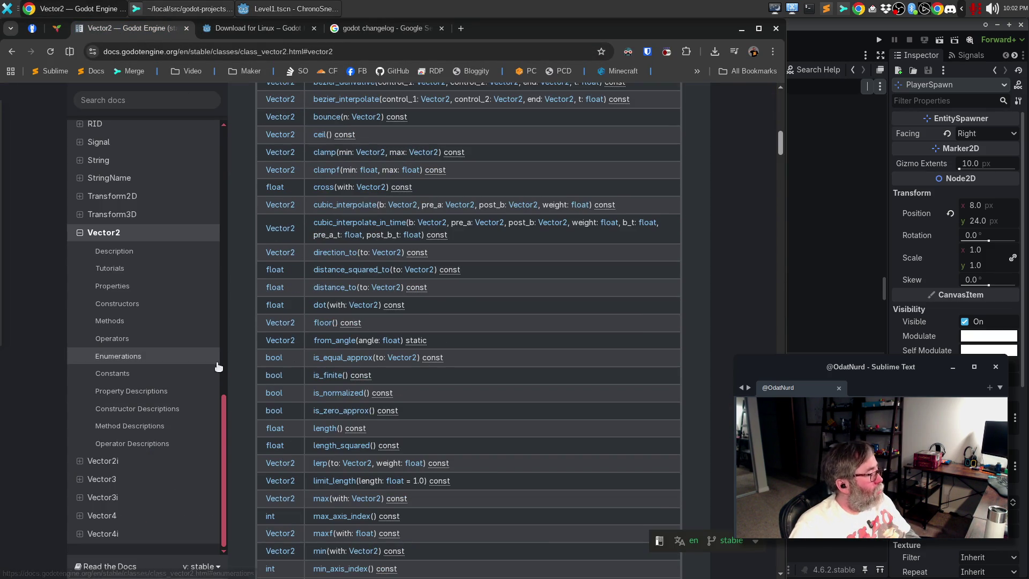
pyautogui.click(202, 568)
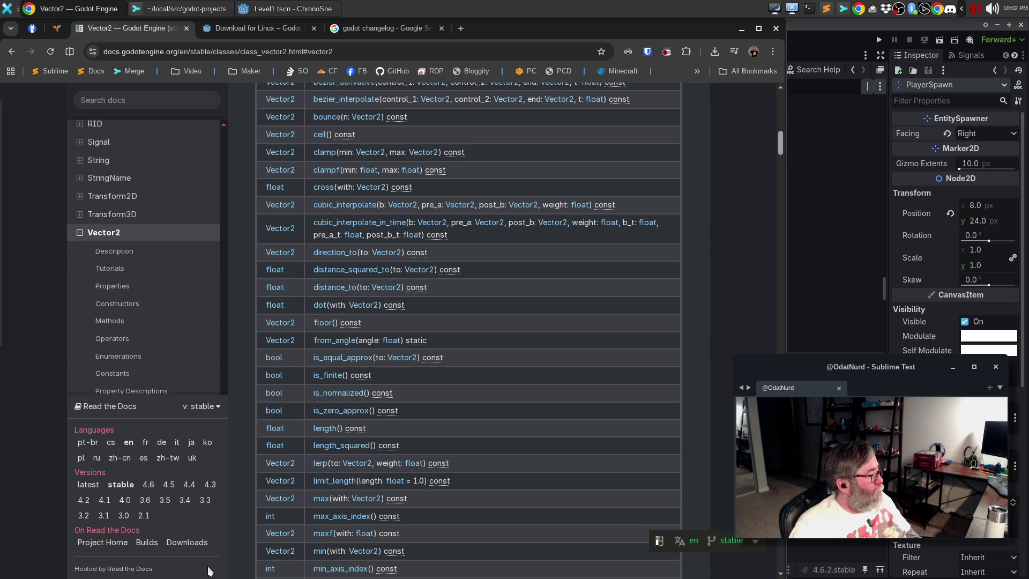
pyautogui.click(149, 485)
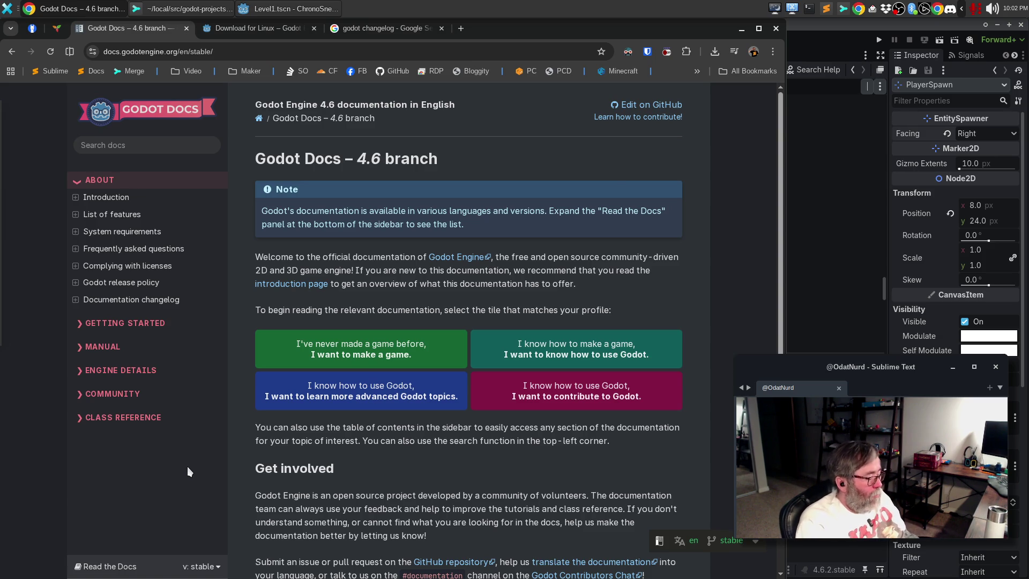
# - Search the docs for 'enum.hash' and then 'has', then return to the Google changelog results
pyautogui.hotkey('ctrl', 'l')
pyautogui.press('BackSpace')
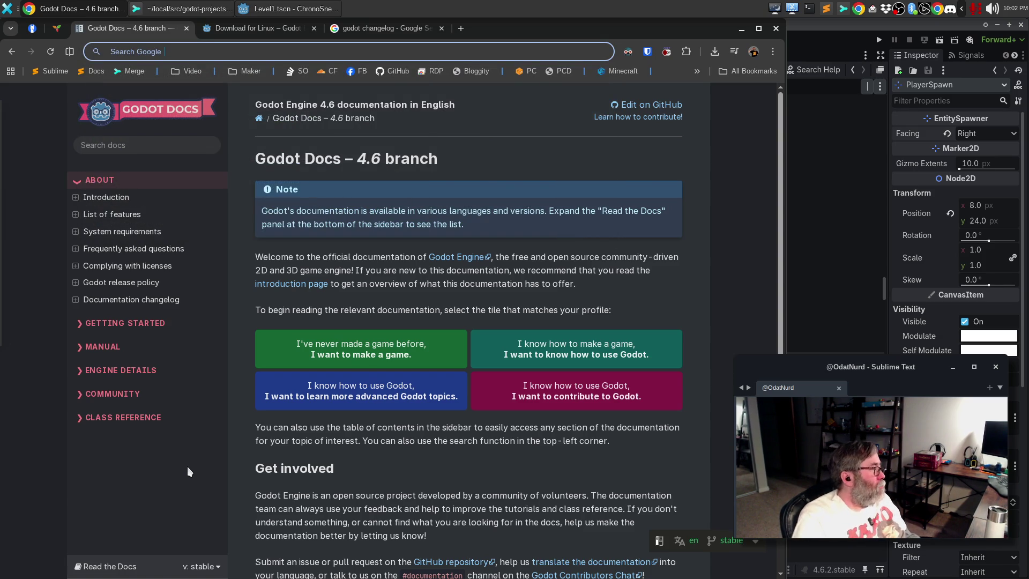
pyautogui.click(153, 145)
pyautogui.write('enum.hash')
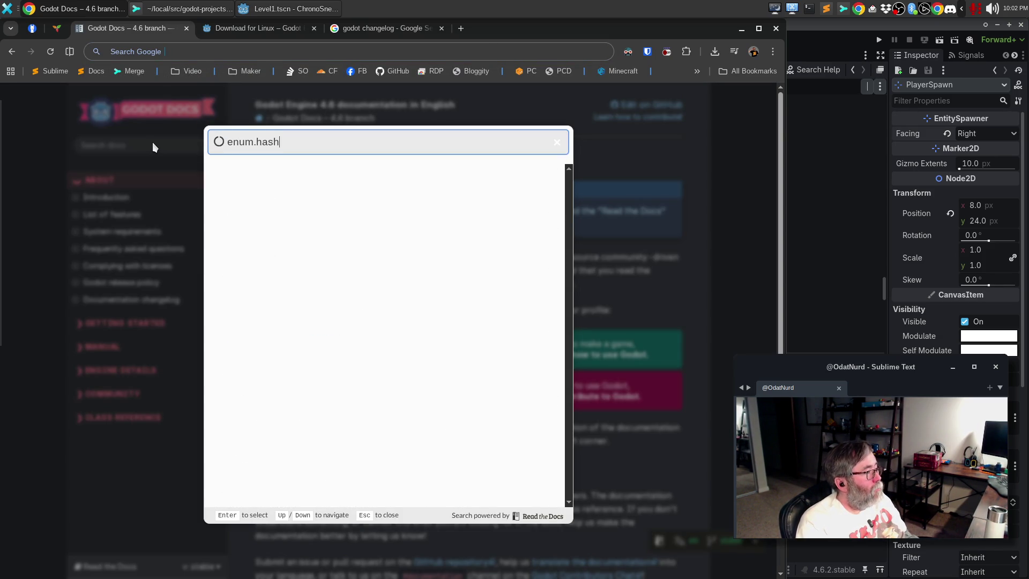
pyautogui.hotkey('ctrl', 'a')
pyautogui.press('BackSpace')
pyautogui.write('has')
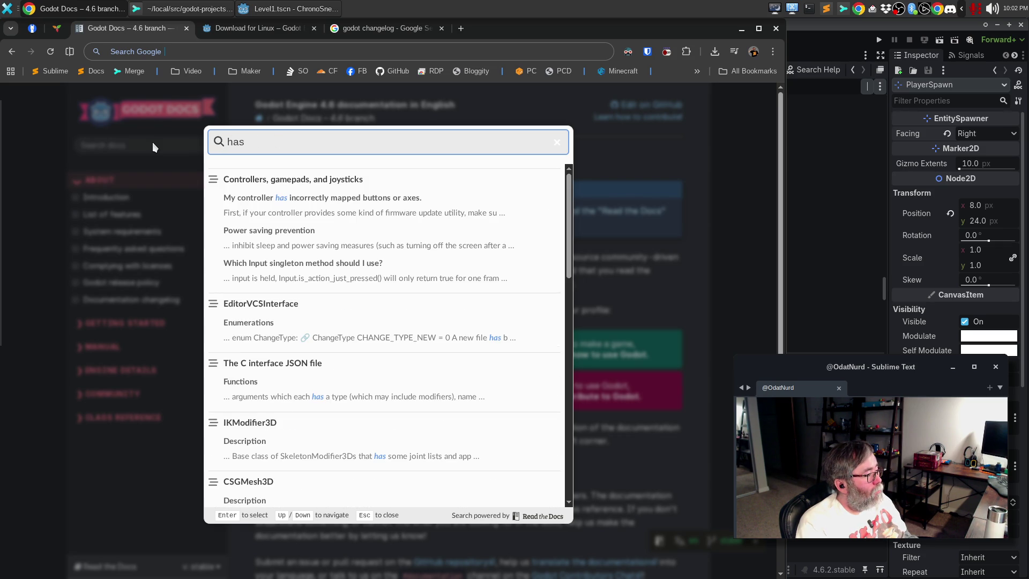
pyautogui.press('Escape')
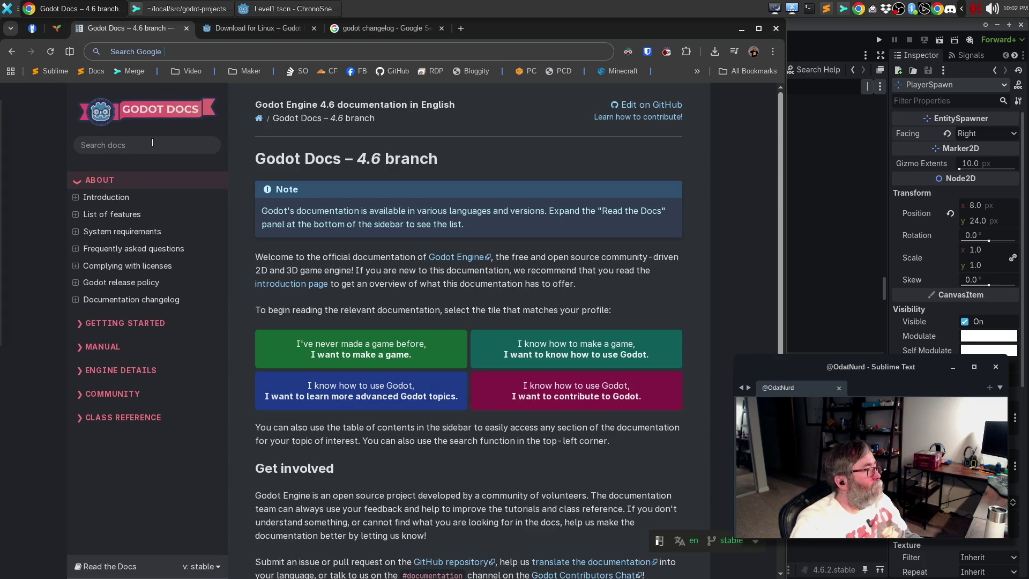
pyautogui.click(378, 28)
pyautogui.click(375, 51)
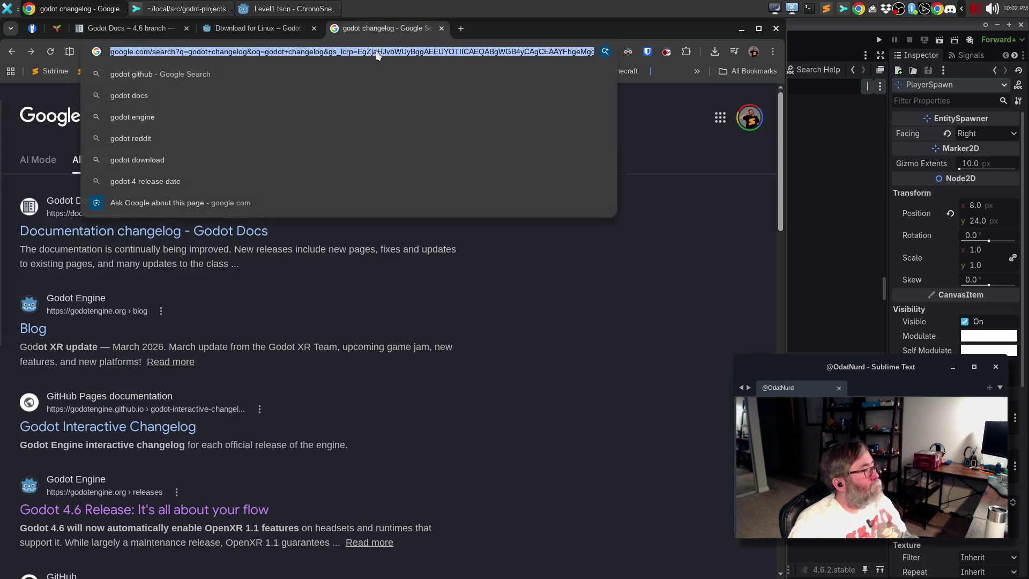
# - Google 'godot see if int is a value in a given enum' and expand the full AI Overview answer
pyautogui.write('godot see ')
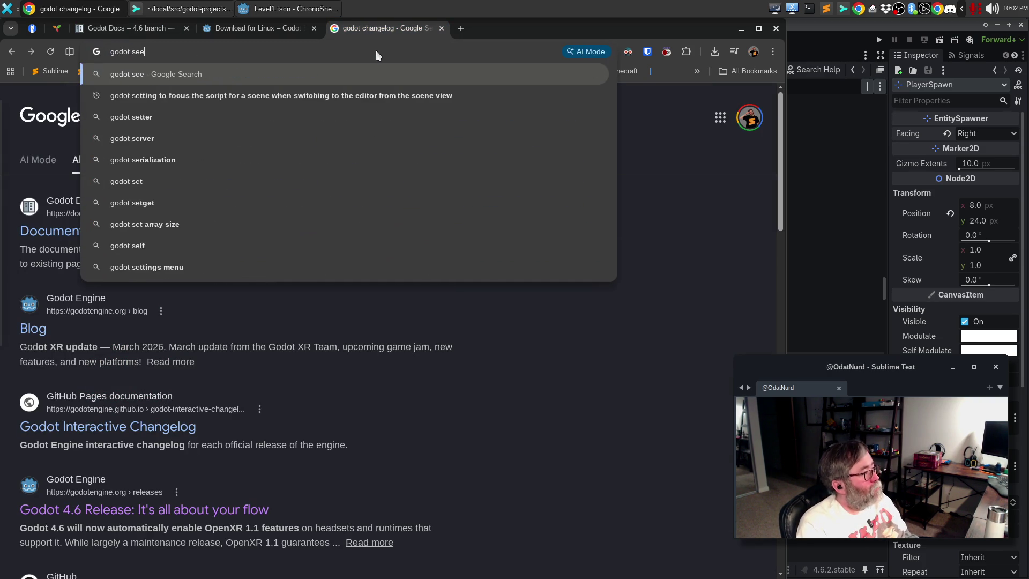
pyautogui.write('if ')
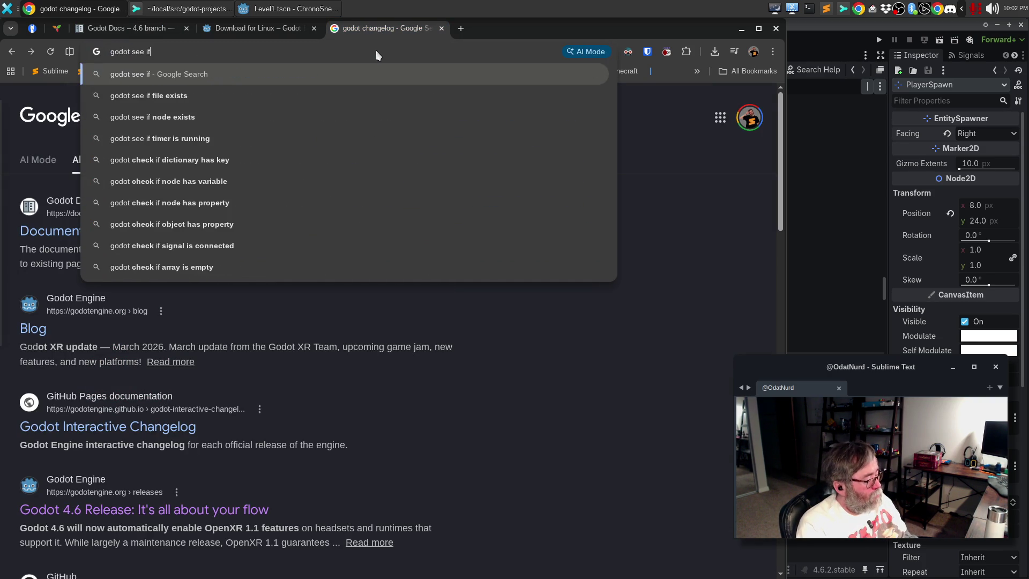
pyautogui.write('int is')
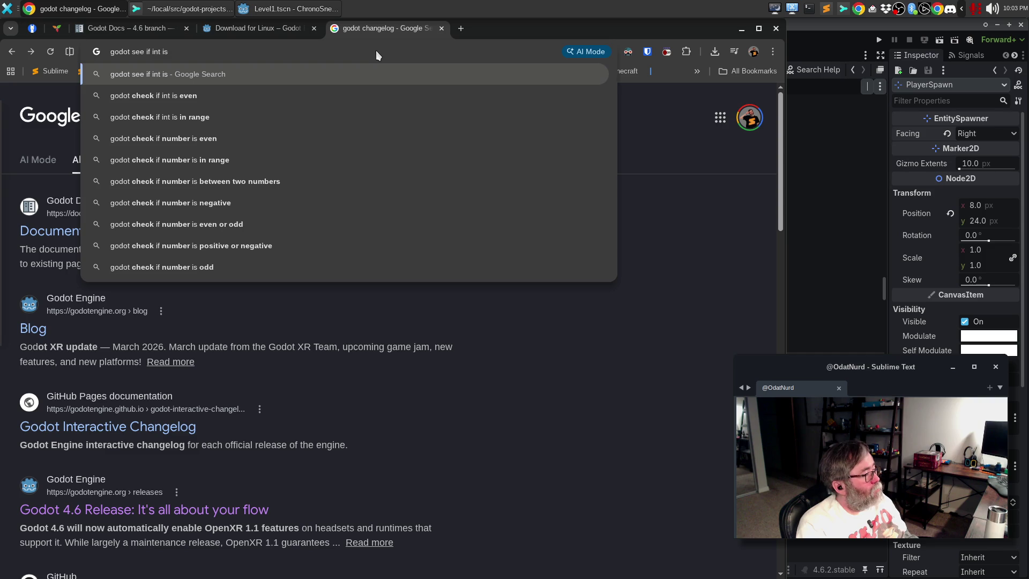
pyautogui.write(' a valuein')
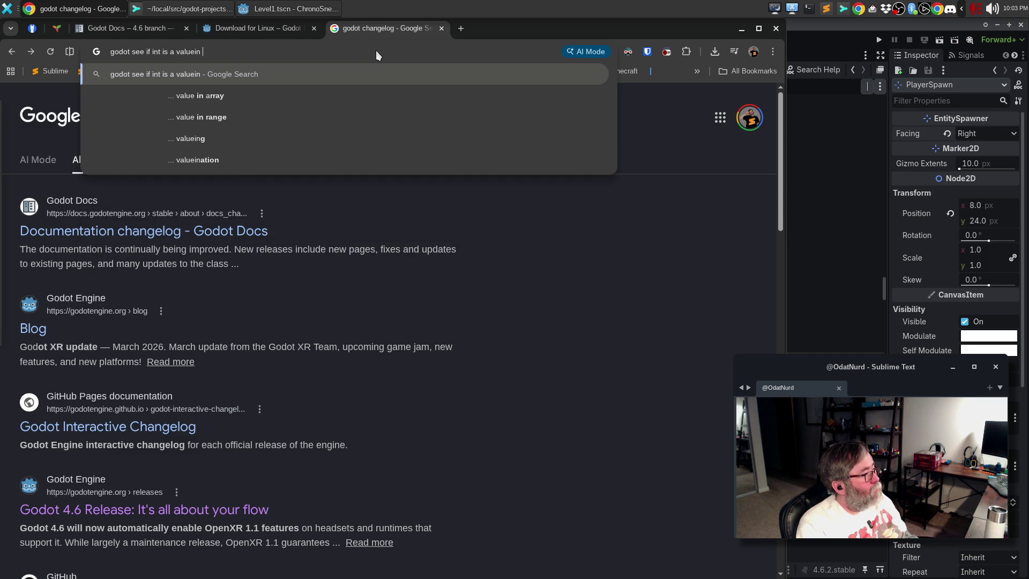
pyautogui.press('BackSpace')
pyautogui.write('in a given enum')
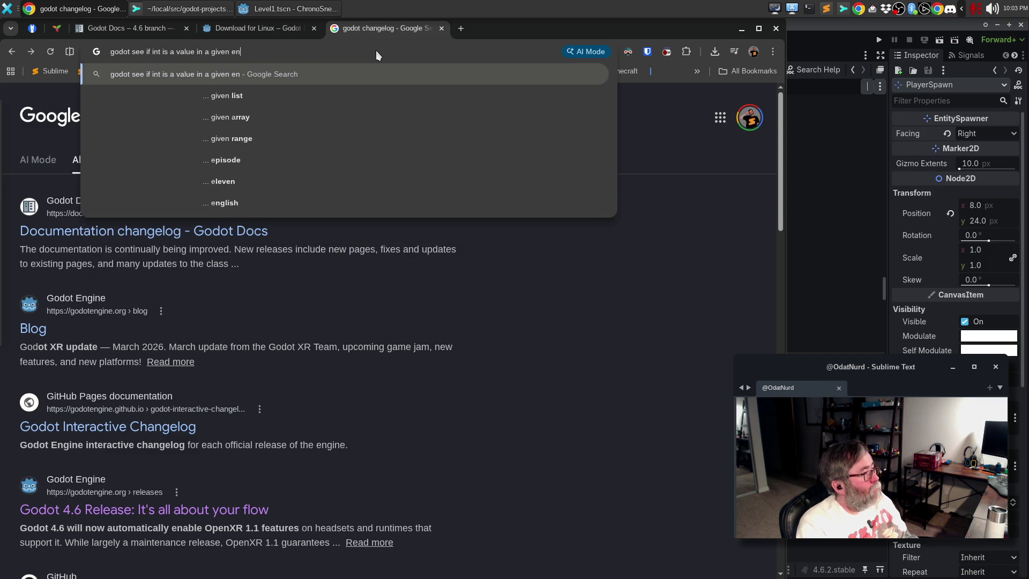
pyautogui.press('Return')
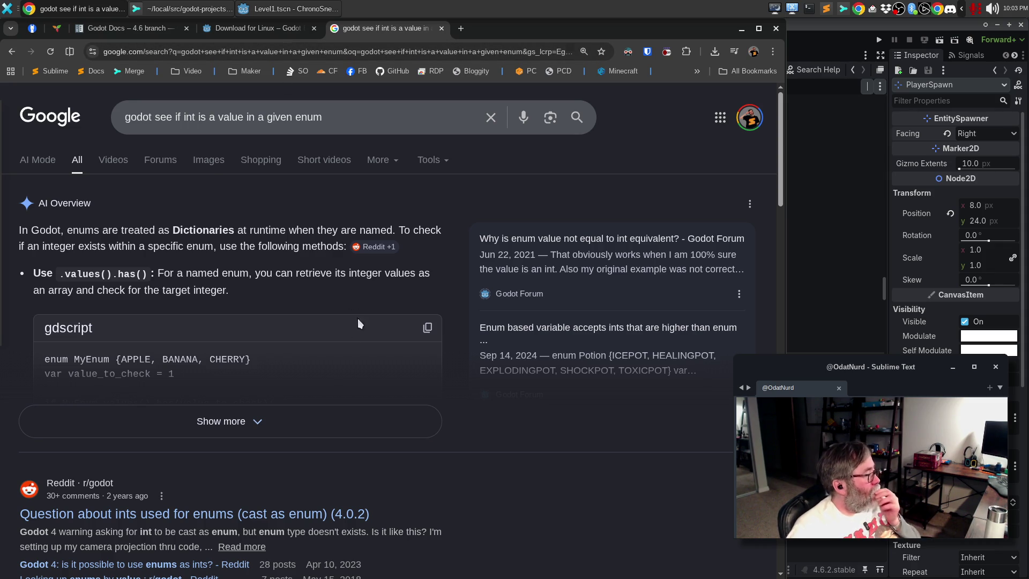
pyautogui.click(293, 412)
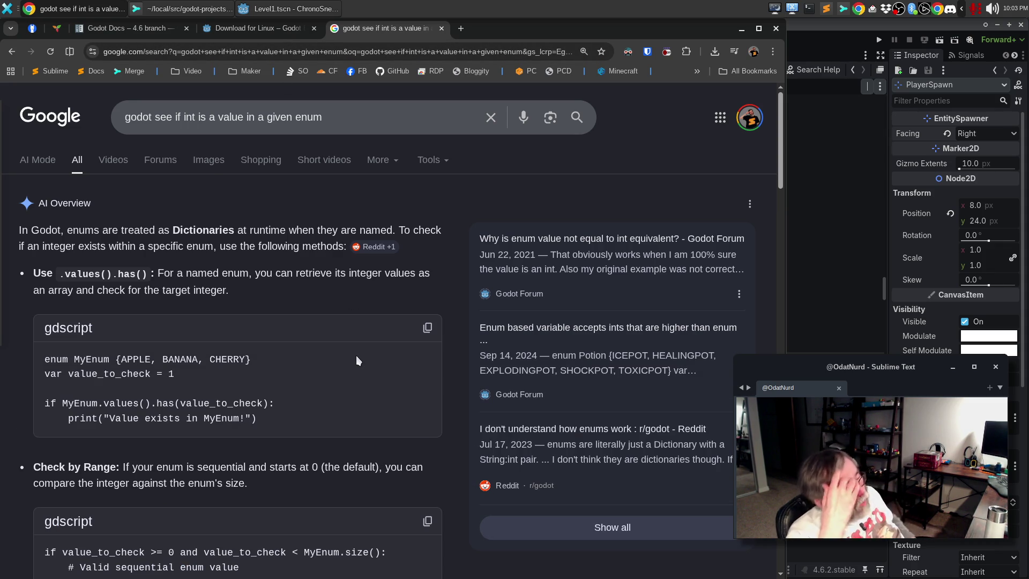
pyautogui.hotkey('alt', 'Tab')
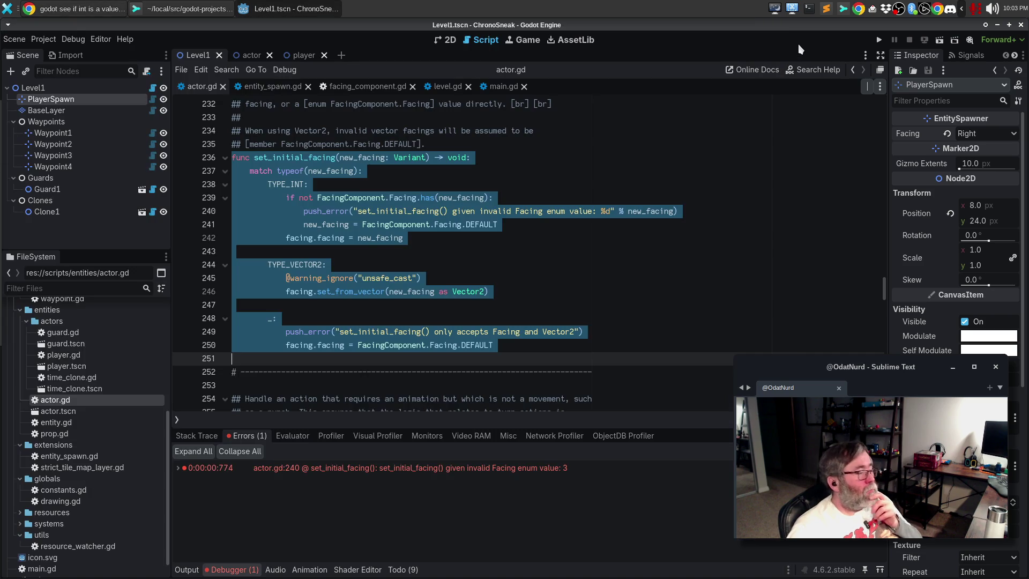
# - Change line 239's check to FacingComponent.Facing.values().has(), then save and run the game
pyautogui.click(422, 199)
pyautogui.write('values().')
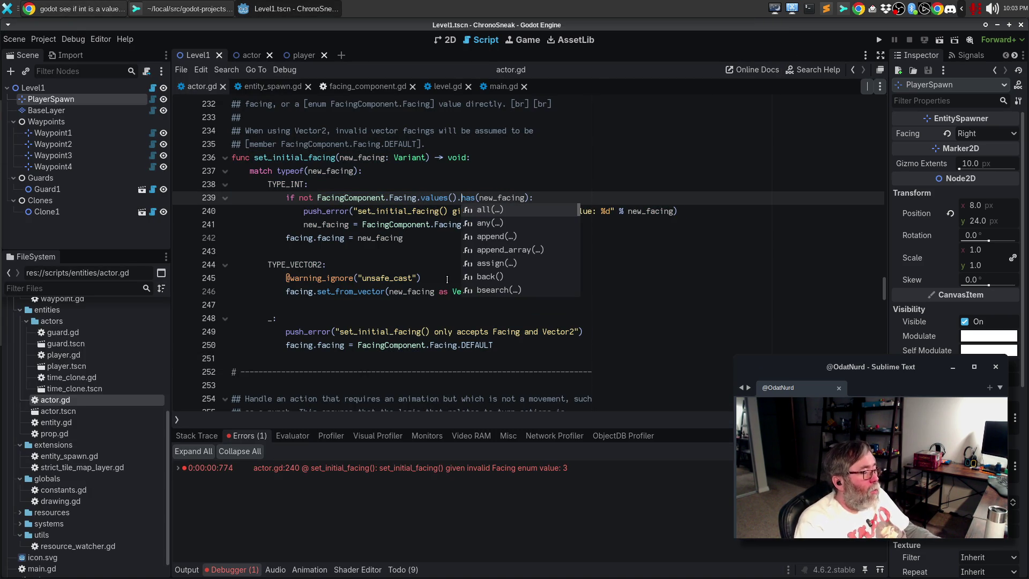
pyautogui.press('Escape')
pyautogui.press('F5')
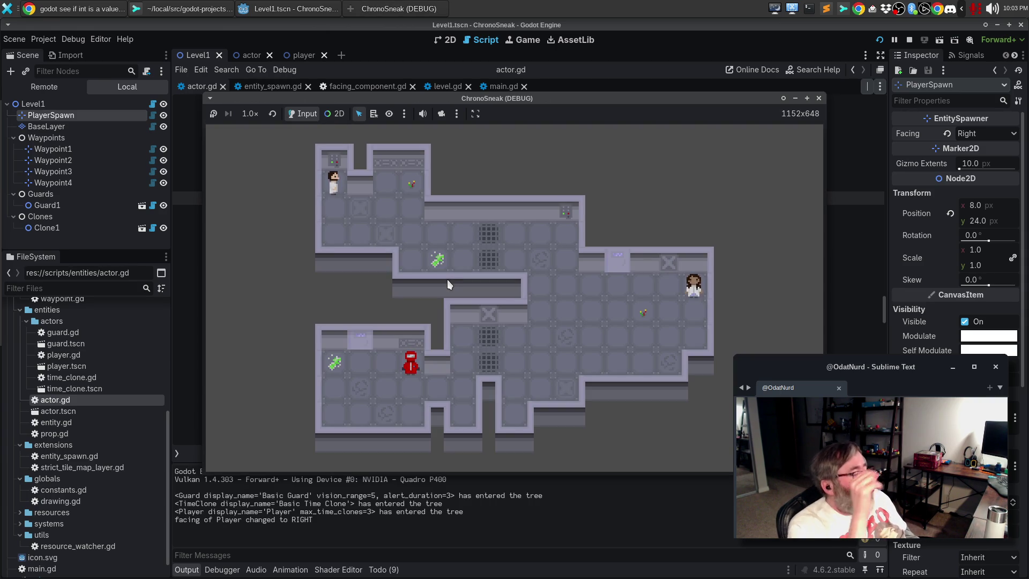
# - Turn the player with the arrow keys to test facing changes, then stop the game
pyautogui.press('Down')
pyautogui.press('Left')
pyautogui.press('Right')
pyautogui.press('Left')
pyautogui.press('Right')
pyautogui.press('Left')
pyautogui.press('Right')
pyautogui.press('Left')
pyautogui.press('Down')
pyautogui.press('Up')
pyautogui.press('Left')
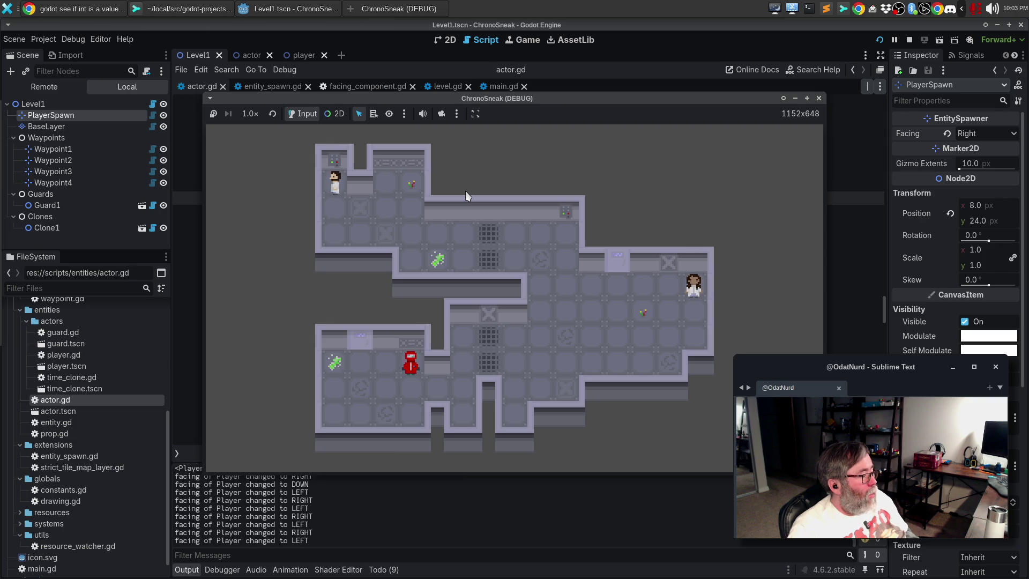
pyautogui.press('Right')
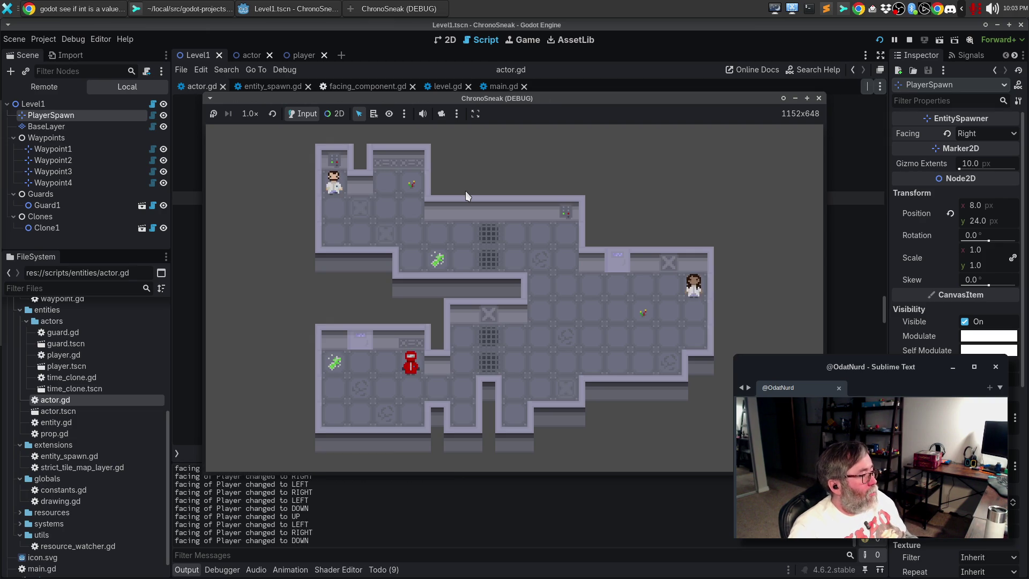
pyautogui.press('Down')
pyautogui.press('Right')
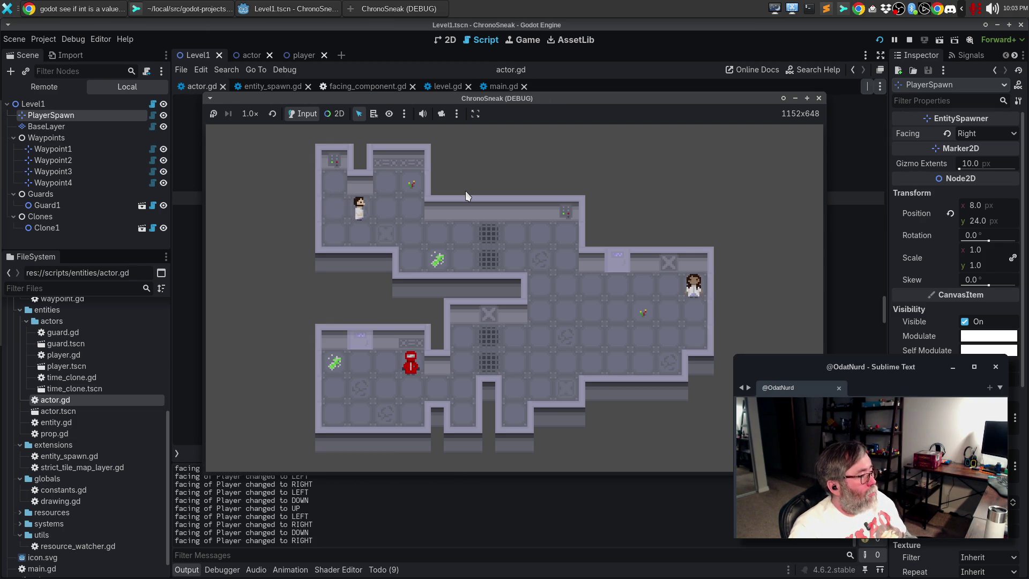
pyautogui.click(819, 99)
pyautogui.click(633, 210)
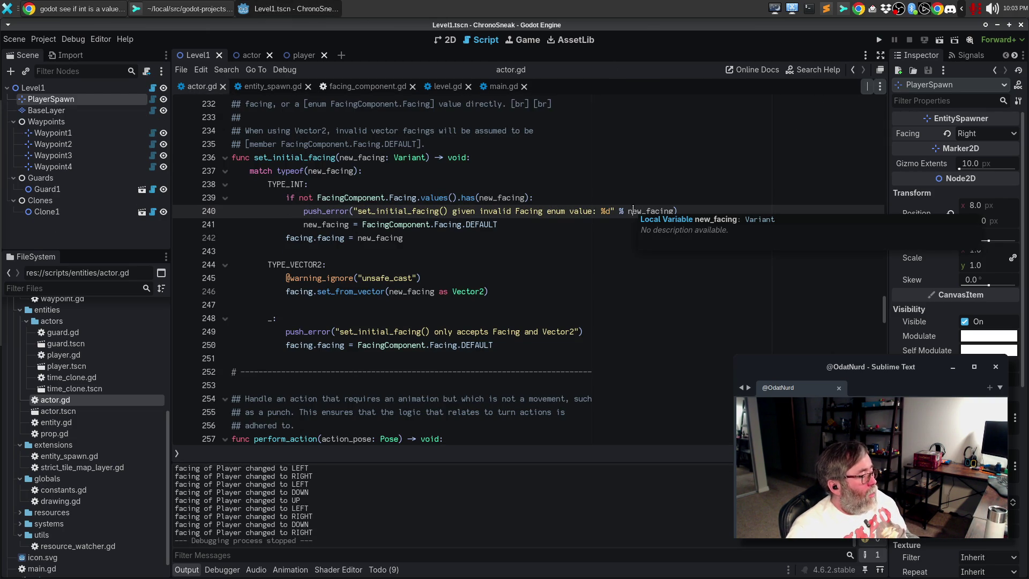
pyautogui.click(182, 9)
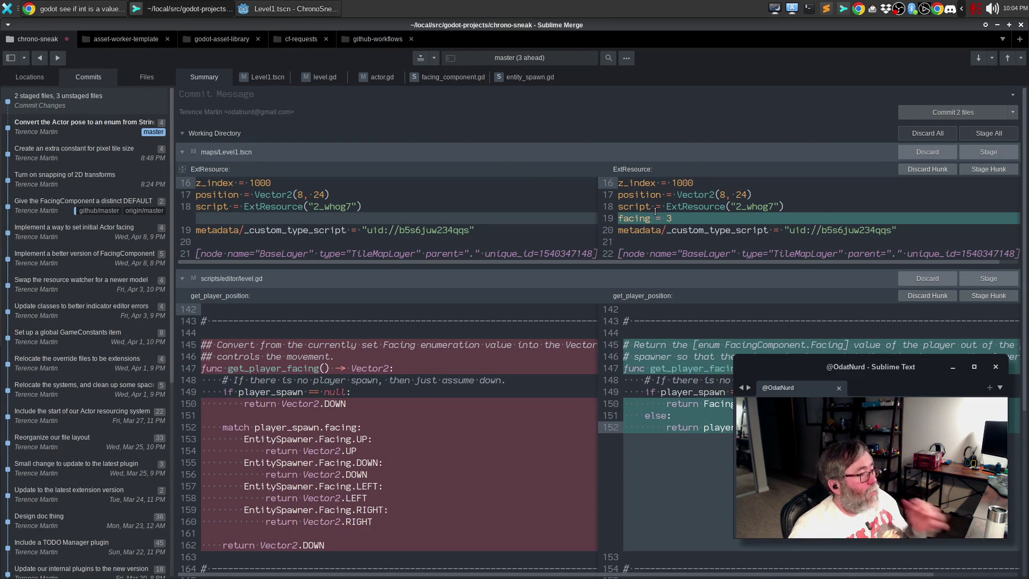
# - Set PlayerSpawn's Facing back to 'Down, Default' and save the Level1 scene
pyautogui.hotkey('alt', 'Tab')
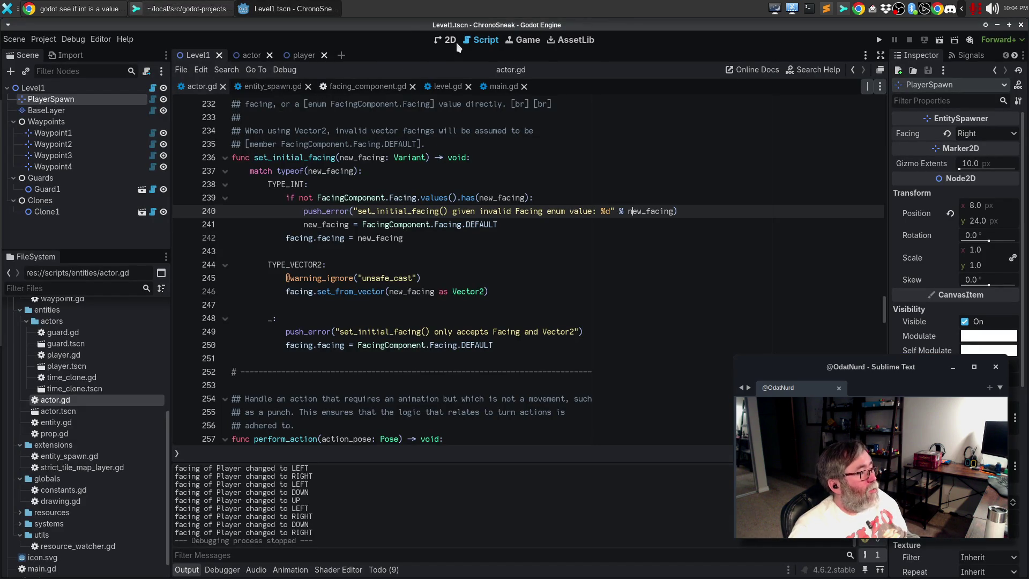
pyautogui.click(449, 40)
pyautogui.click(548, 226)
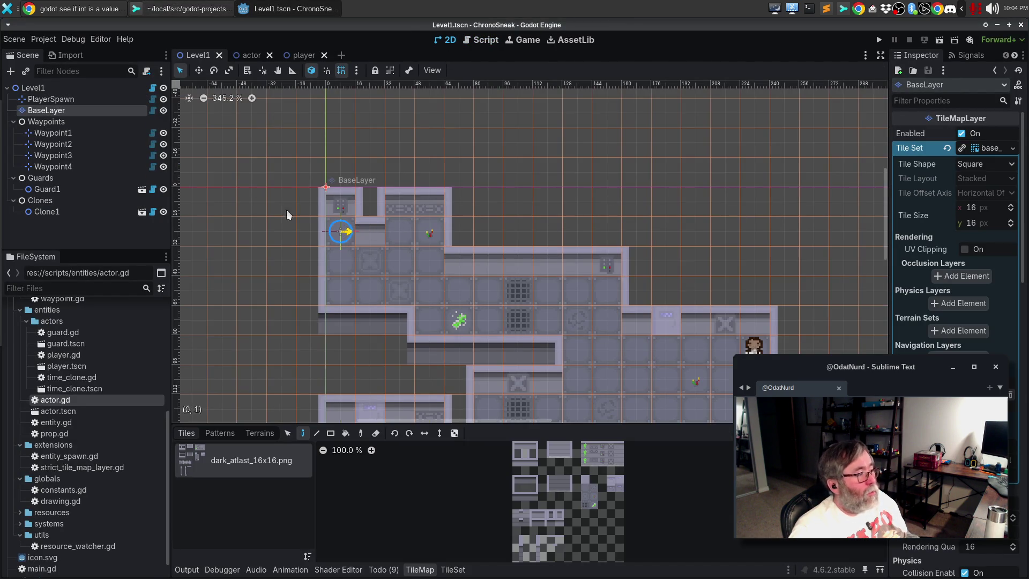
pyautogui.click(51, 99)
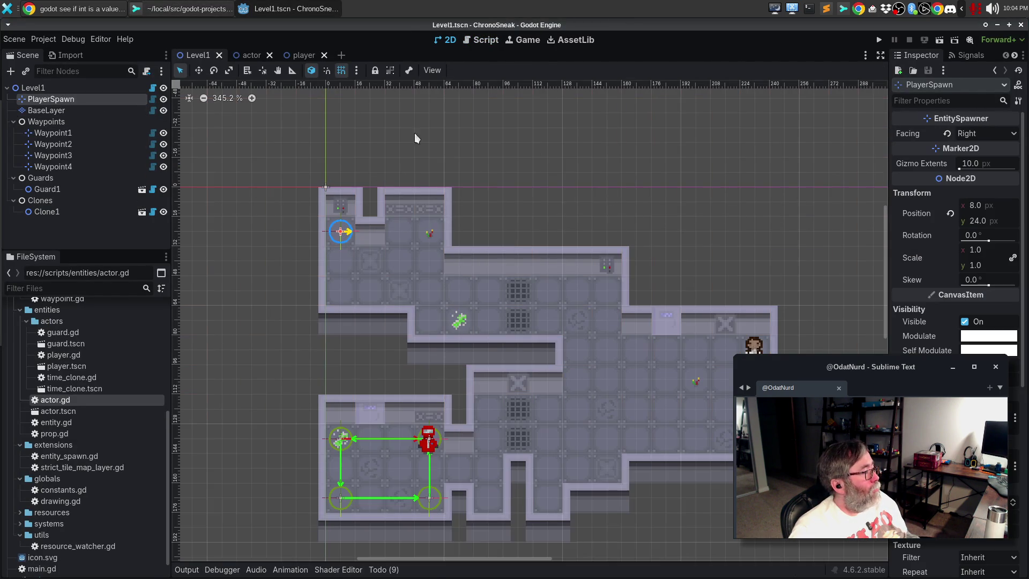
pyautogui.click(995, 135)
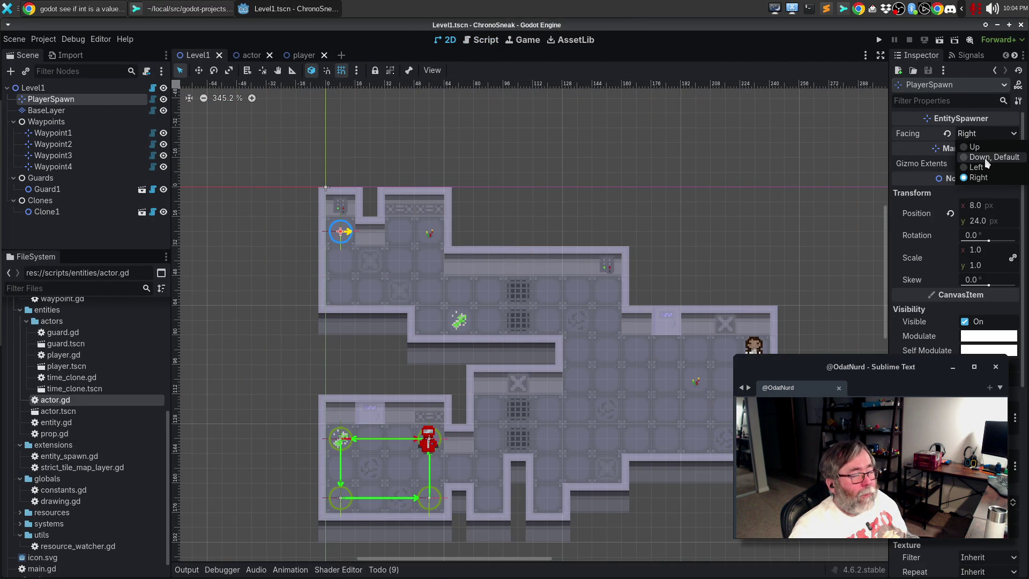
pyautogui.click(986, 158)
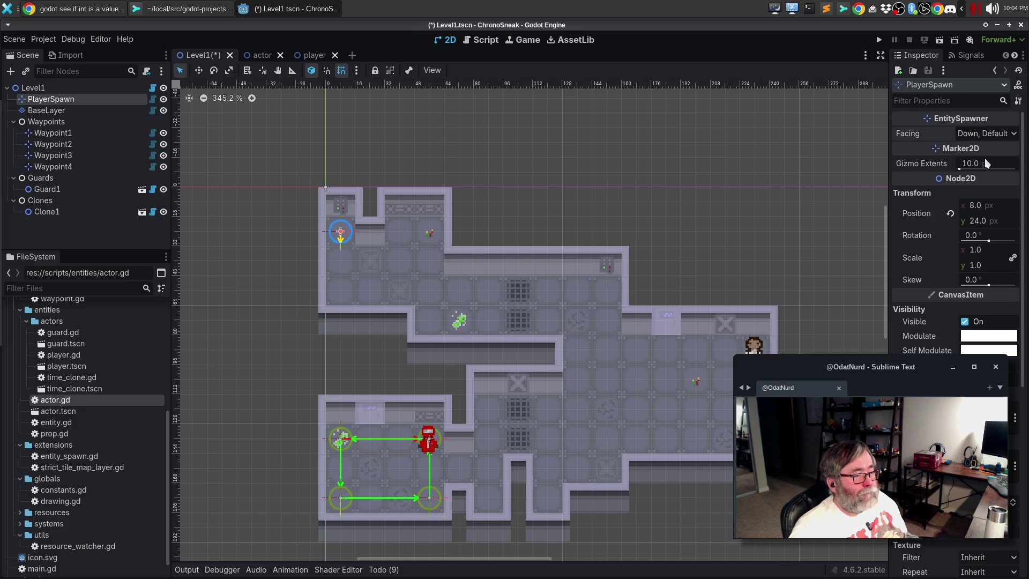
pyautogui.hotkey('ctrl', 's')
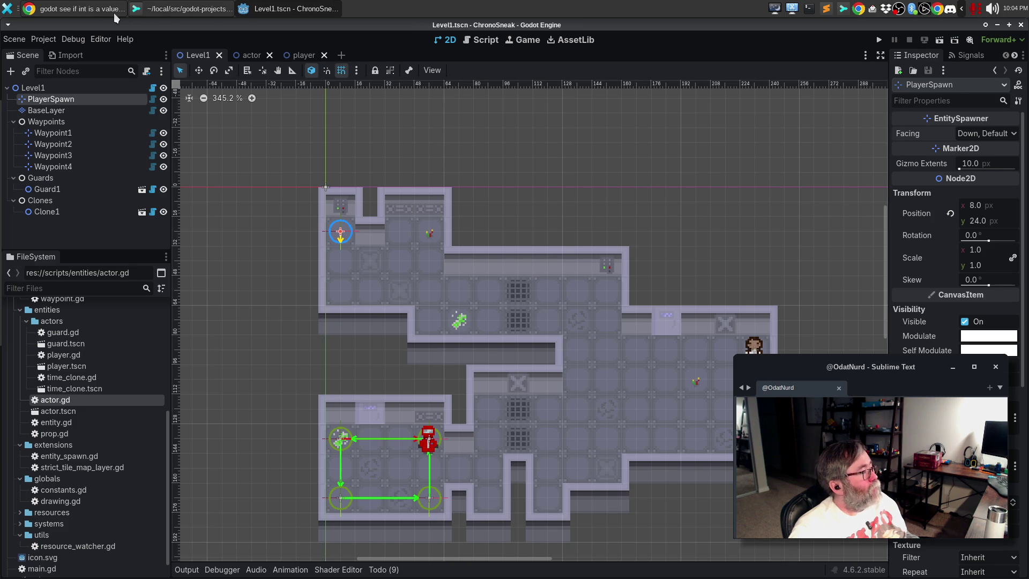
pyautogui.click(165, 7)
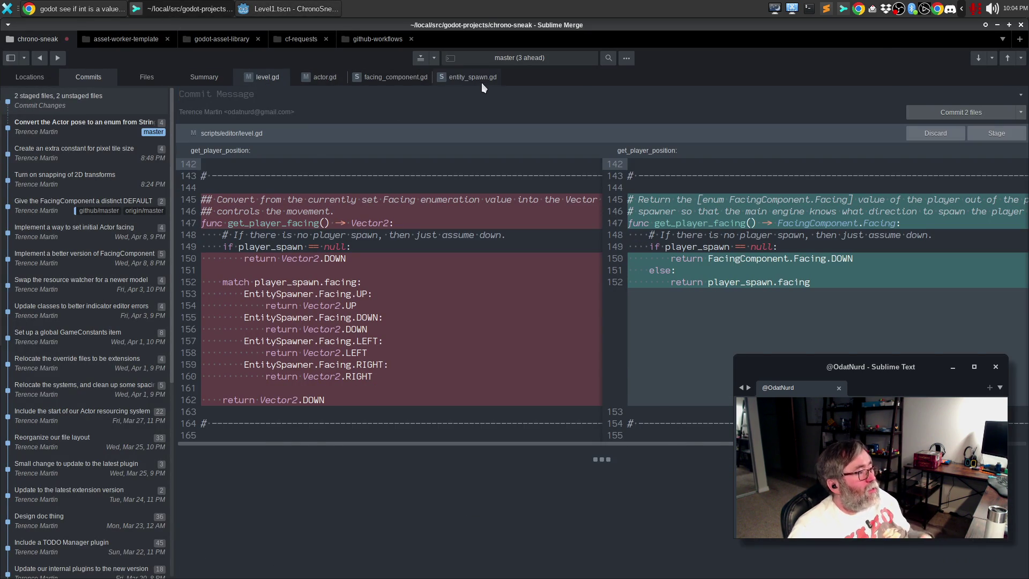
# - Review the entity_spawn.gd and facing_component.gd diffs in Sublime Merge
pyautogui.click(481, 82)
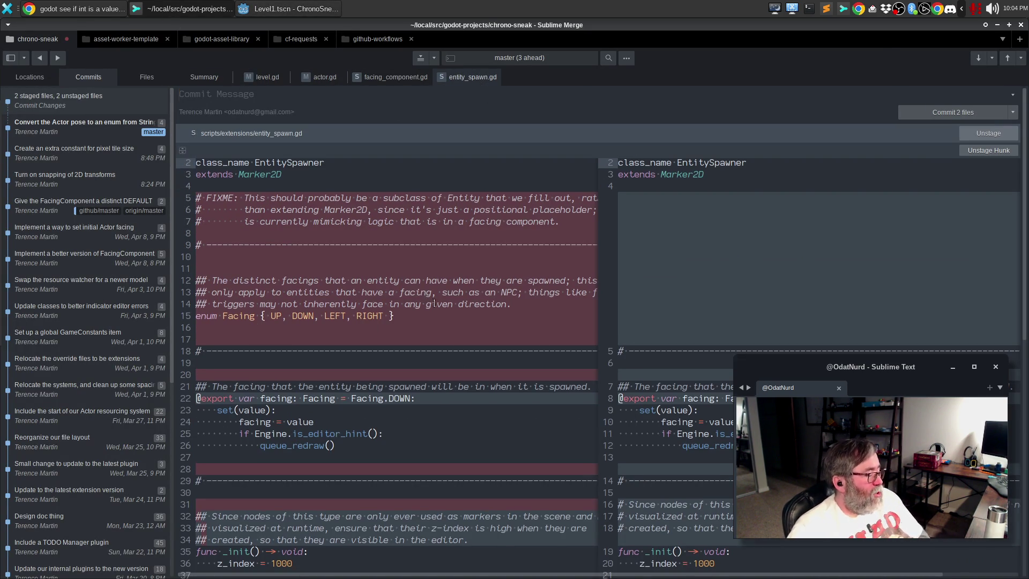
pyautogui.scroll(-5, 433, 304)
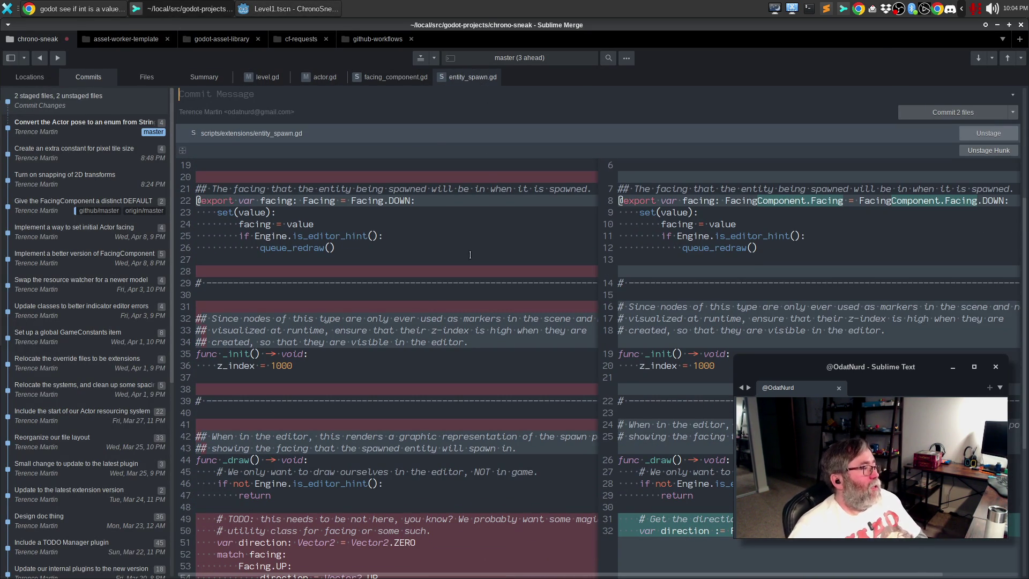
pyautogui.click(407, 82)
pyautogui.scroll(-10, 414, 111)
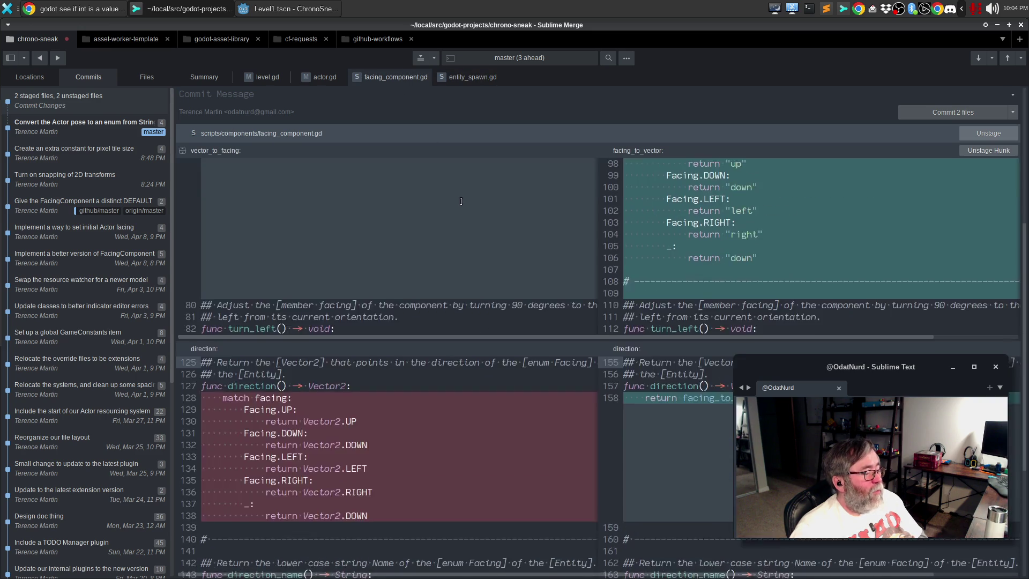
pyautogui.click(452, 78)
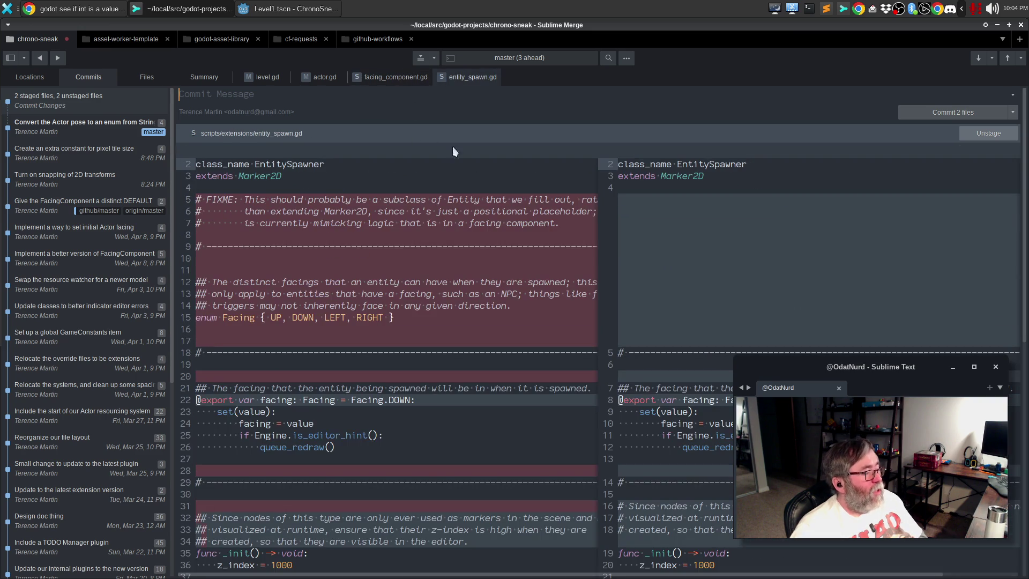
pyautogui.scroll(-7, 498, 325)
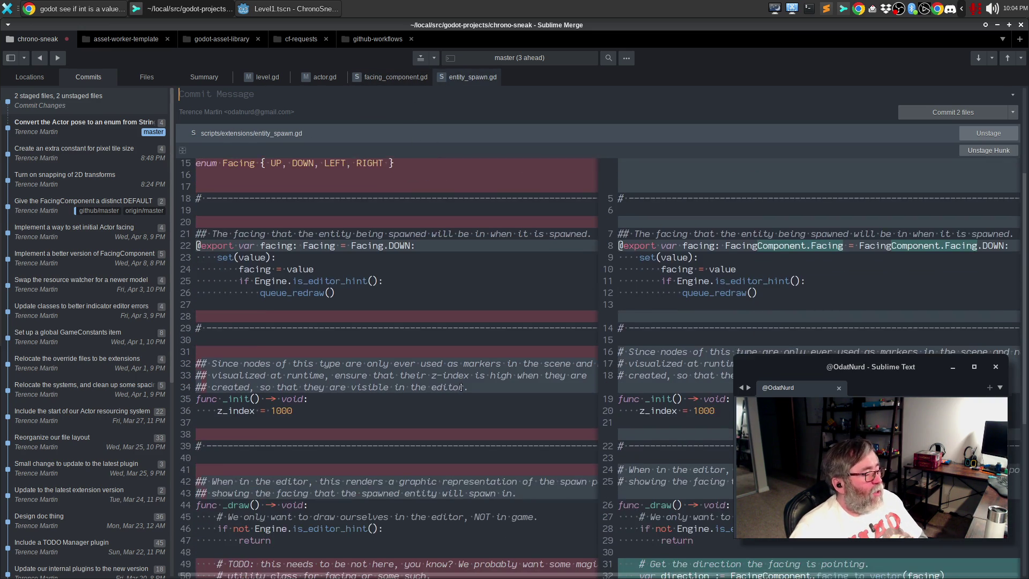
pyautogui.scroll(-5, 458, 379)
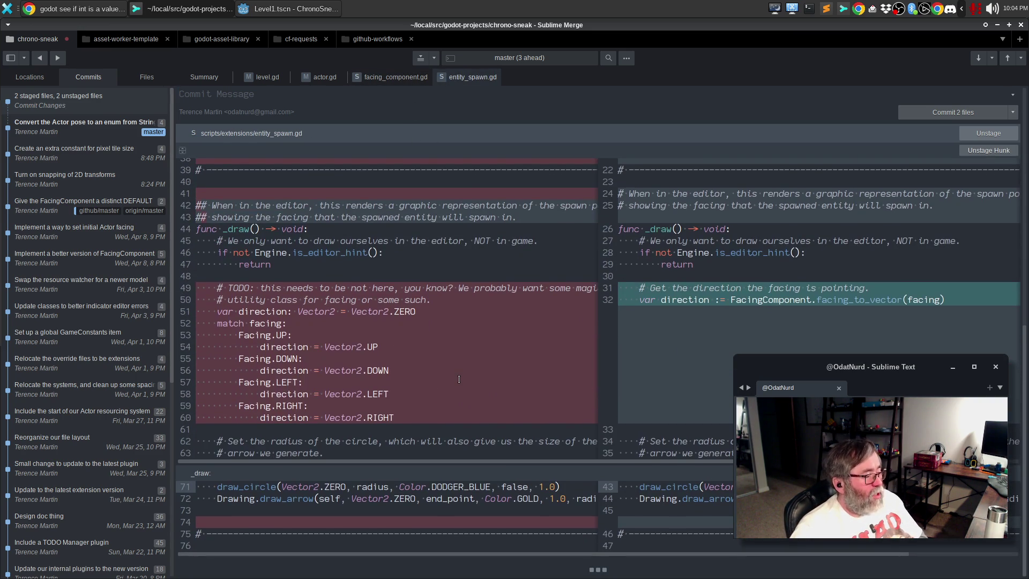
# - Review the actor.gd and level.gd diffs, including the new get_player_facing code
pyautogui.click(339, 79)
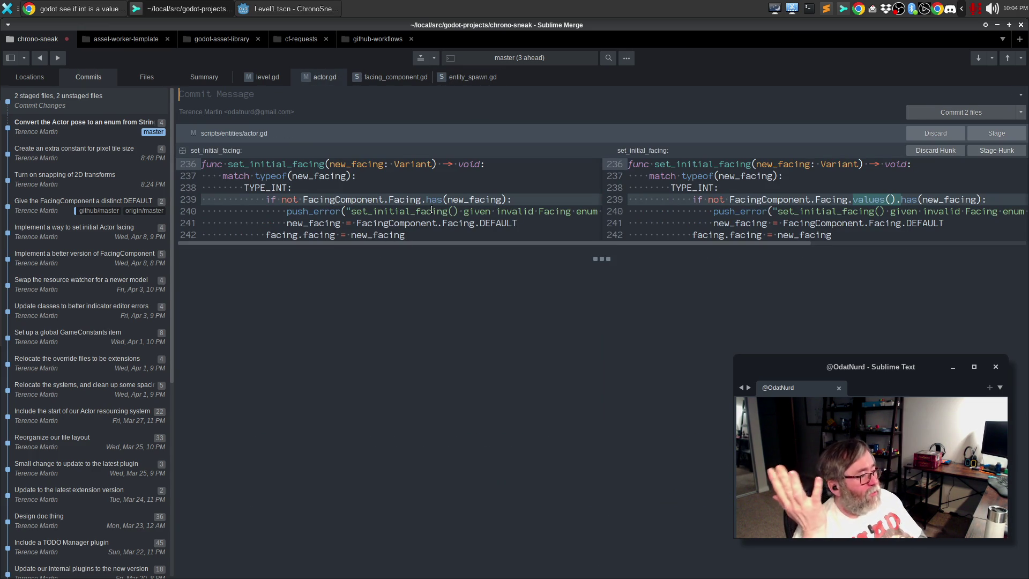
pyautogui.click(265, 80)
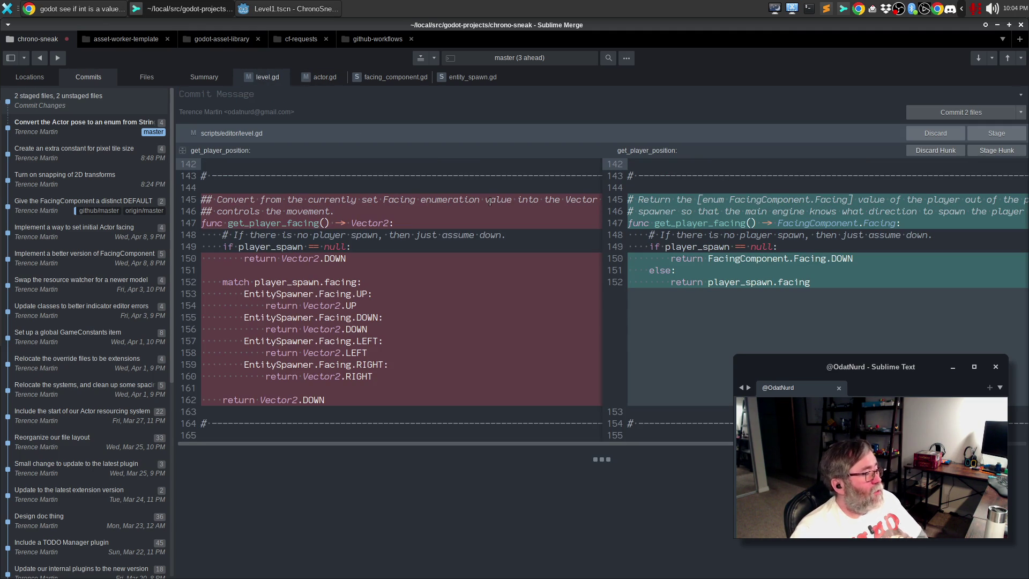
pyautogui.click(671, 201)
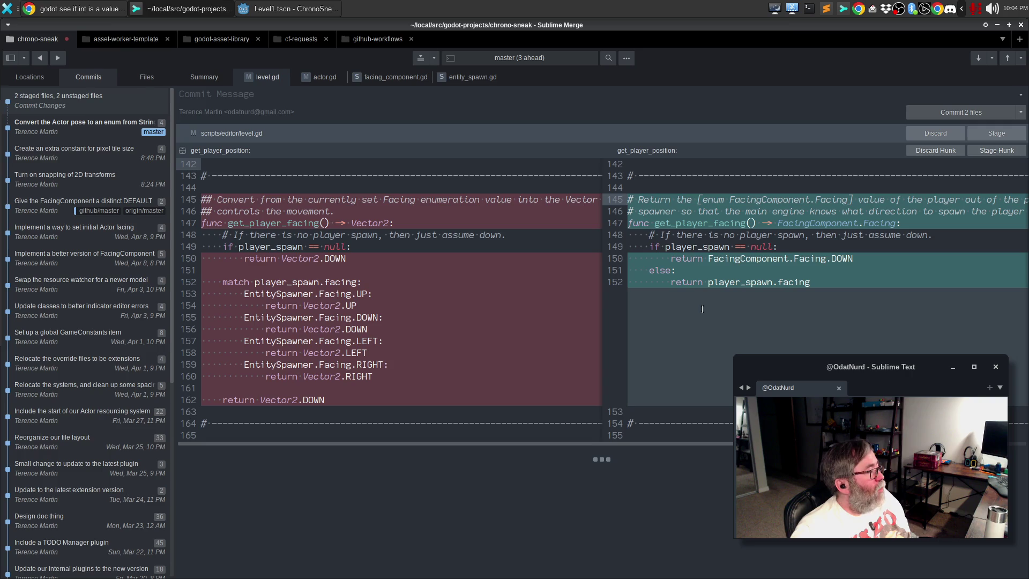
pyautogui.hotkey('alt', 'Tab')
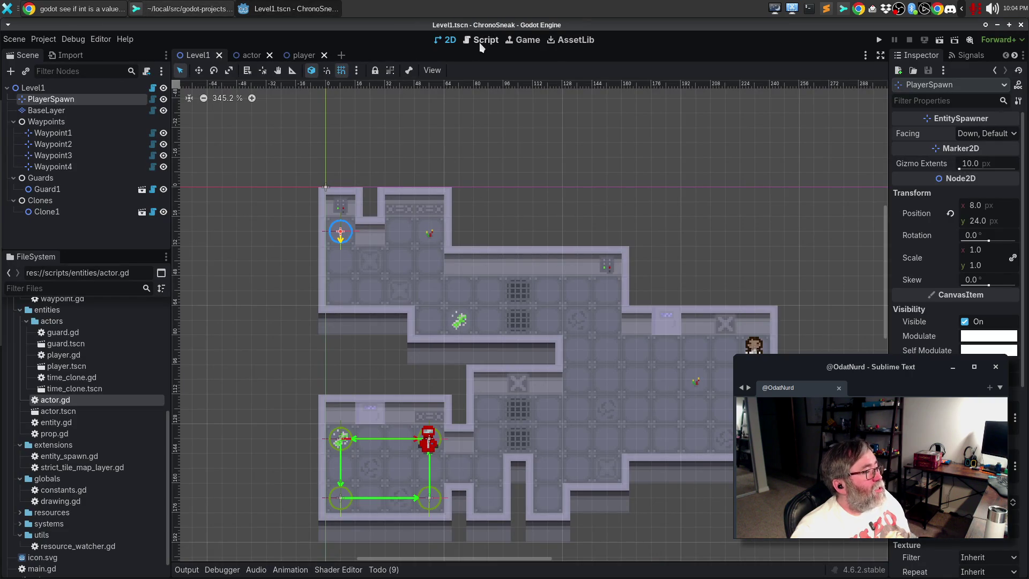
# - Quick-open level.gd in the script editor by searching 'level'
pyautogui.click(483, 41)
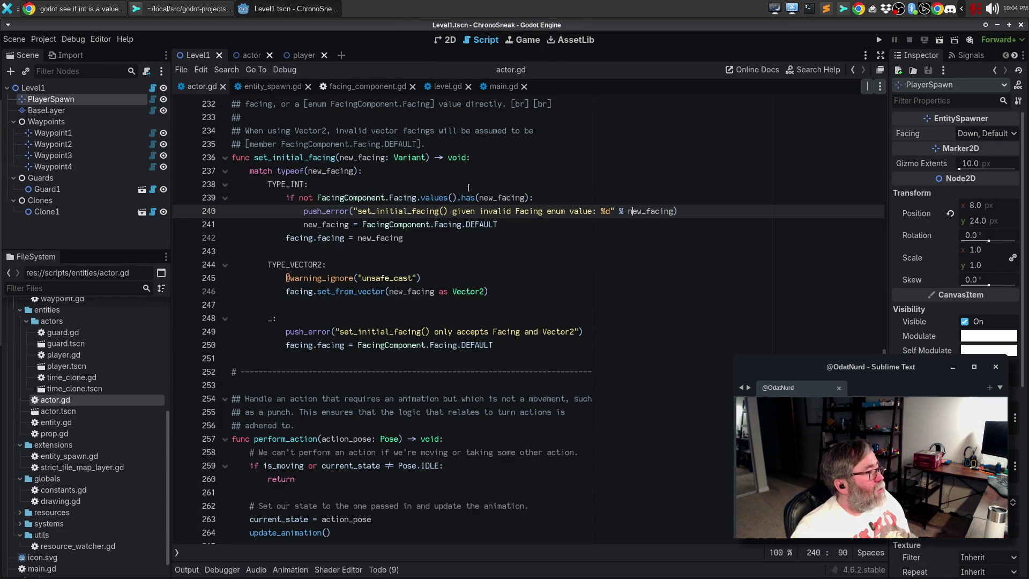
pyautogui.hotkey('ctrl', 'alt', 'o')
pyautogui.write('level')
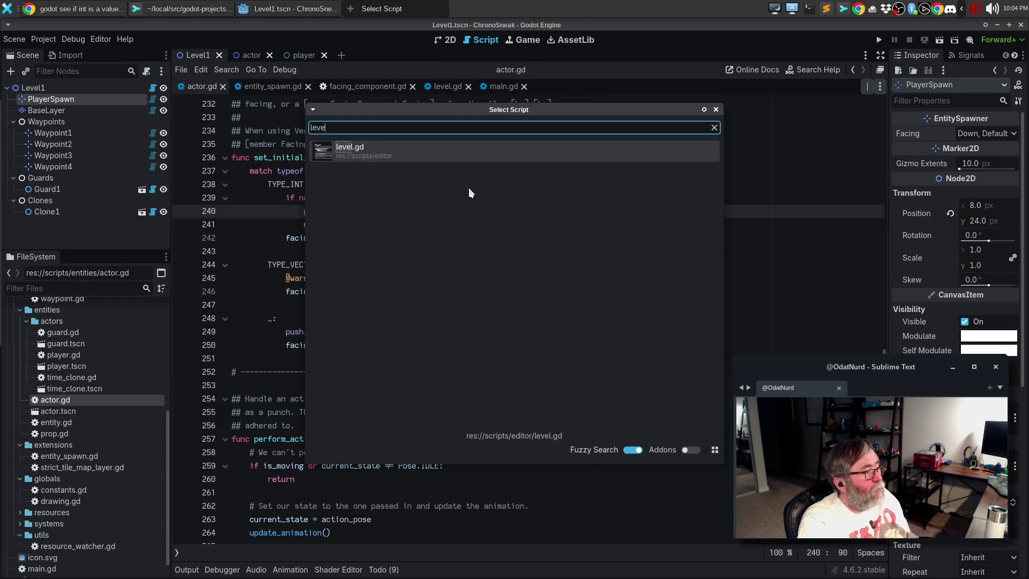
pyautogui.press('Return')
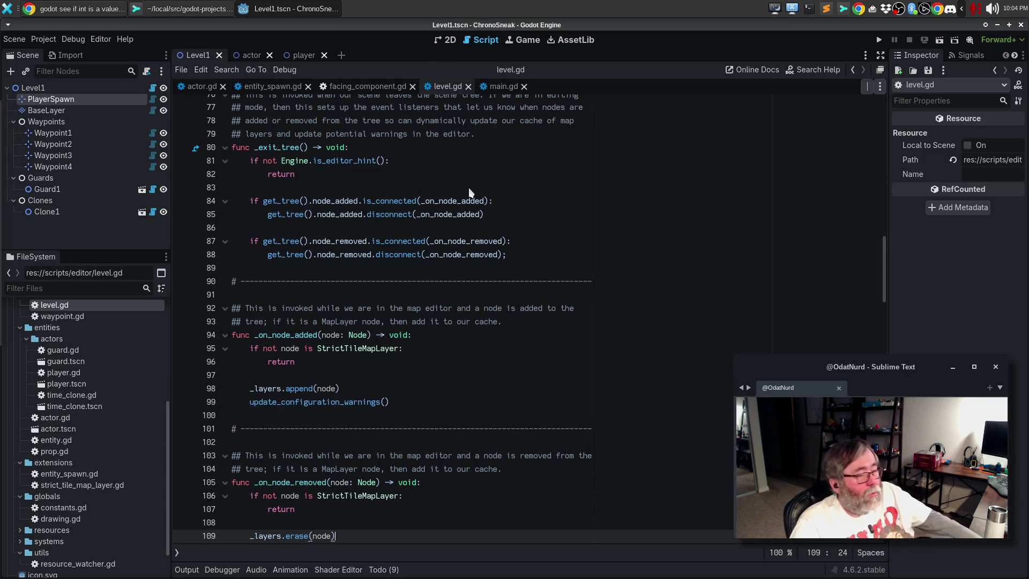
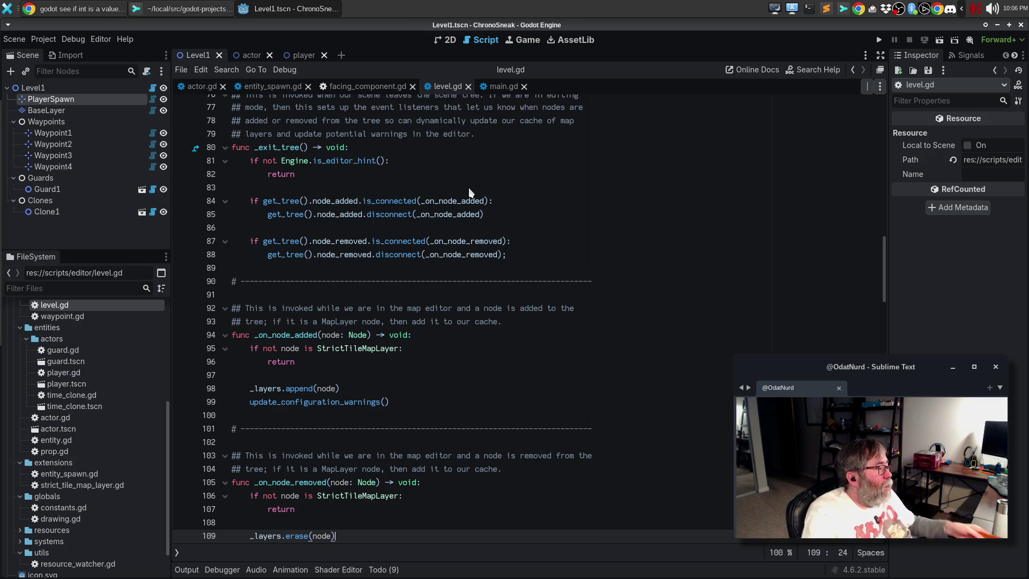
# - Jump to the get_player_facing function in level.gd using Go to Function
pyautogui.scroll(20, 437, 366)
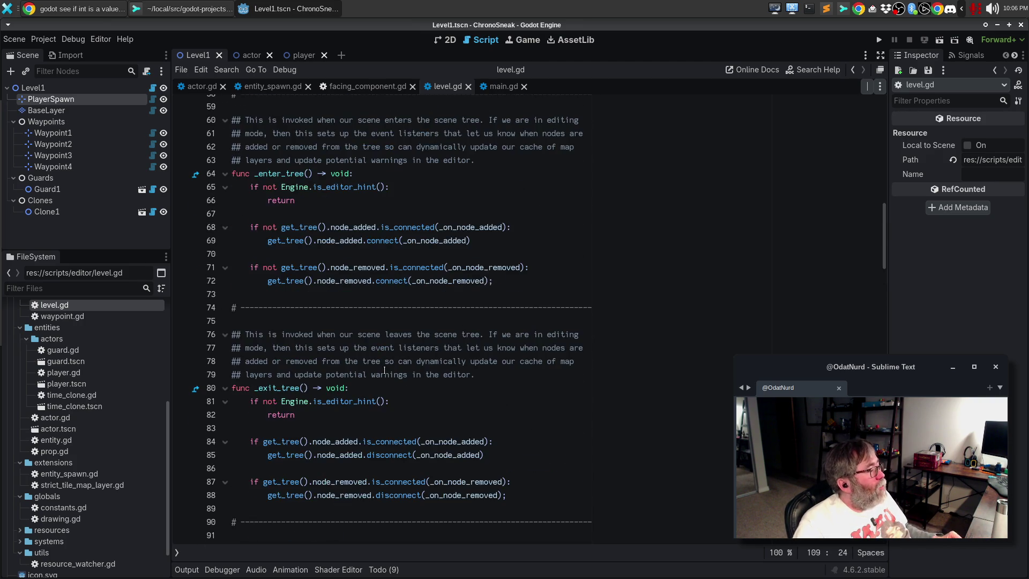
pyautogui.scroll(5, 385, 369)
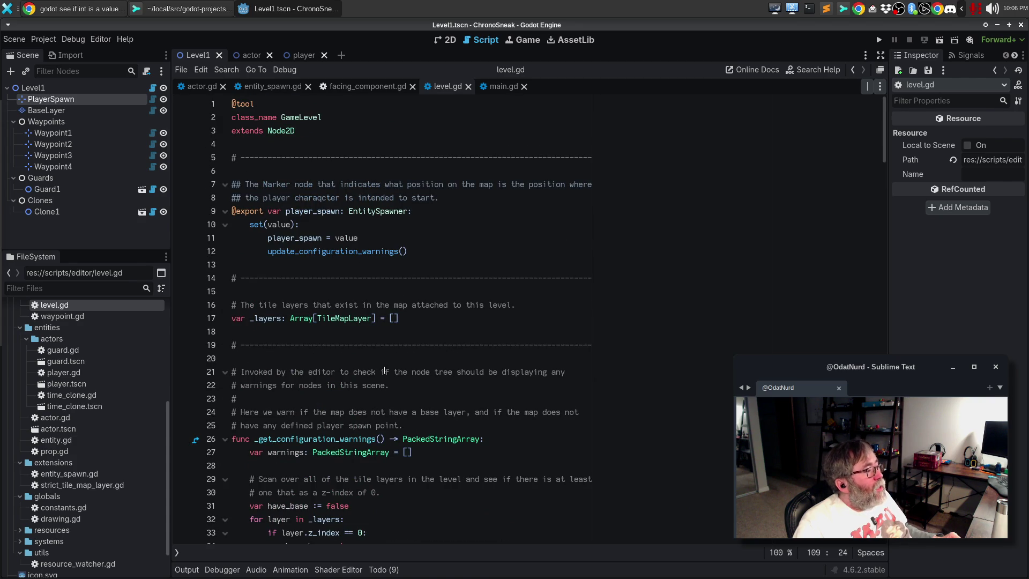
pyautogui.click(198, 9)
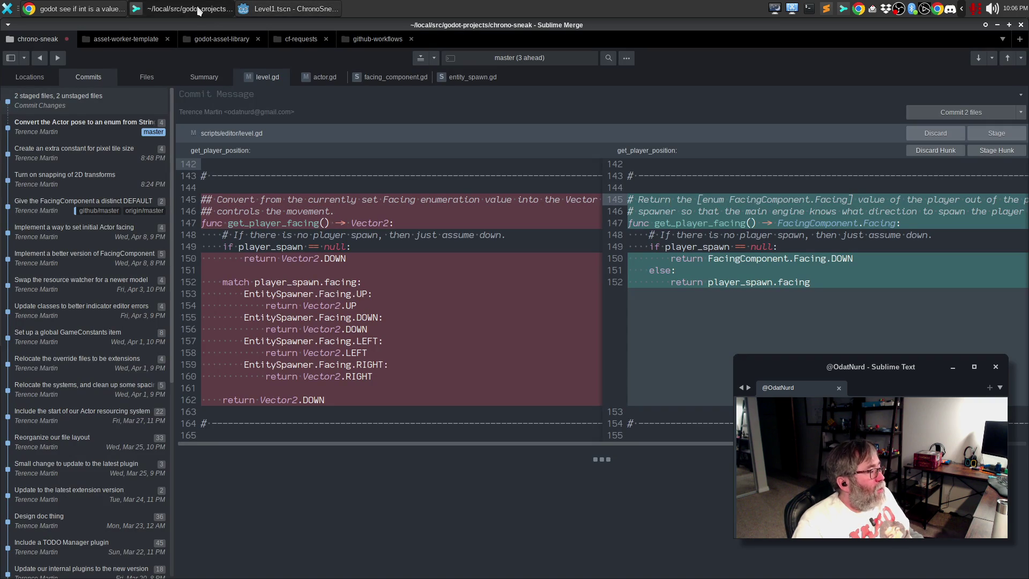
pyautogui.click(289, 9)
pyautogui.hotkey('ctrl', 'alt', 'f')
pyautogui.write('get')
pyautogui.press('Down')
pyautogui.press('Down')
pyautogui.press('Return')
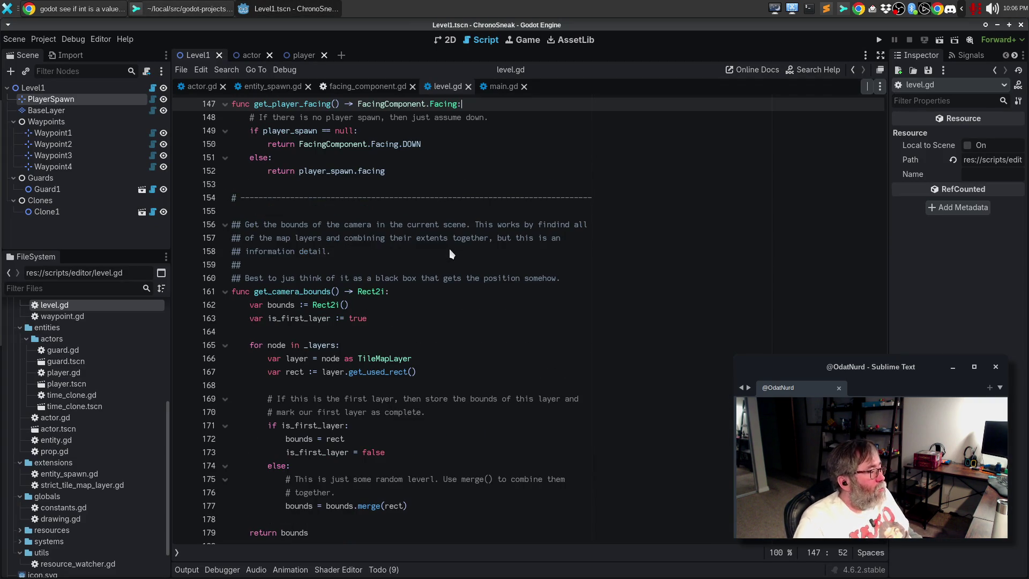
pyautogui.scroll(6, 263, 306)
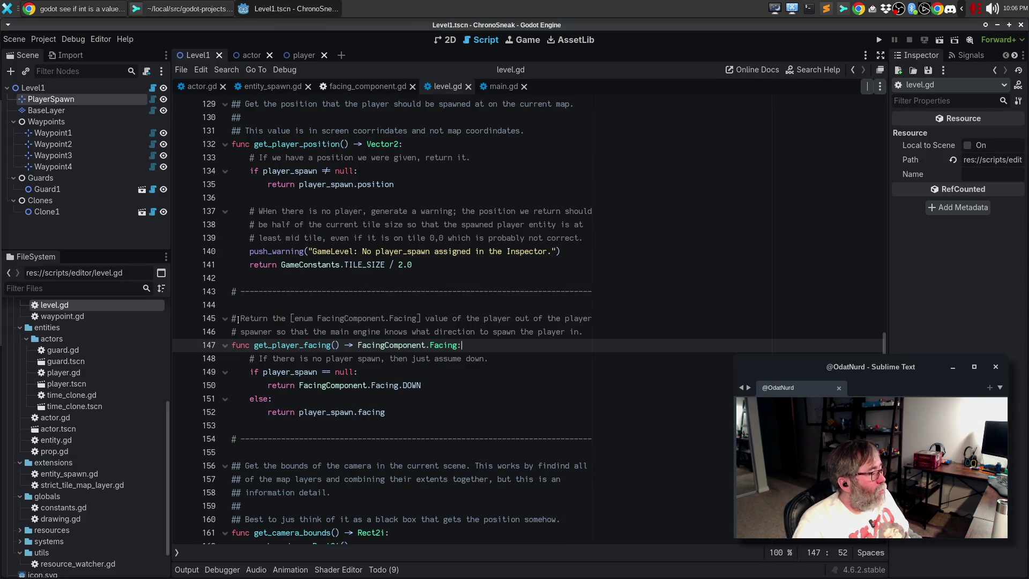
# - Make lines 145–146 '##' doc comment lines, re-wrap them, save level.gd, and review the diff in Sublime Merge
pyautogui.click(238, 320)
pyautogui.write('#')
pyautogui.click(238, 331)
pyautogui.write('#')
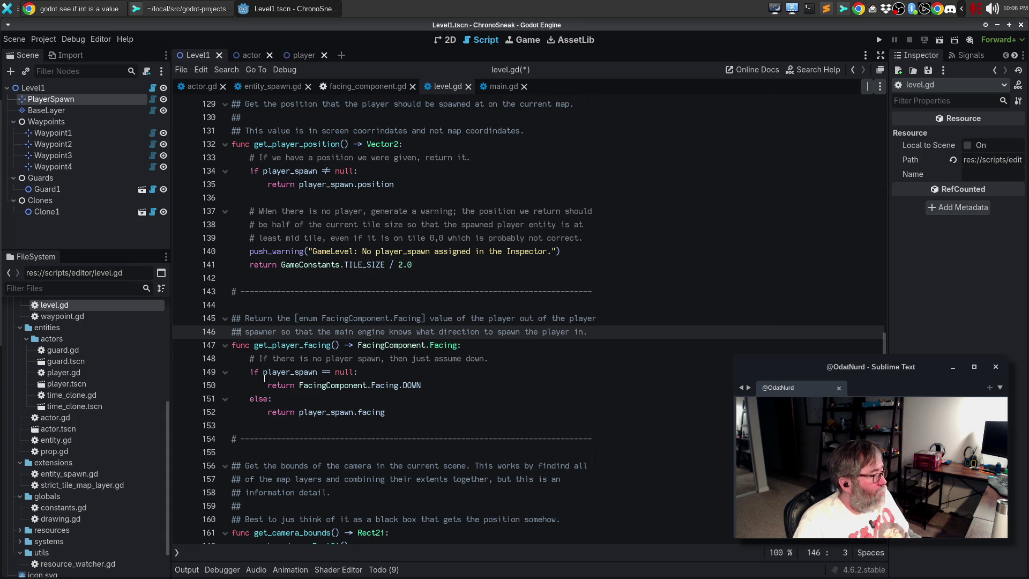
pyautogui.hotkey('alt', 'q')
pyautogui.hotkey('ctrl', 's')
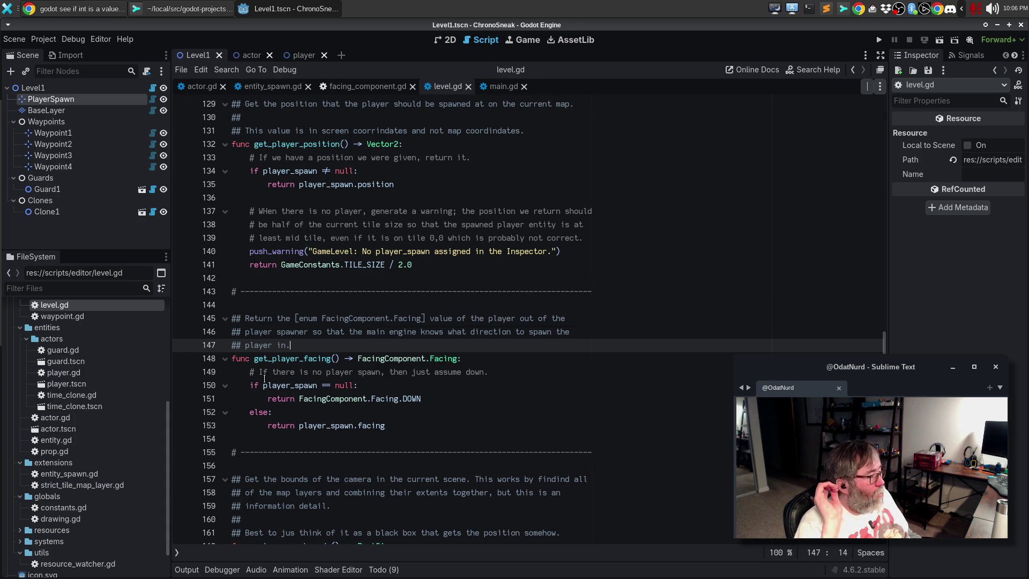
pyautogui.click(188, 7)
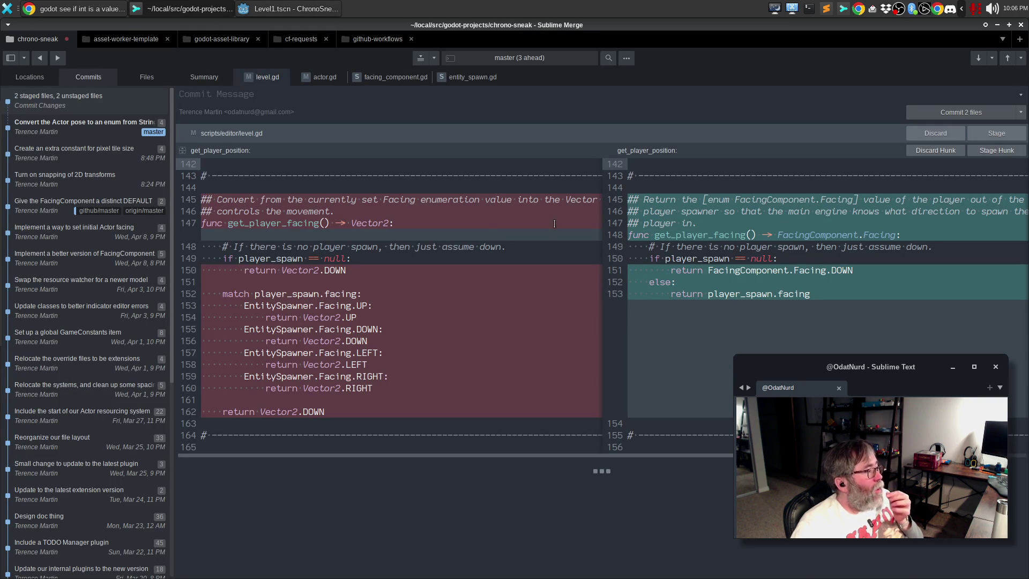
# - Stage the level.gd and actor.gd changes so four files are staged, then return to Godot
pyautogui.click(994, 131)
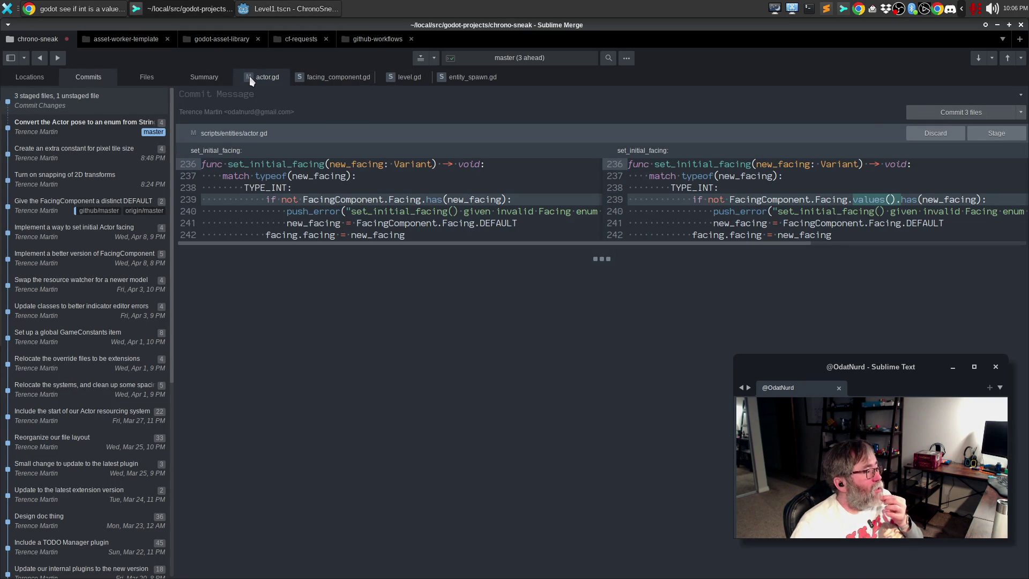
pyautogui.click(997, 134)
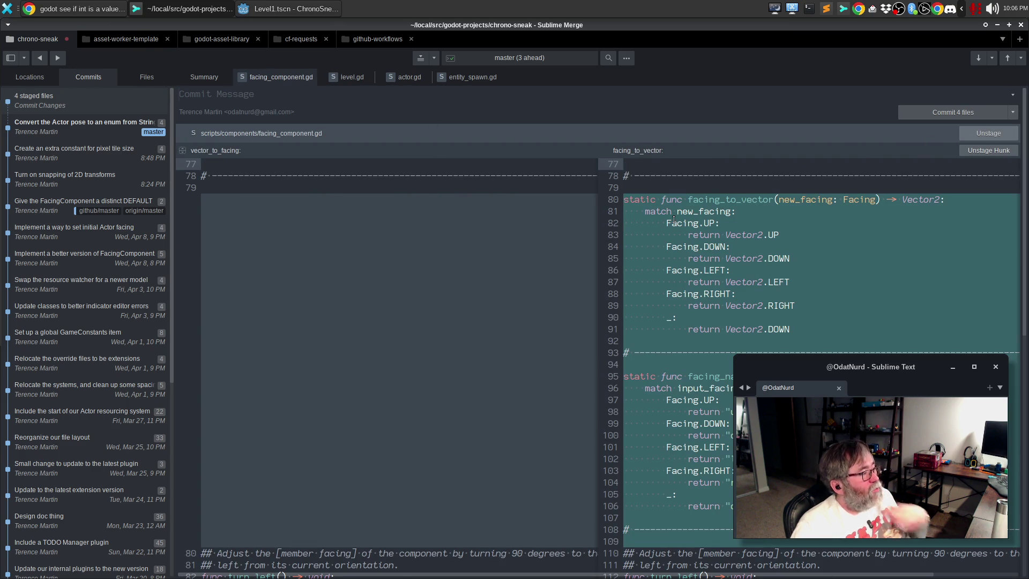
pyautogui.hotkey('alt', 'Tab')
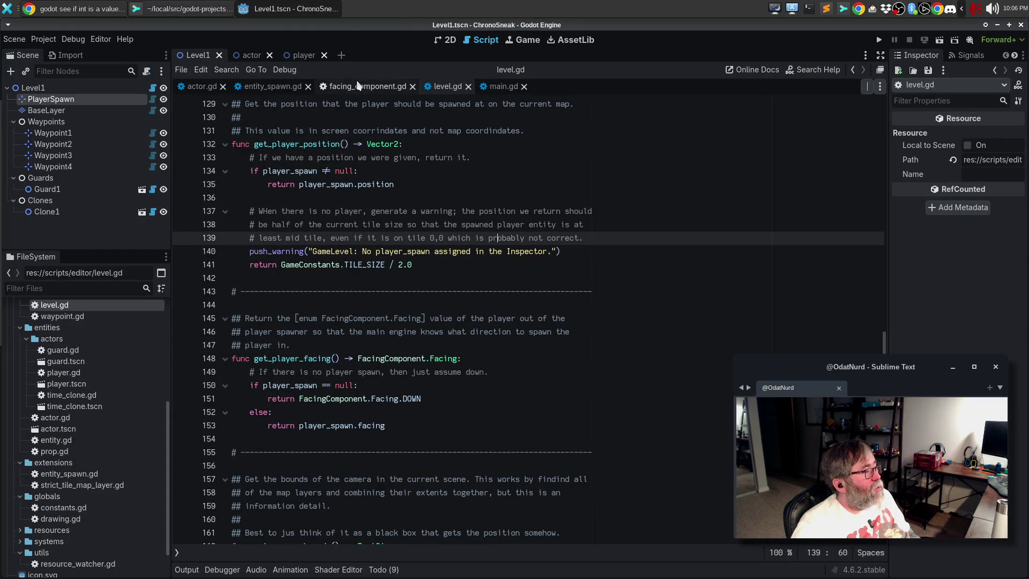
# - In facing_component.gd, document facing_to_vector: given an [enum Facing] value, return the corresponding [Vector2]
pyautogui.click(367, 86)
pyautogui.scroll(-7, 505, 296)
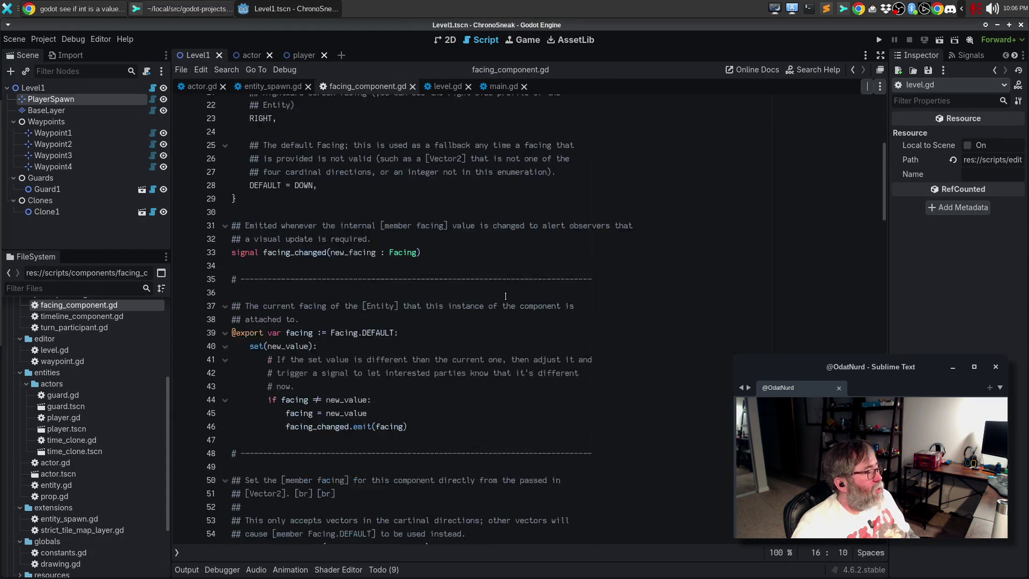
pyautogui.scroll(-13, 494, 294)
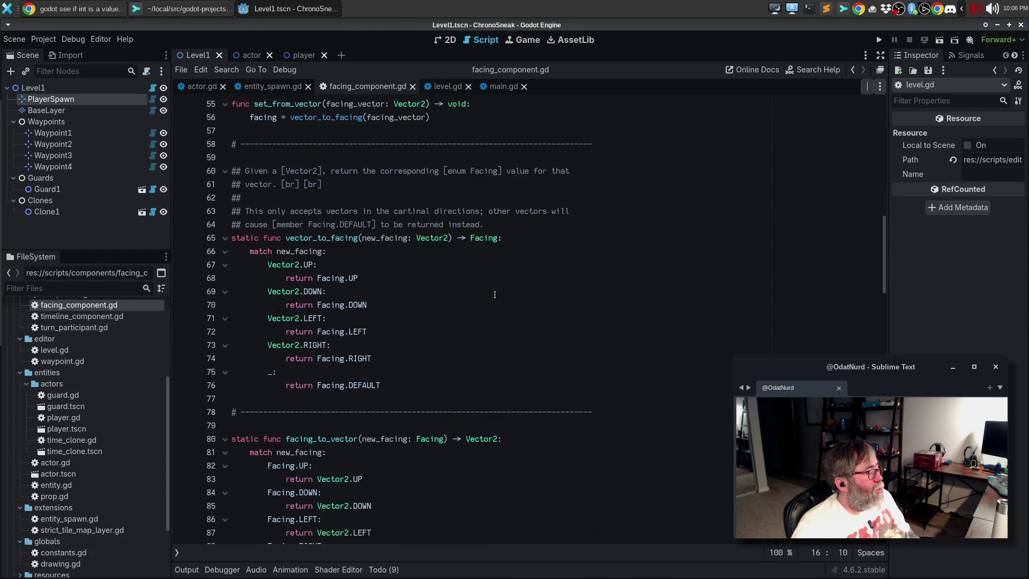
pyautogui.scroll(2, 385, 263)
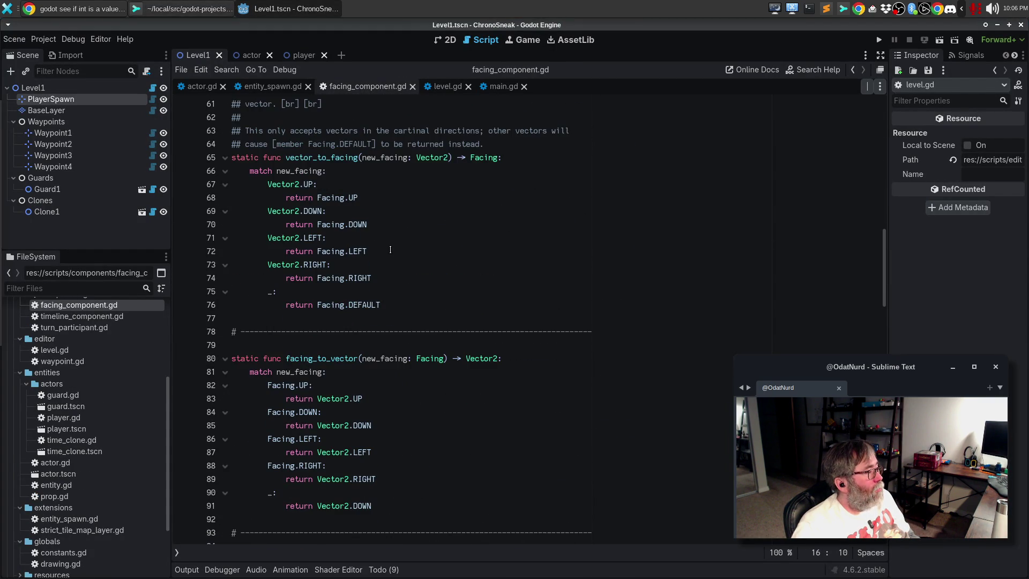
pyautogui.scroll(1, 390, 250)
pyautogui.click(338, 385)
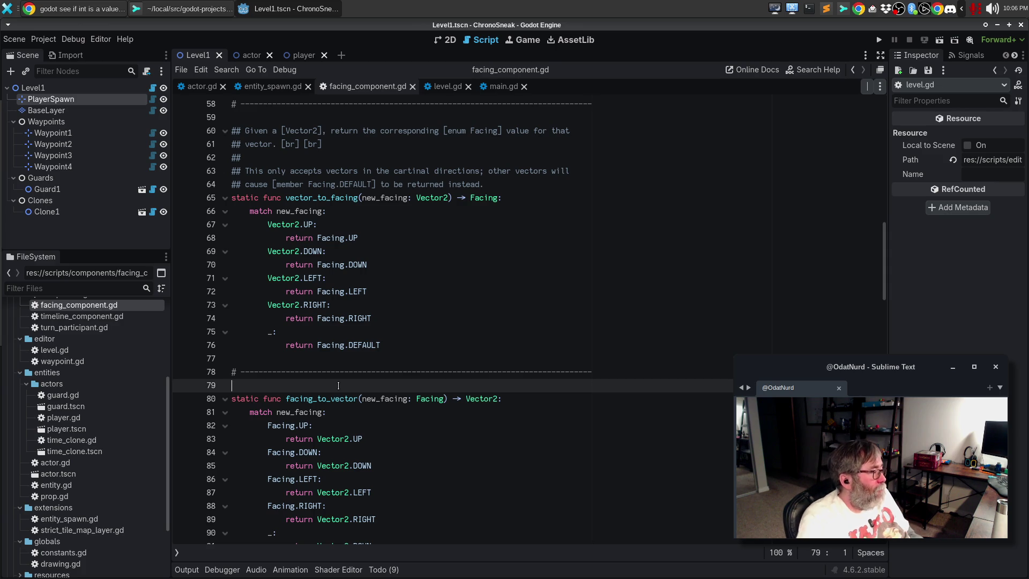
pyautogui.press('Return')
pyautogui.write('## Given')
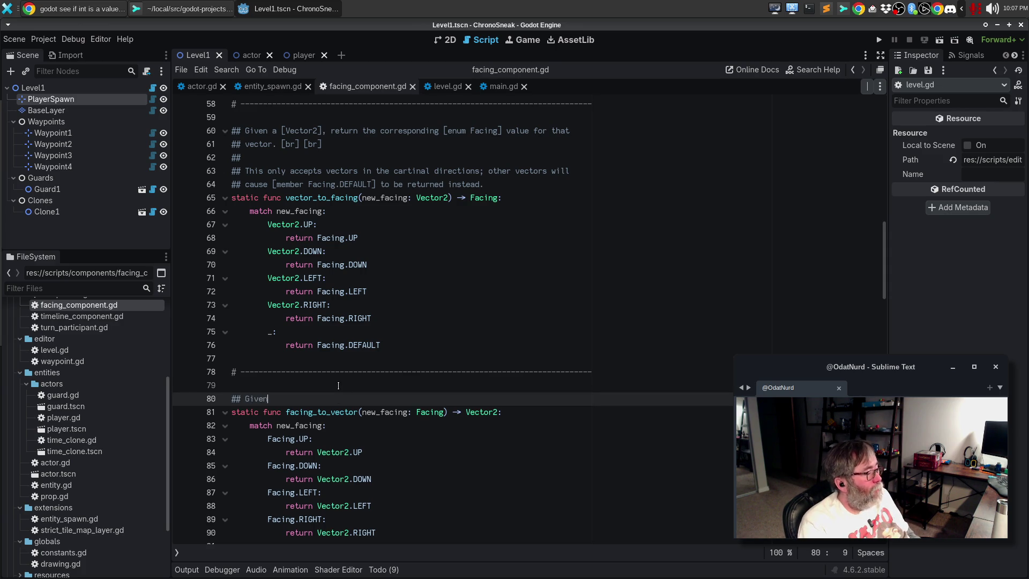
pyautogui.write(' a')
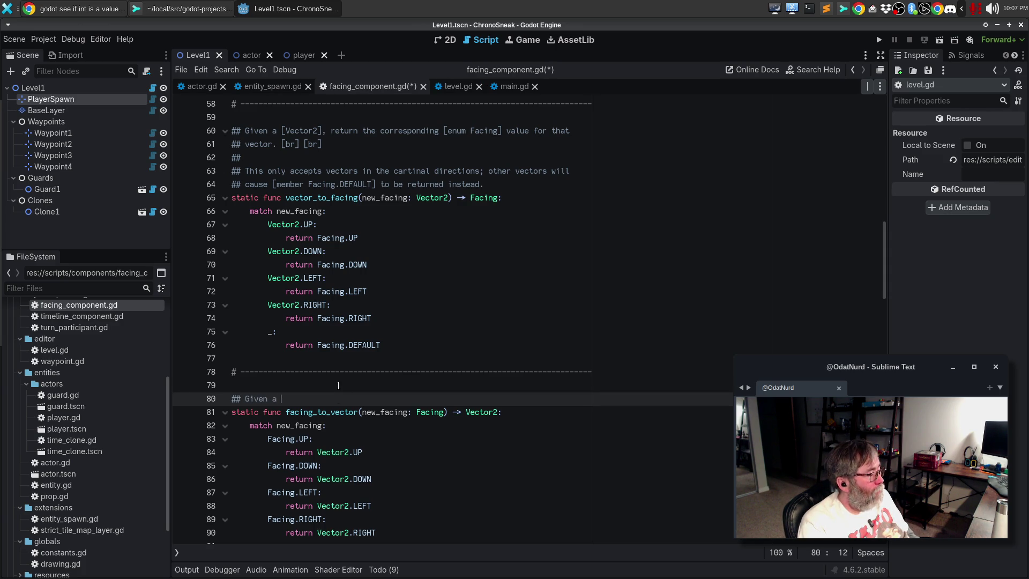
pyautogui.write(' n [enum ')
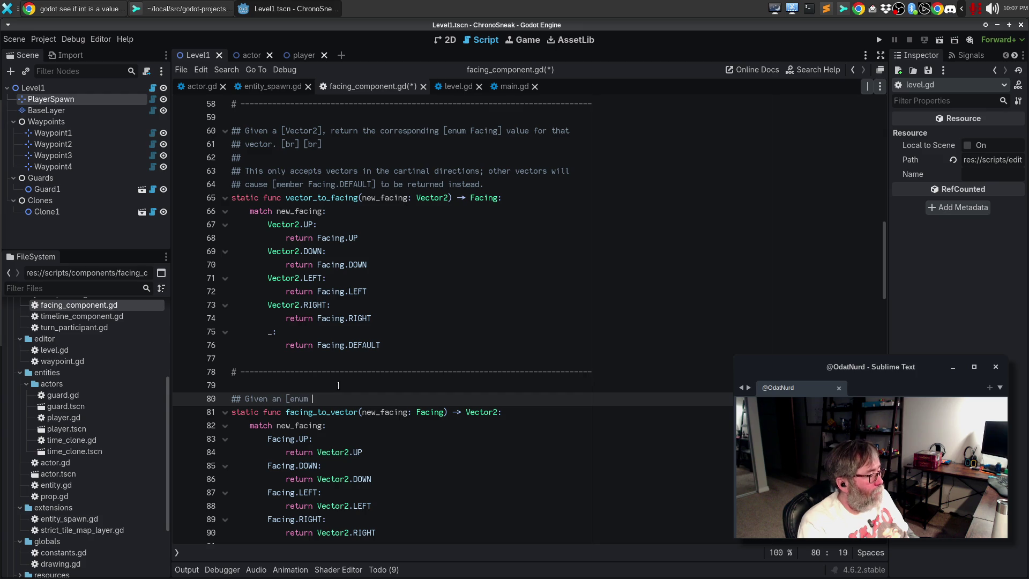
pyautogui.write('Facing]')
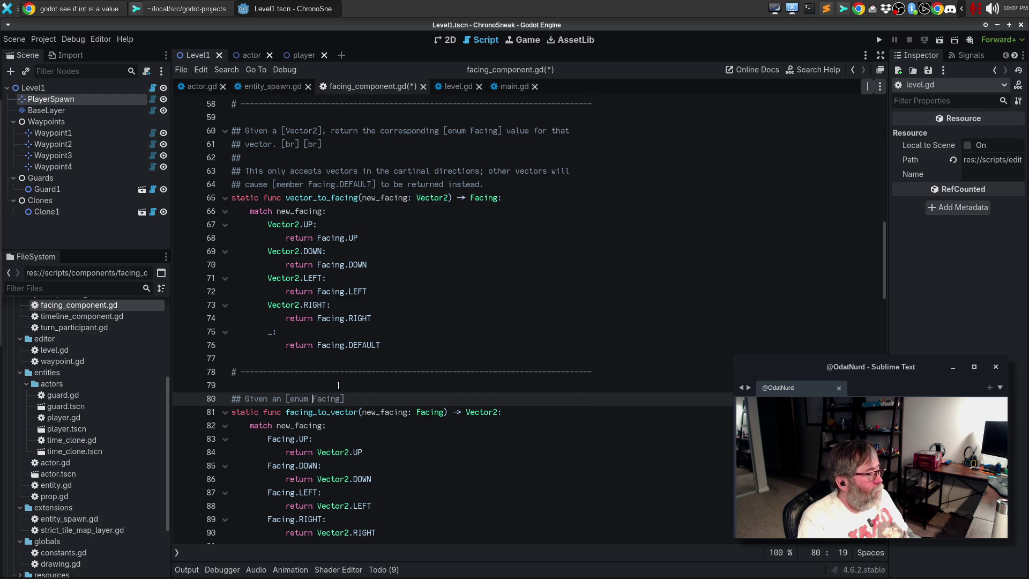
pyautogui.press('BackSpace')
pyautogui.press('End')
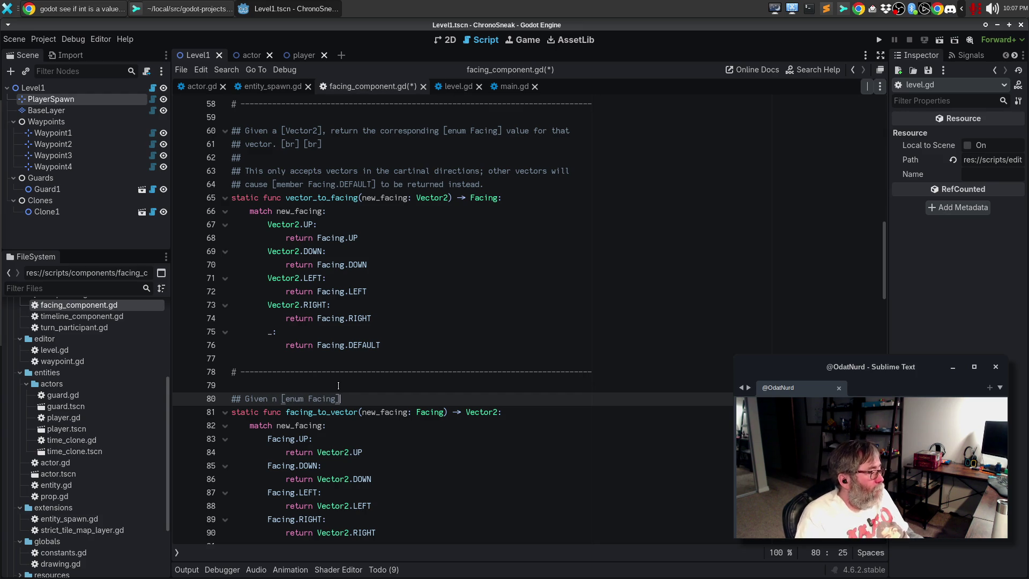
pyautogui.write(' v')
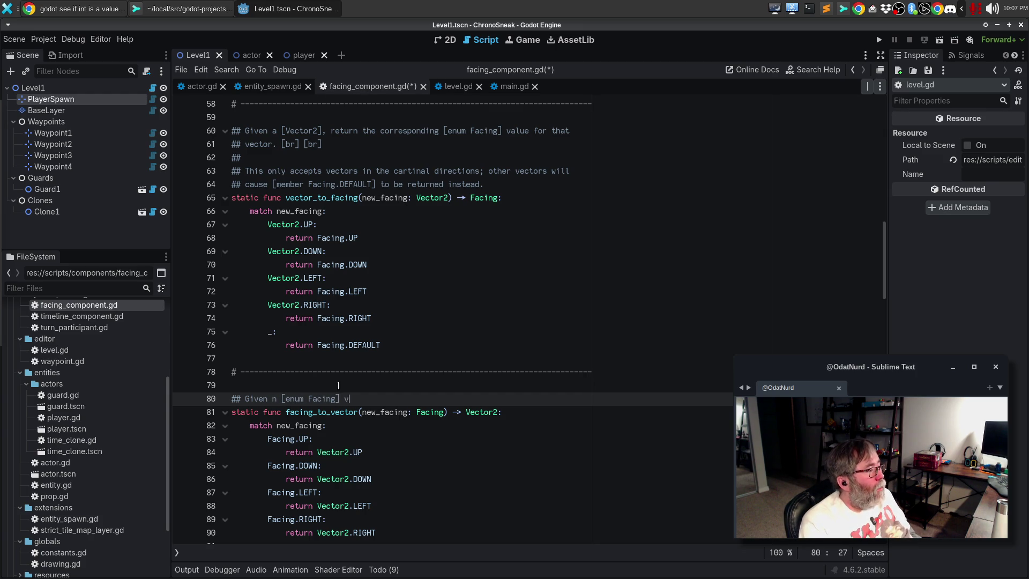
pyautogui.write('alue return t')
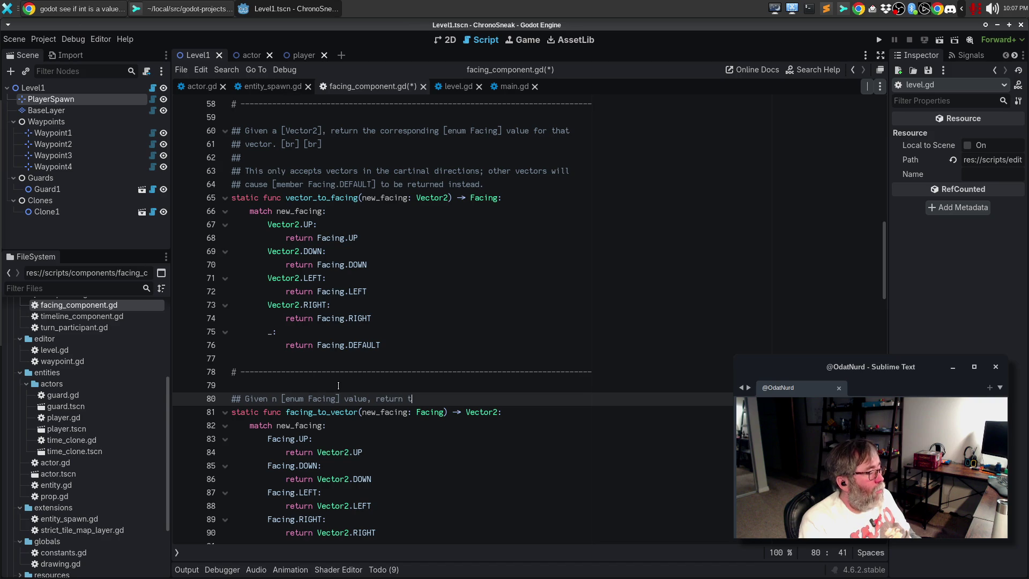
pyautogui.write('he corresponding')
pyautogui.hotkey('ctrl', 'BackSpace')
pyautogui.hotkey('ctrl', 'BackSpace')
pyautogui.write('the corresponding [Vector2] for that')
pyautogui.press('Return')
pyautogui.write('## facing.')
# - Add a [br] [br] break and 'If given an invalid facing, [Facing.DOWN] is returned instead.'
pyautogui.press('Return')
pyautogui.write('##')
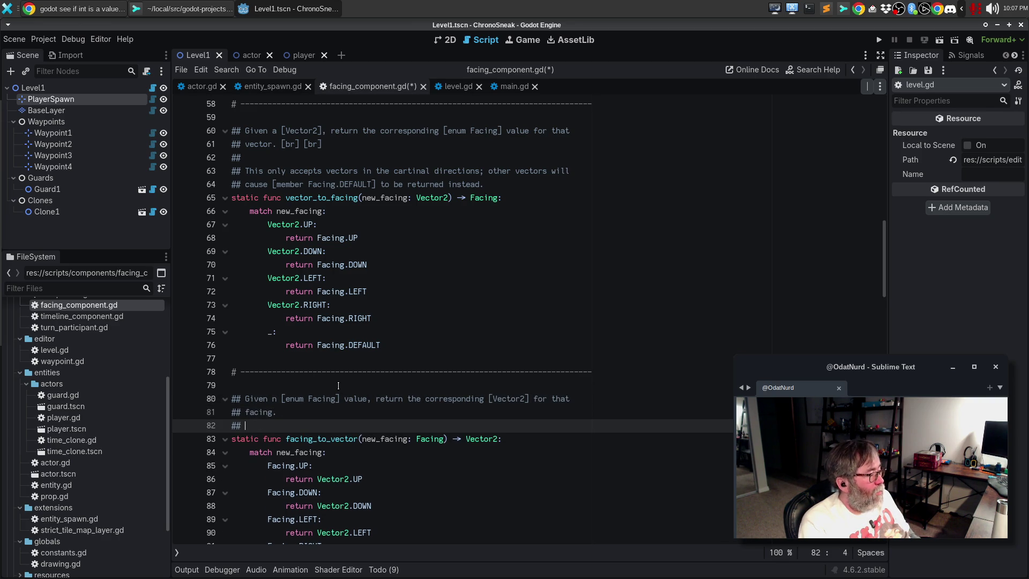
pyautogui.press('BackSpace')
pyautogui.press('BackSpace')
pyautogui.press('BackSpace')
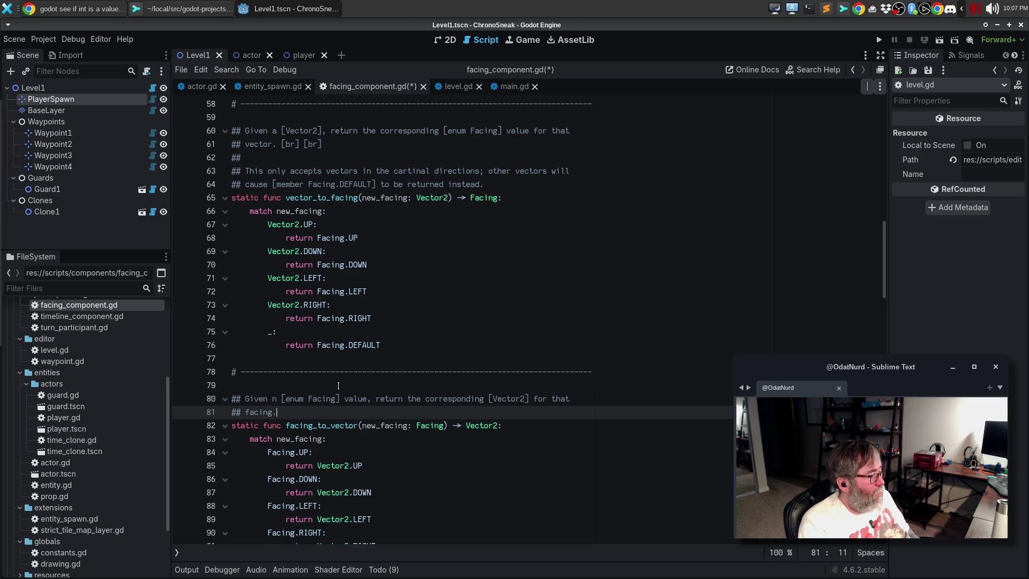
pyautogui.write('[')
pyautogui.write('br]')
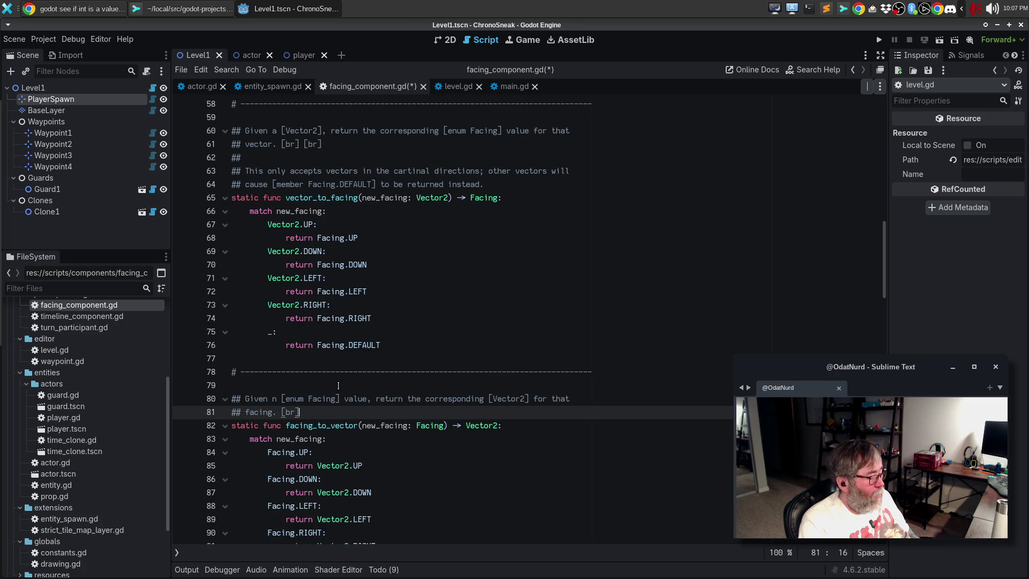
pyautogui.write(' [br]')
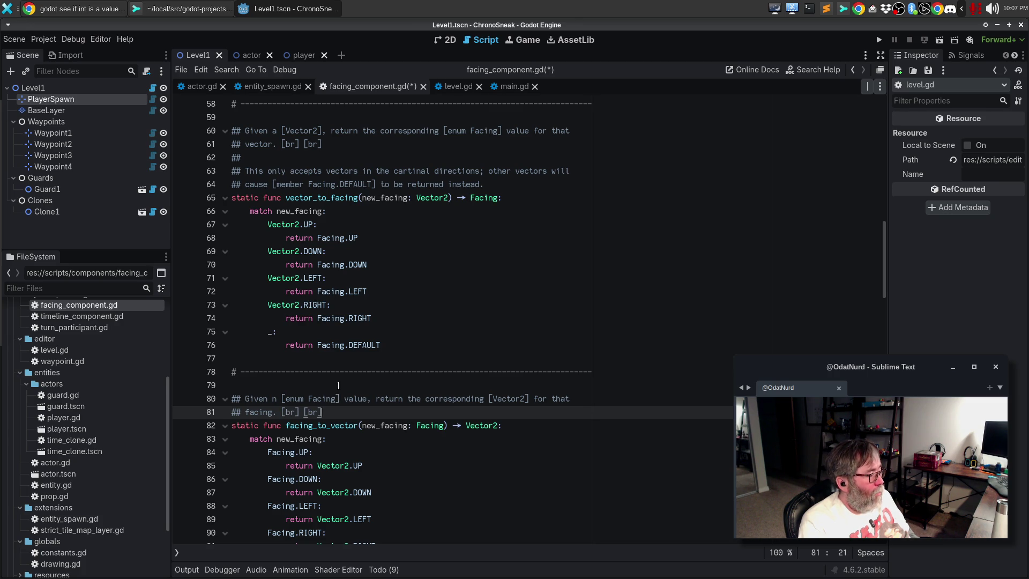
pyautogui.press('Return')
pyautogui.press('Return')
pyautogui.write('If given an ')
pyautogui.write('iunvalid')
pyautogui.write('valid facingm t')
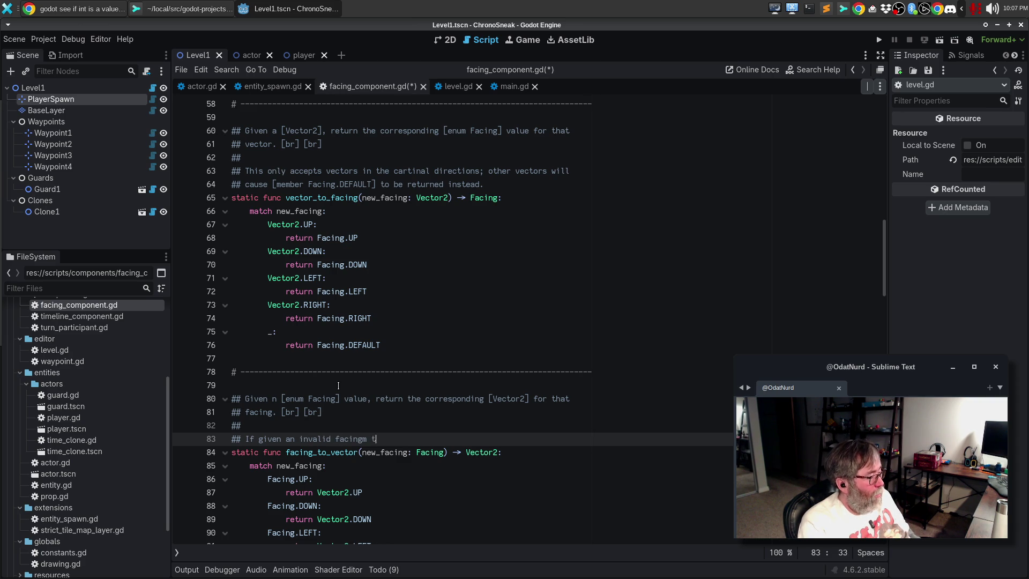
pyautogui.press('BackSpace')
pyautogui.press('BackSpace')
pyautogui.press('BackSpace')
pyautogui.write(', the')
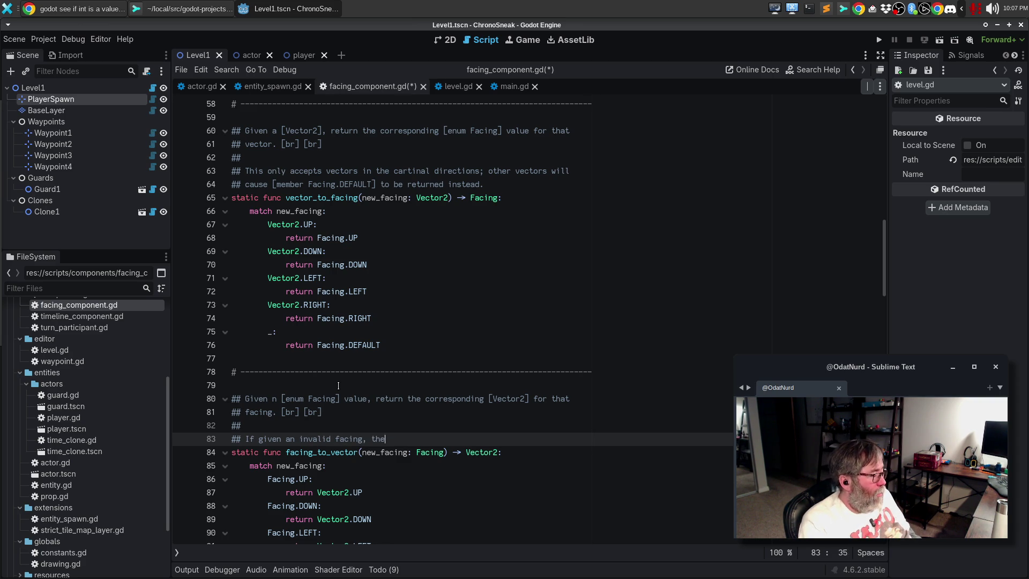
pyautogui.write(' facing for DOwn')
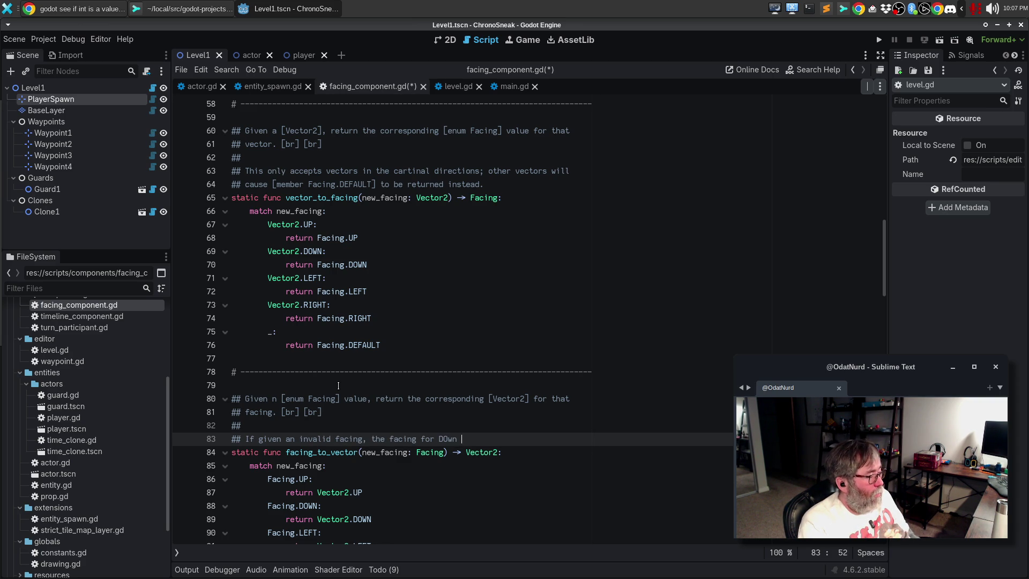
pyautogui.press('BackSpace')
pyautogui.write('own w')
pyautogui.hotkey('ctrl', 'BackSpace')
pyautogui.hotkey('ctrl', 'BackSpace')
pyautogui.hotkey('ctrl', 'BackSpace')
pyautogui.write('p')
pyautogui.write('ush')
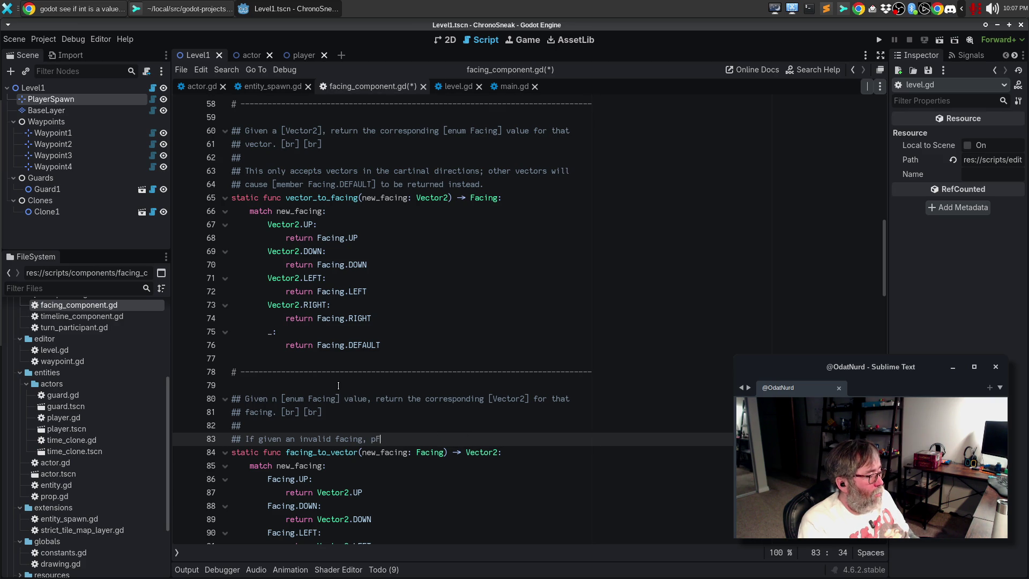
pyautogui.press('BackSpace')
pyautogui.press('BackSpace')
pyautogui.press('BackSpace')
pyautogui.write('[Facing.Down')
pyautogui.press('BackSpace')
pyautogui.press('BackSpace')
pyautogui.press('BackSpace')
pyautogui.write('OWN] is returned instea')
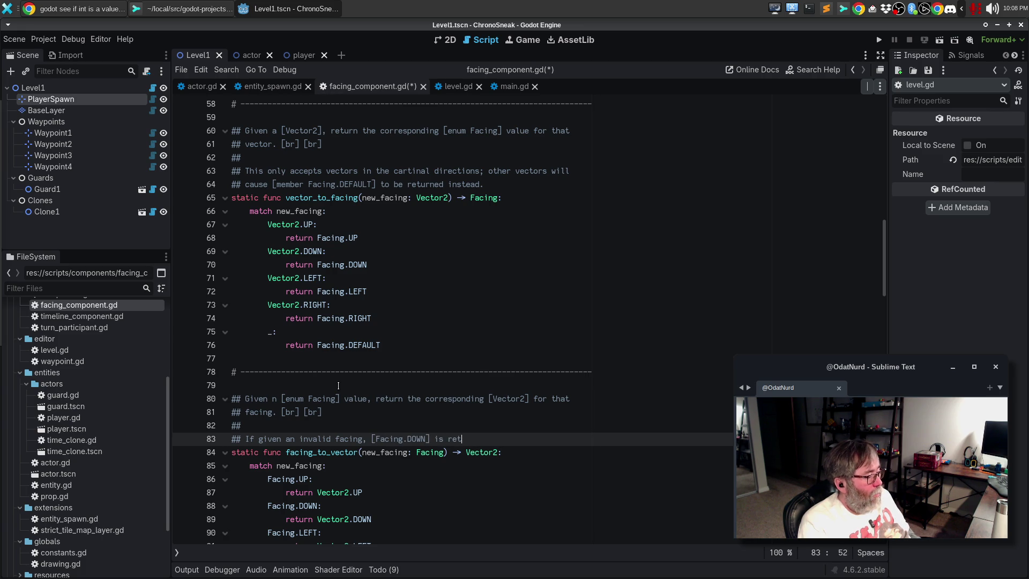
pyautogui.write('d.')
# - Change the reference to [member Facing.DOWN], save the script, and select comment lines 80–83
pyautogui.hotkey('ctrl', 'Left')
pyautogui.hotkey('ctrl', 'Left')
pyautogui.hotkey('ctrl', 'Left')
pyautogui.write('member')
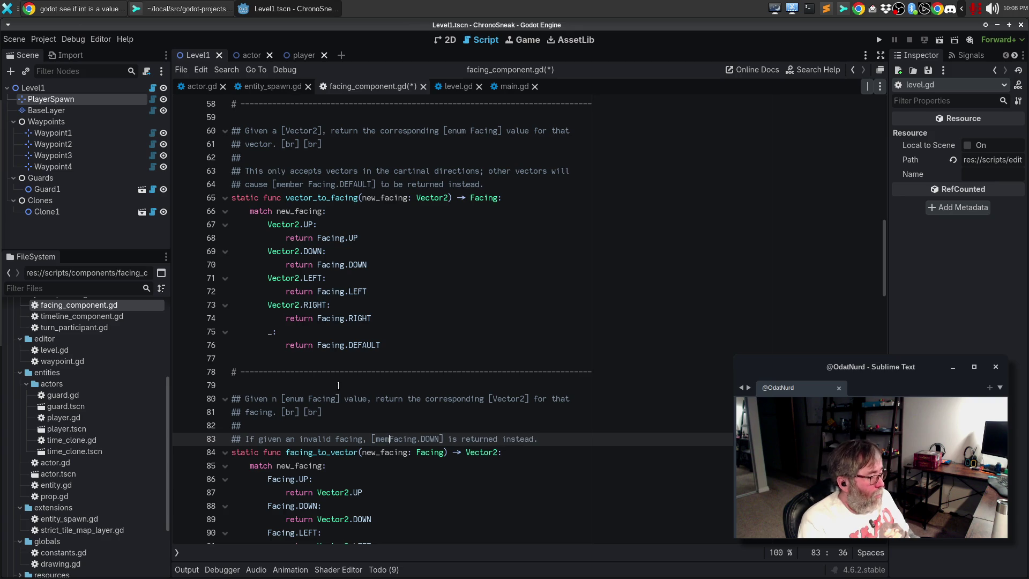
pyautogui.press('End')
pyautogui.hotkey('ctrl', 's')
pyautogui.scroll(-2, 414, 359)
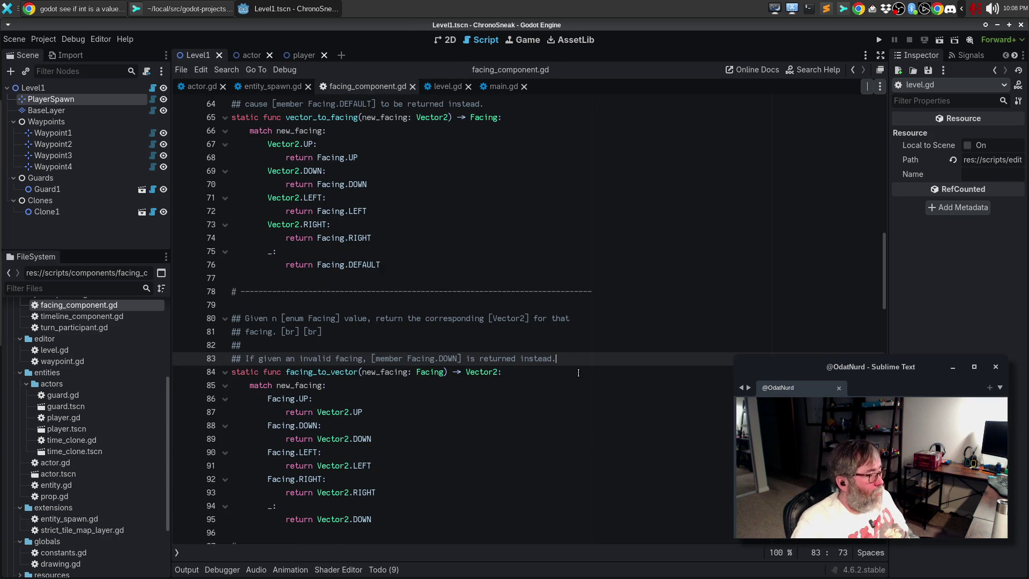
pyautogui.moveTo(578, 358); pyautogui.dragTo(191, 318)
pyautogui.hotkey('ctrl', 'c')
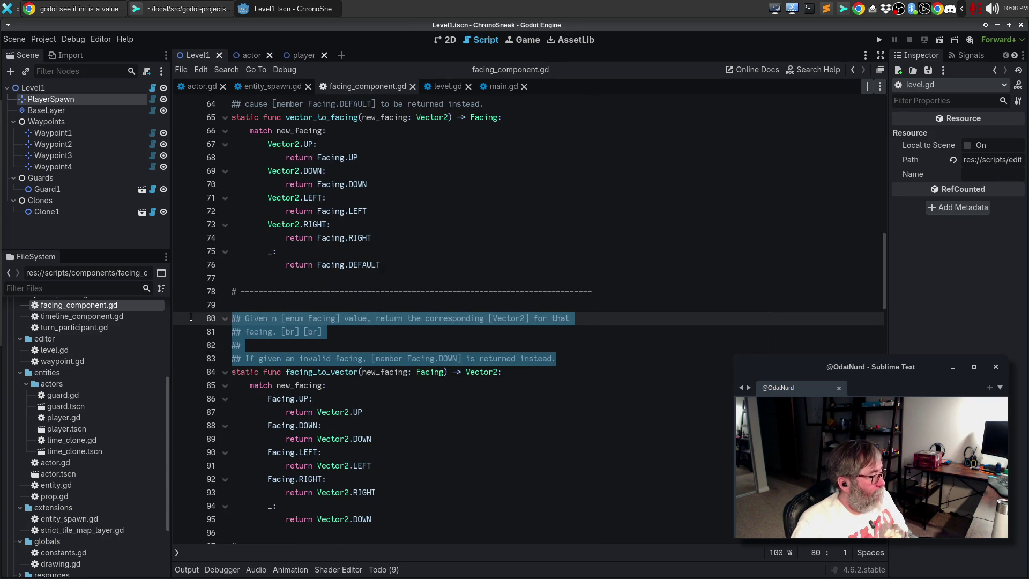
# - Paste the copied doc comment above facing_name, reword it to 'textual name for that', and reflow it
pyautogui.scroll(-5, 411, 408)
pyautogui.click(374, 358)
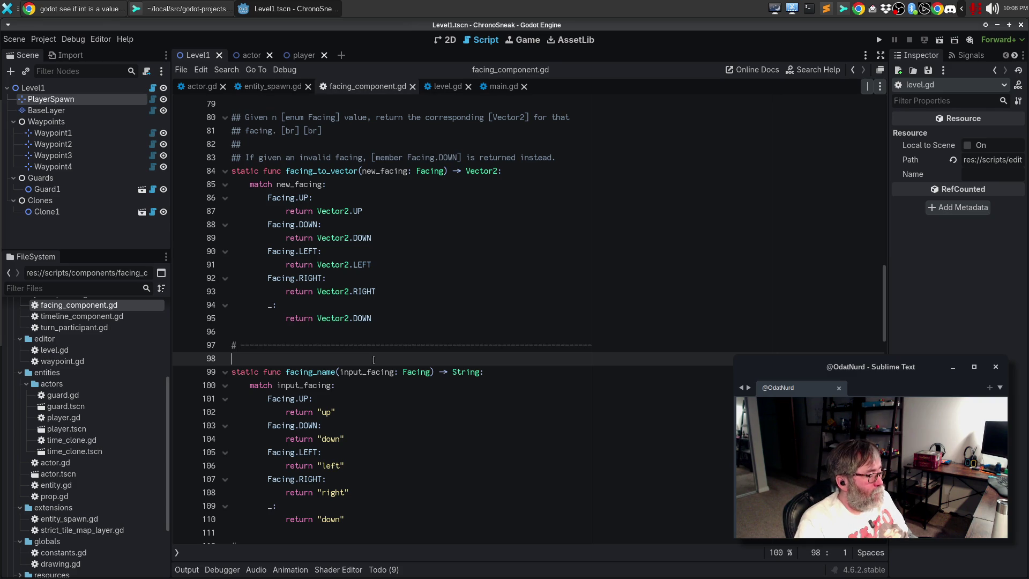
pyautogui.press('Return')
pyautogui.hotkey('ctrl', 'v')
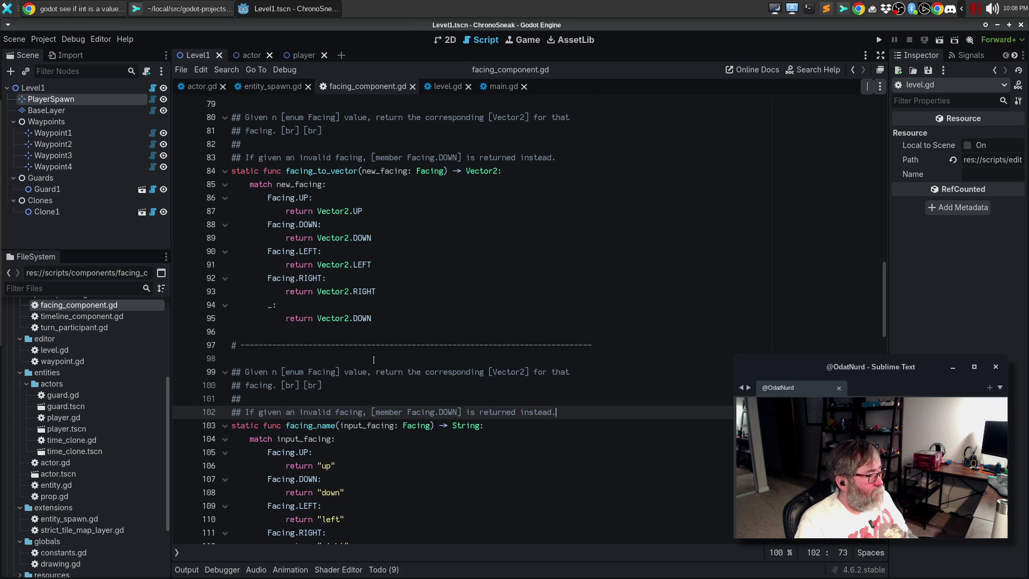
pyautogui.doubleClick(433, 371)
pyautogui.write('textual')
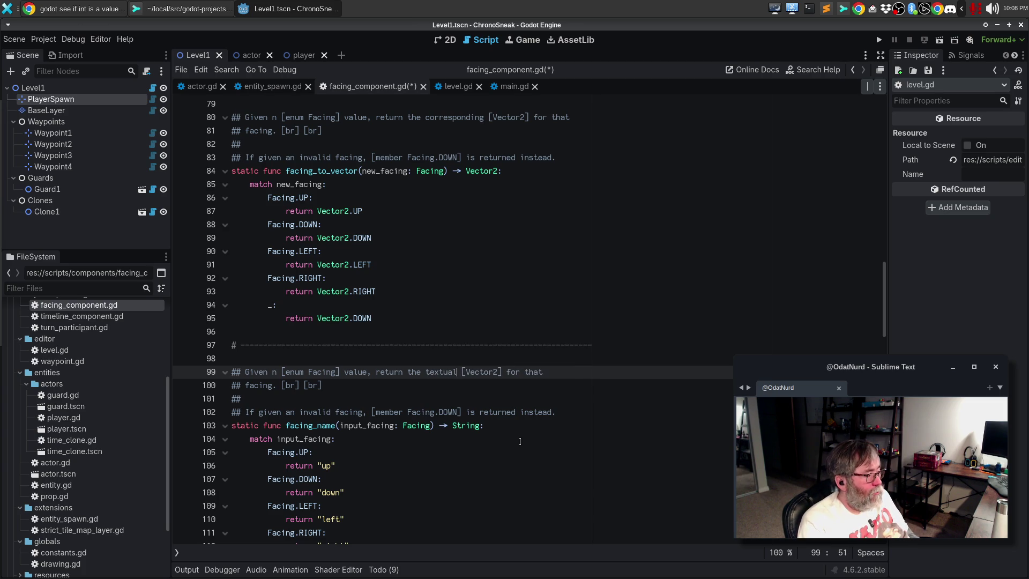
pyautogui.hotkey('ctrl', 'shift', 'Right')
pyautogui.hotkey('ctrl', 'shift', 'Right')
pyautogui.hotkey('ctrl', 'shift', 'Right')
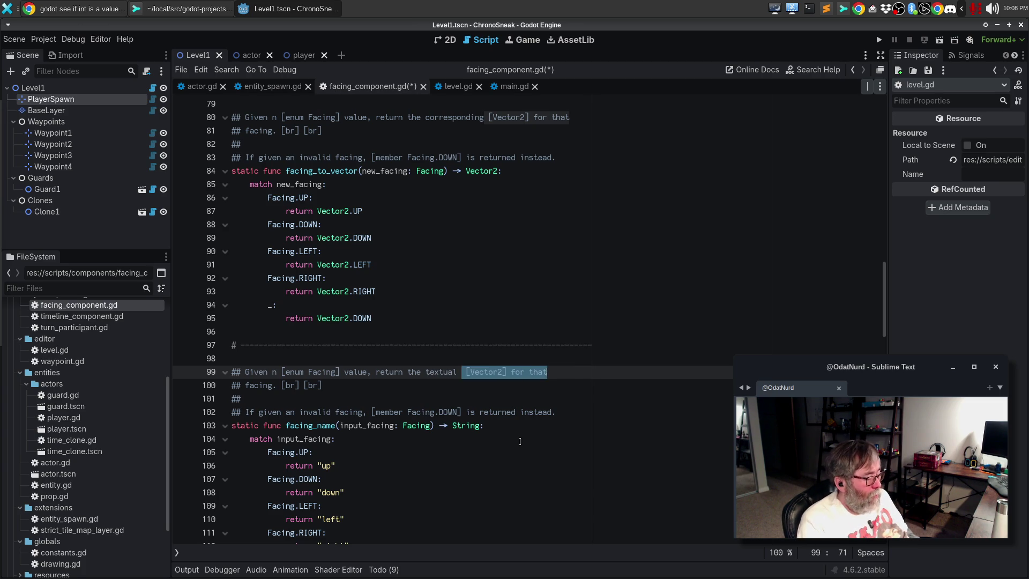
pyautogui.write('name for that')
pyautogui.hotkey('alt', 'q')
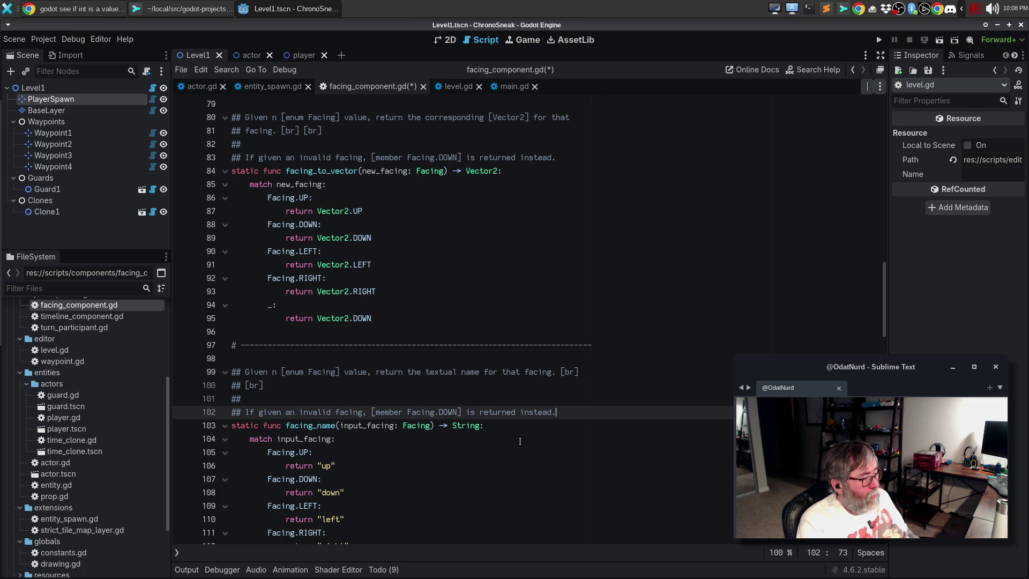
# - Reword the invalid-facing line to 'the name for [member Facing.DOWN]' and wrap 'instead.' onto a new ## line
pyautogui.press('Up')
pyautogui.press('Up')
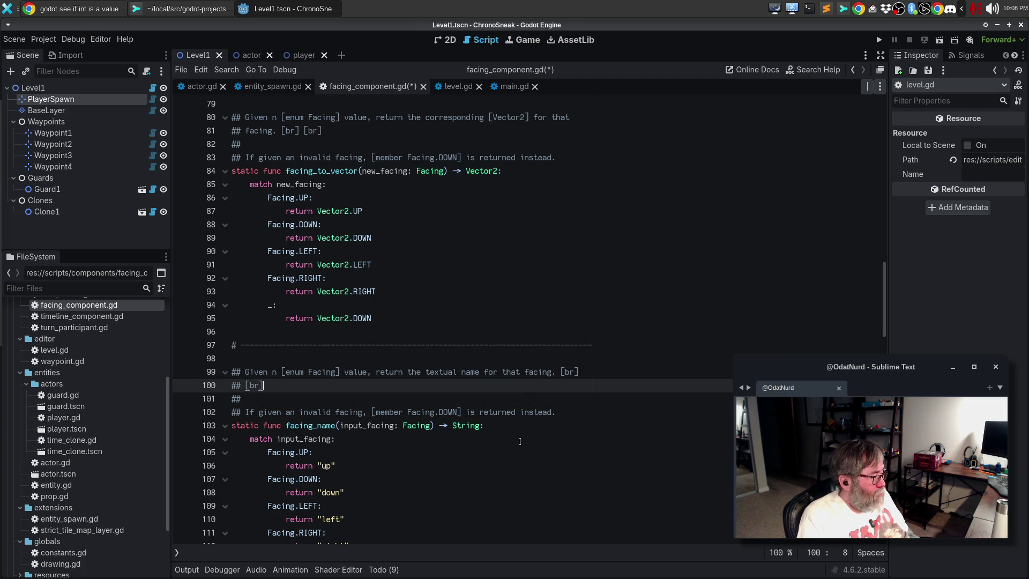
pyautogui.press('Up')
pyautogui.press('Home')
pyautogui.press('Down')
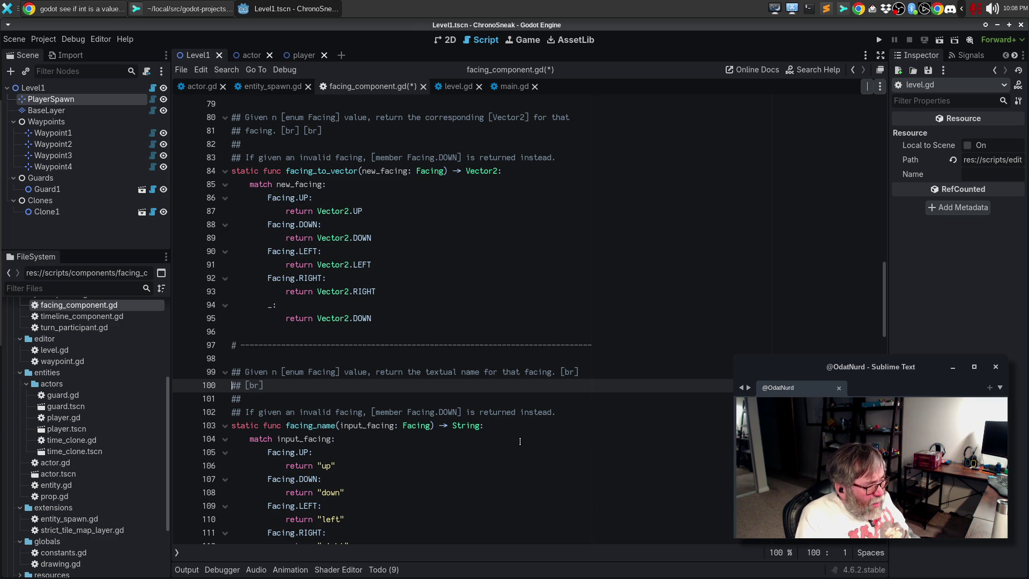
pyautogui.press('Down')
pyautogui.press('Down')
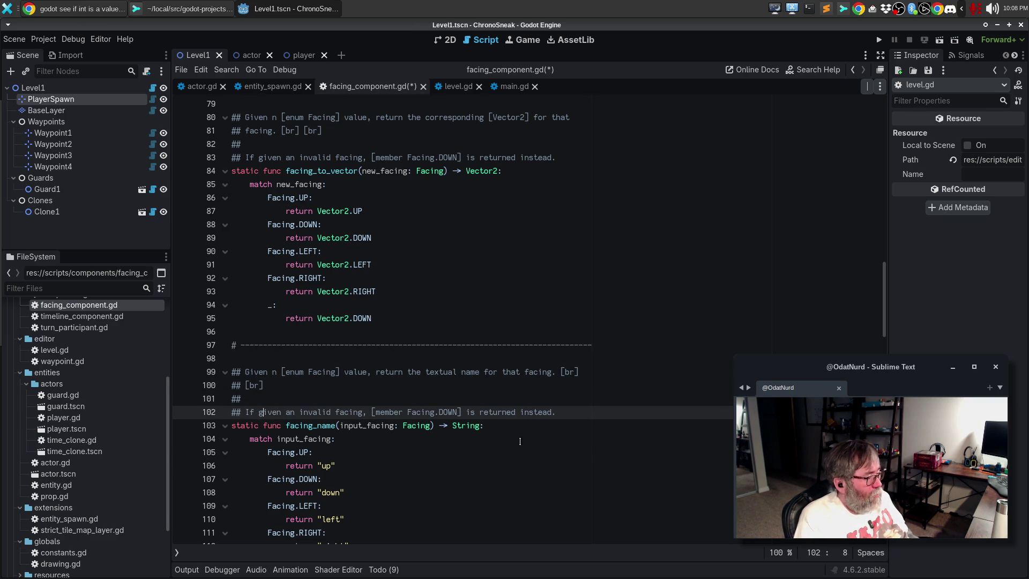
pyautogui.press('Down')
pyautogui.press('Down')
pyautogui.press('Down')
pyautogui.press('Up')
pyautogui.press('Up')
pyautogui.press('Up')
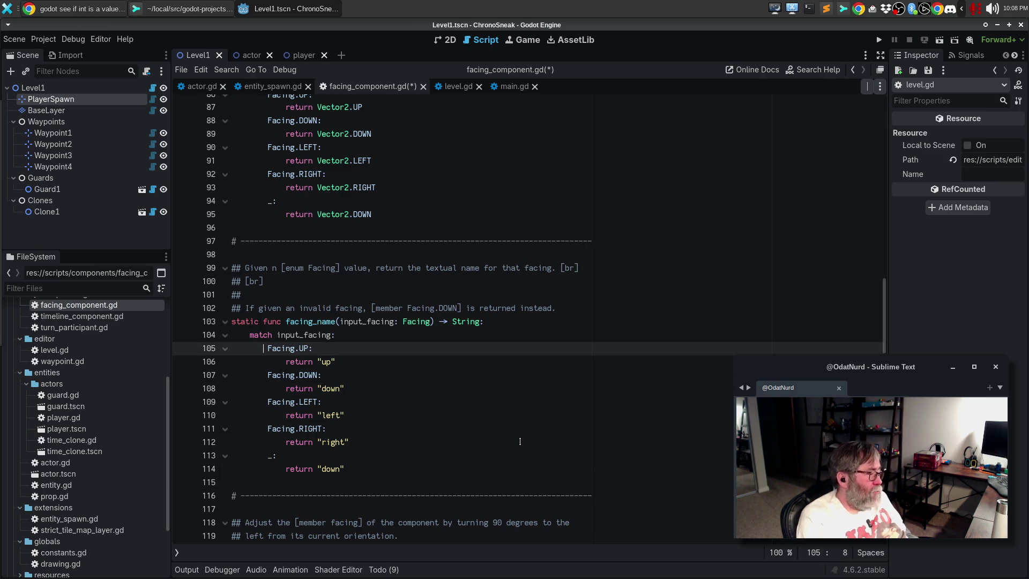
pyautogui.click(372, 308)
pyautogui.write('the facing')
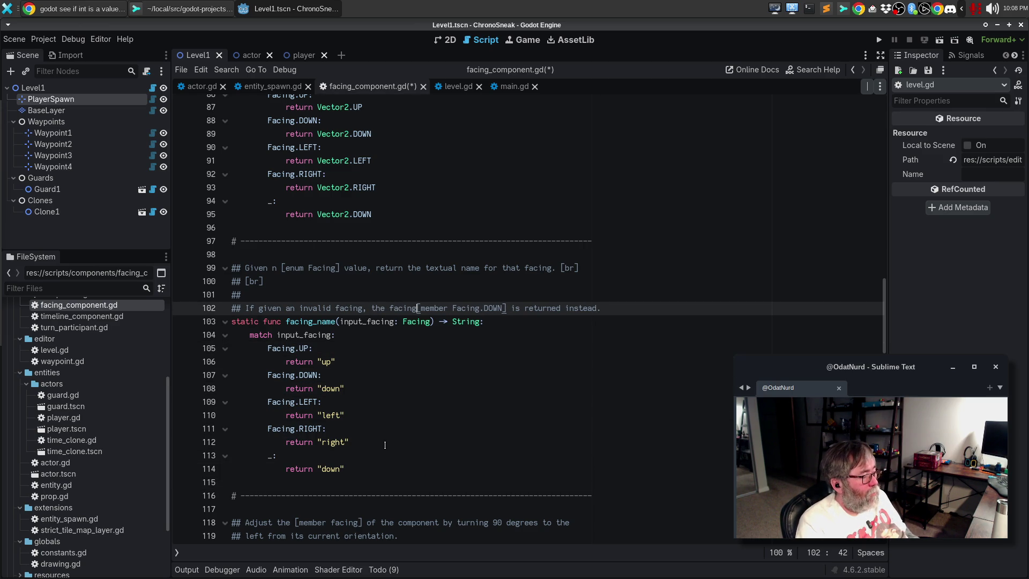
pyautogui.press('BackSpace')
pyautogui.press('BackSpace')
pyautogui.press('BackSpace')
pyautogui.write('name for')
pyautogui.press('End')
pyautogui.hotkey('ctrl', 'Left')
pyautogui.press('BackSpace')
pyautogui.press('Return')
pyautogui.write('##')
pyautogui.press('End')
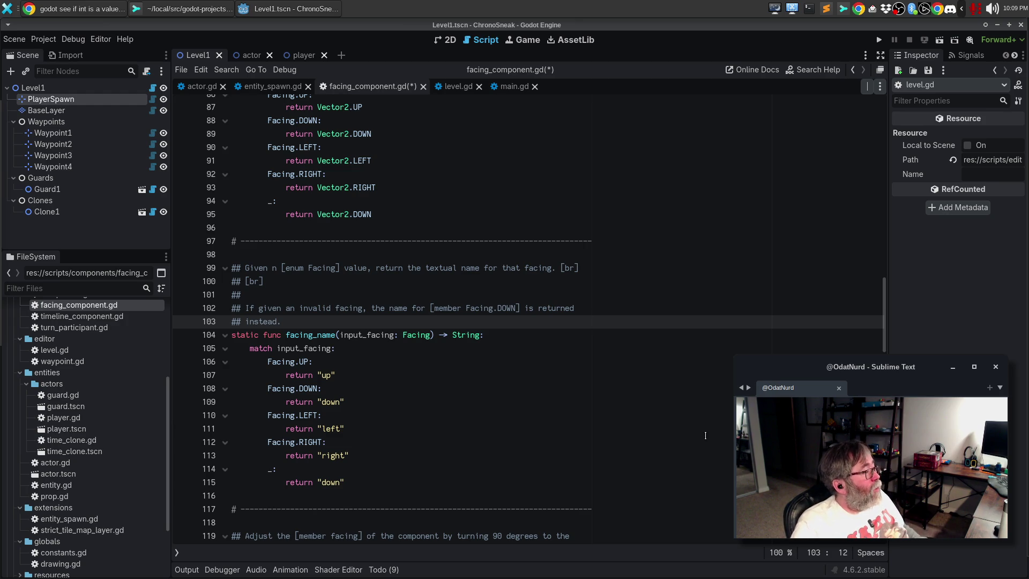
# - Check the diff in Sublime Merge, then return to the line 99 comment and bring up Search Help
pyautogui.click(231, 15)
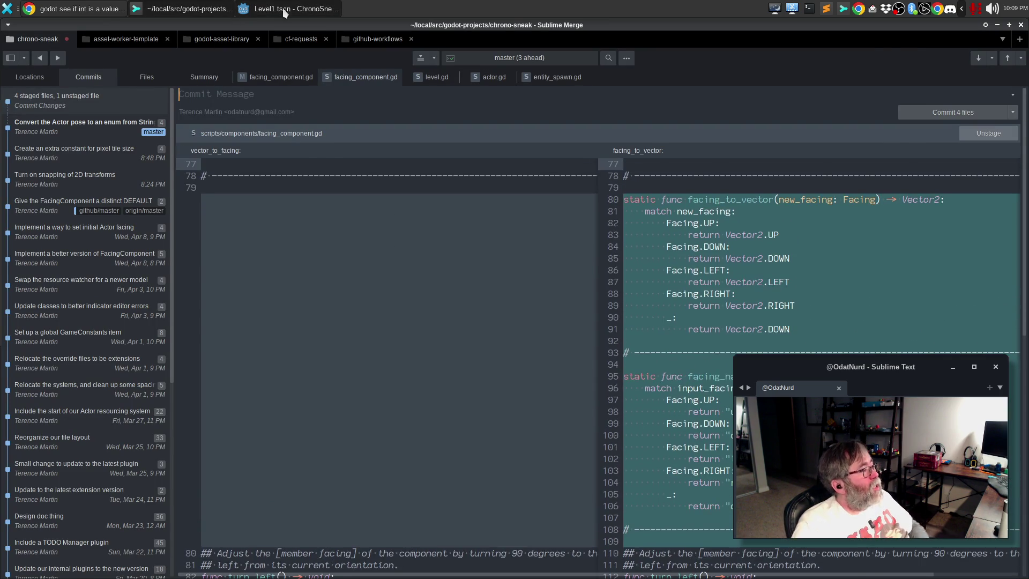
pyautogui.click(290, 9)
pyautogui.click(474, 267)
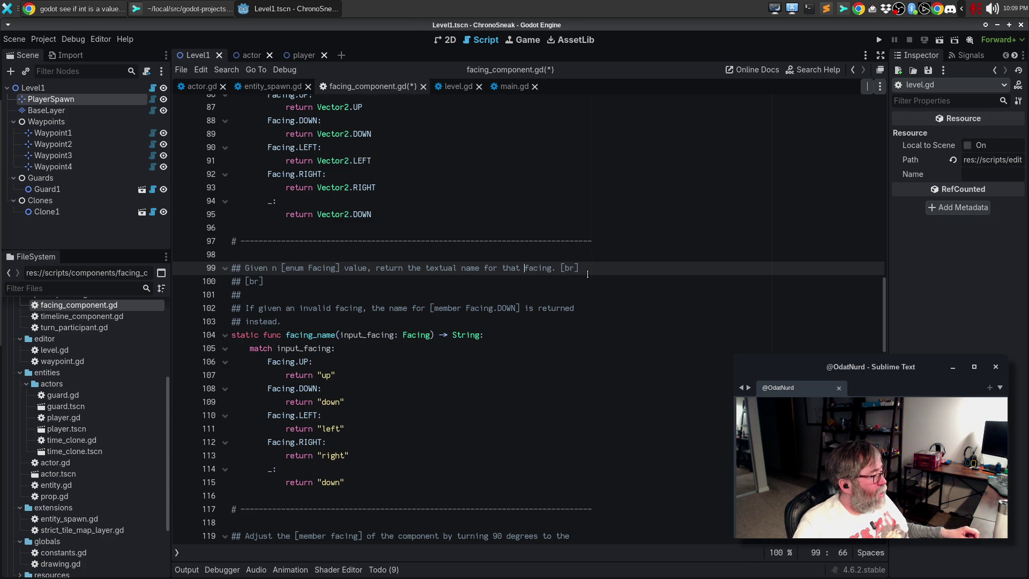
pyautogui.press('F1')
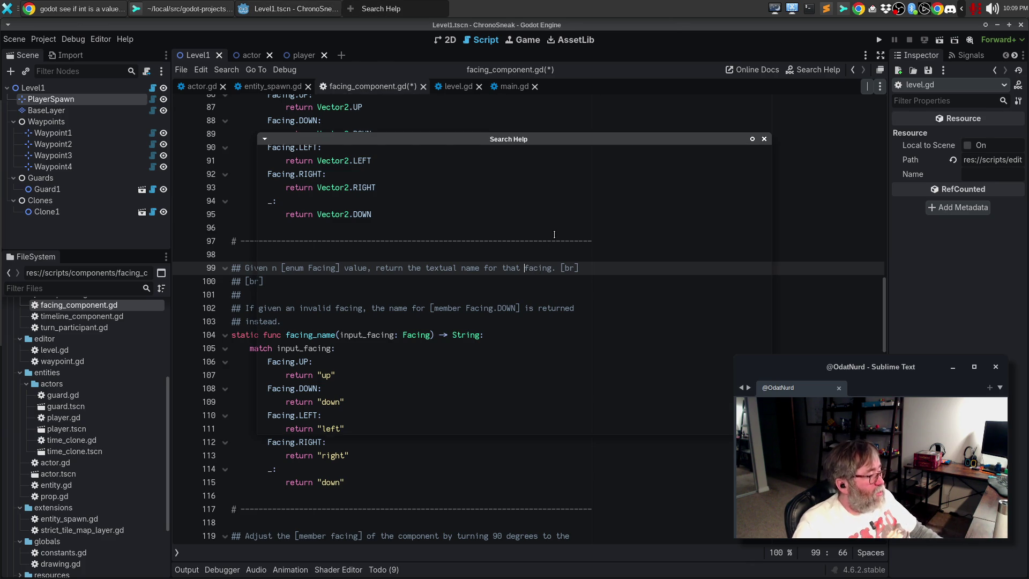
# - Open the FacingComponent class reference via Search Help and scroll to its Method Descriptions
pyautogui.write('FacingC')
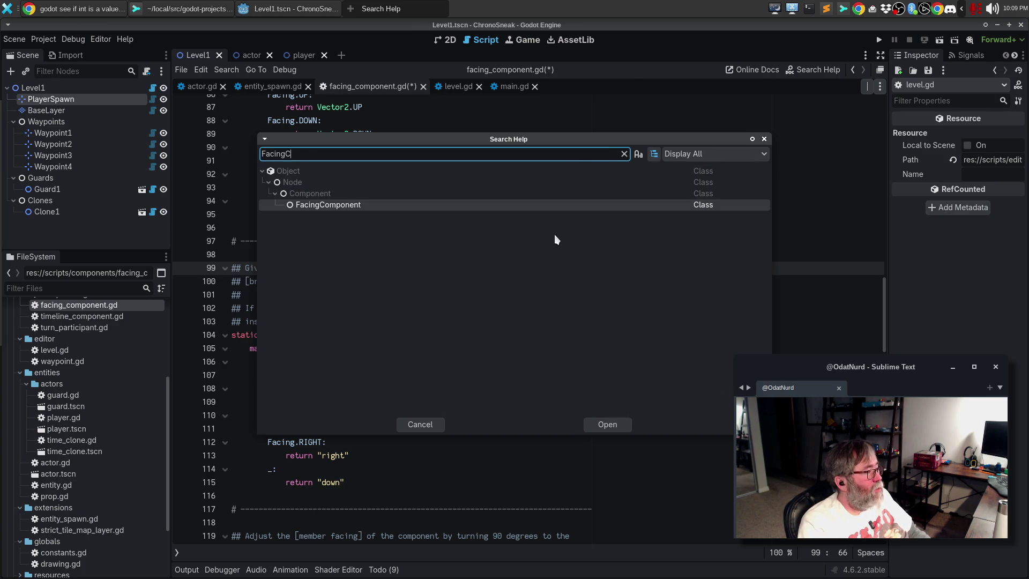
pyautogui.press('Return')
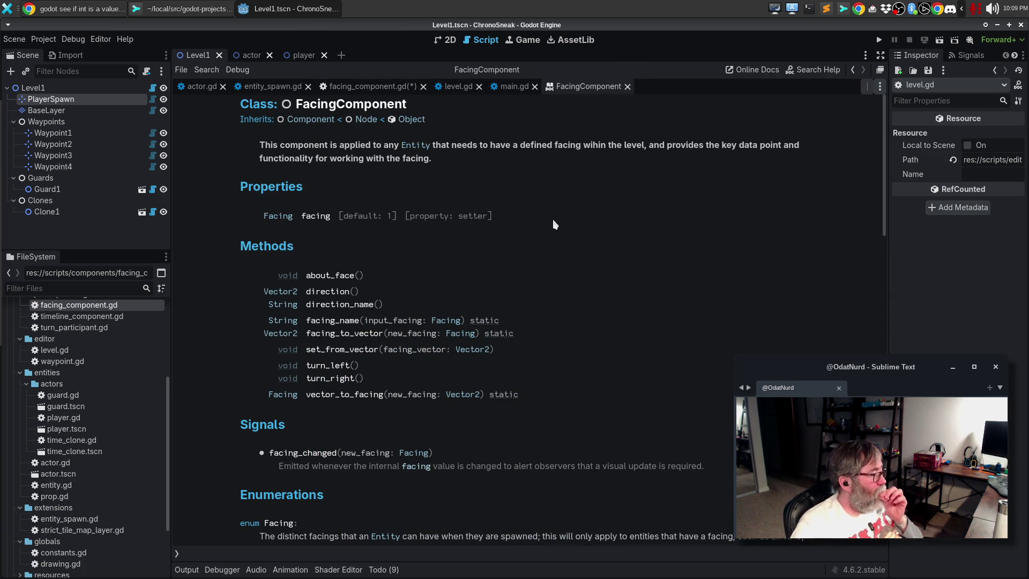
pyautogui.scroll(-5, 563, 251)
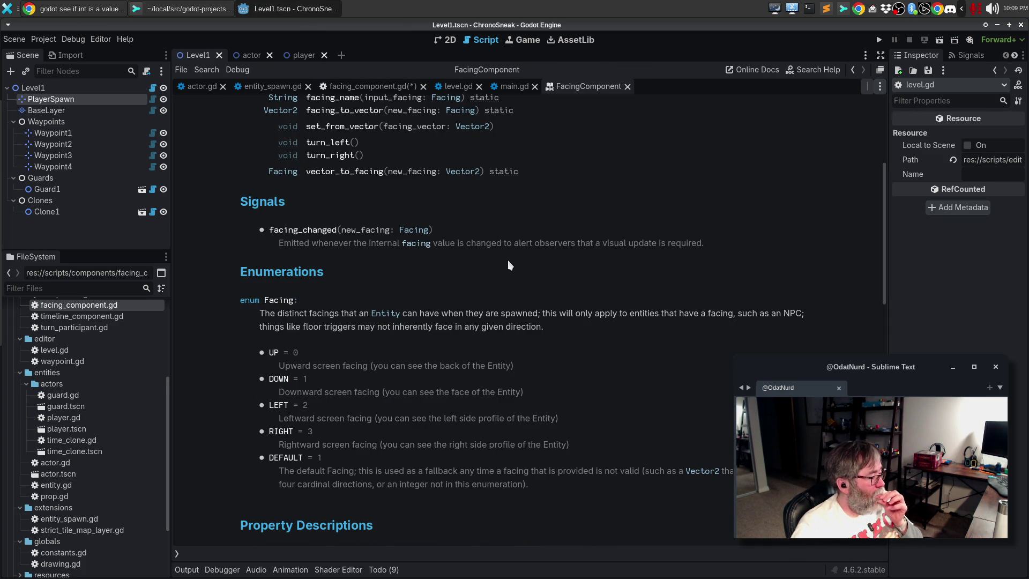
pyautogui.scroll(-4, 510, 265)
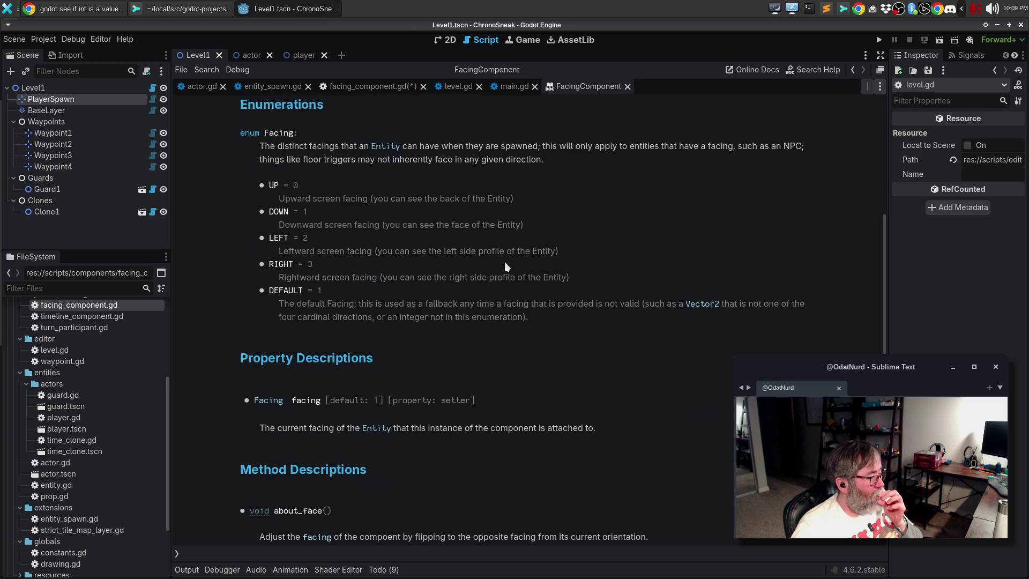
pyautogui.scroll(-3, 505, 267)
pyautogui.scroll(-2, 502, 268)
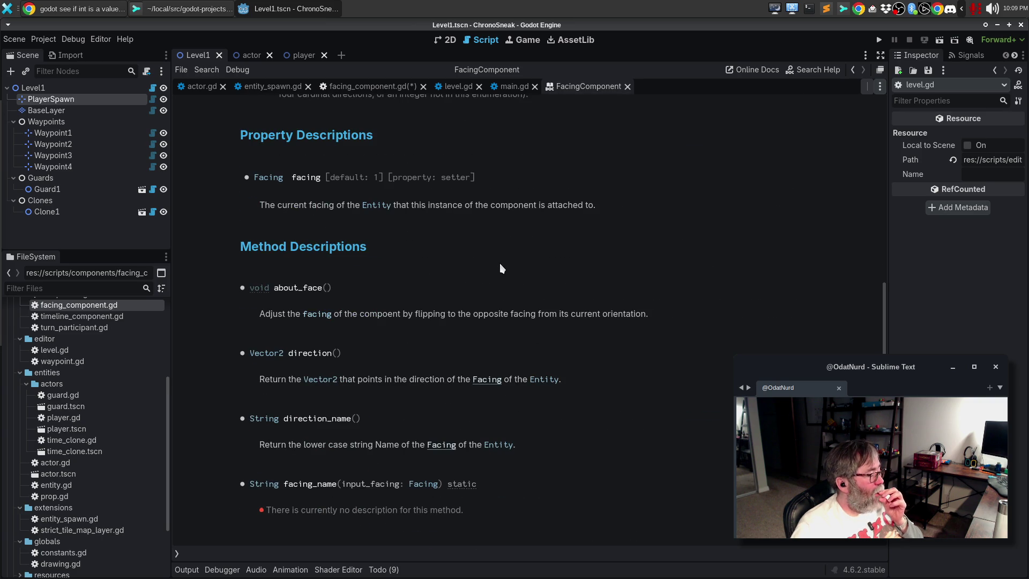
pyautogui.scroll(-2, 501, 268)
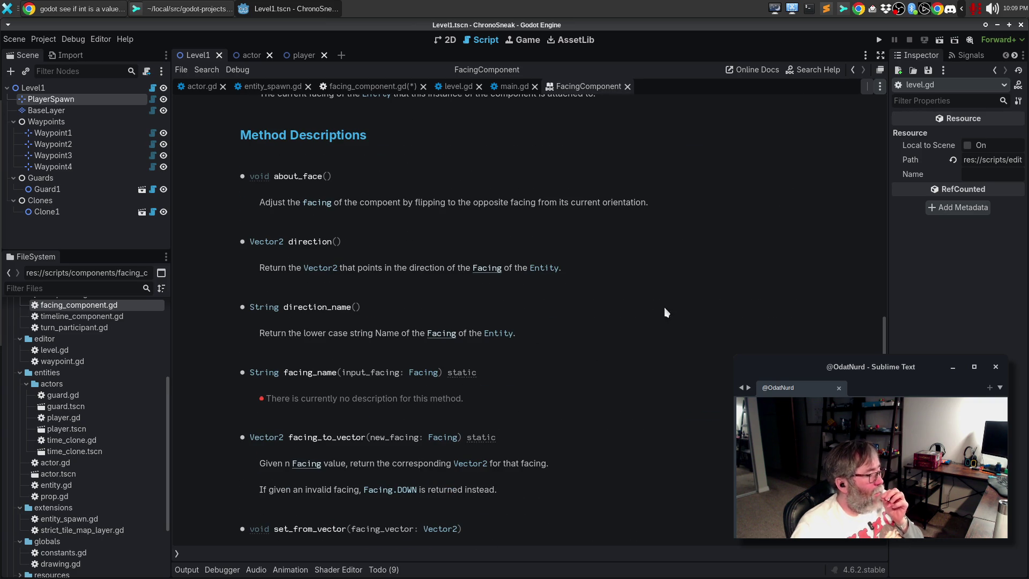
# - Save facing_component.gd and go back to the FacingComponent documentation to review facing_name
pyautogui.click(372, 87)
pyautogui.hotkey('ctrl', 's')
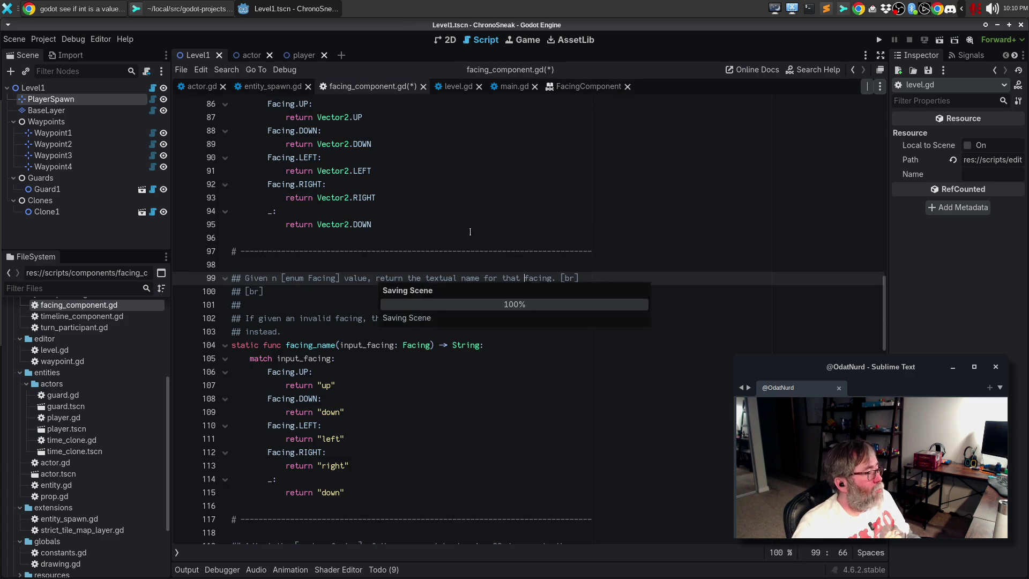
pyautogui.click(575, 86)
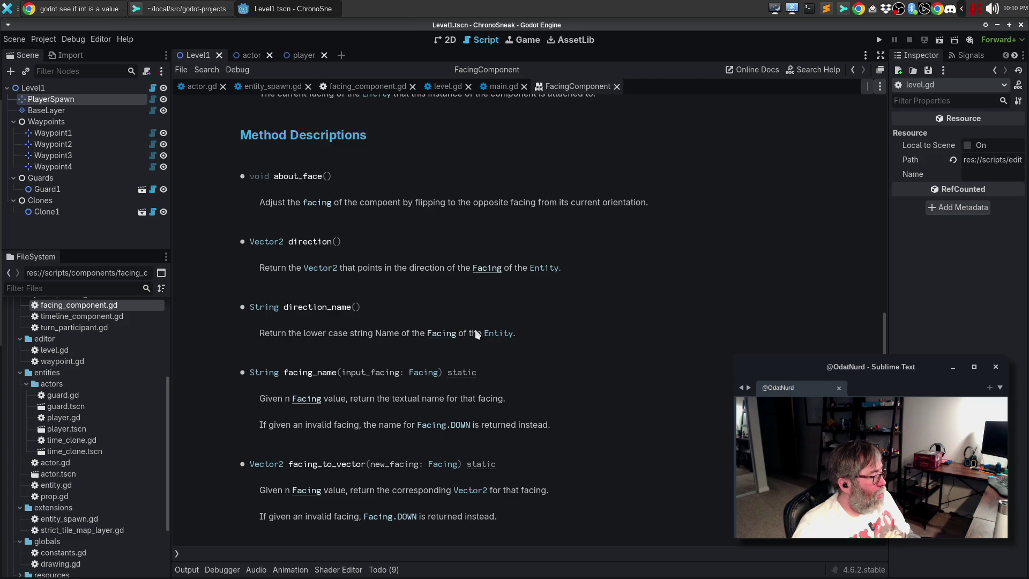
pyautogui.hotkey('alt', 'Tab')
pyautogui.hotkey('alt', 'Tab')
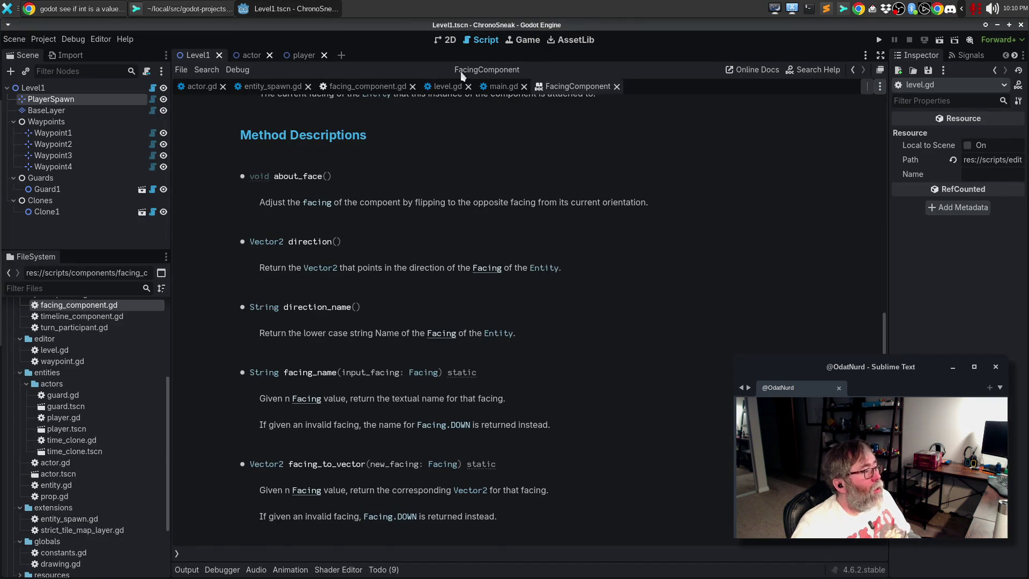
# - Check the stray 'n' typo on line 99 of facing_component.gd, then return to the documentation
pyautogui.click(367, 87)
pyautogui.click(275, 279)
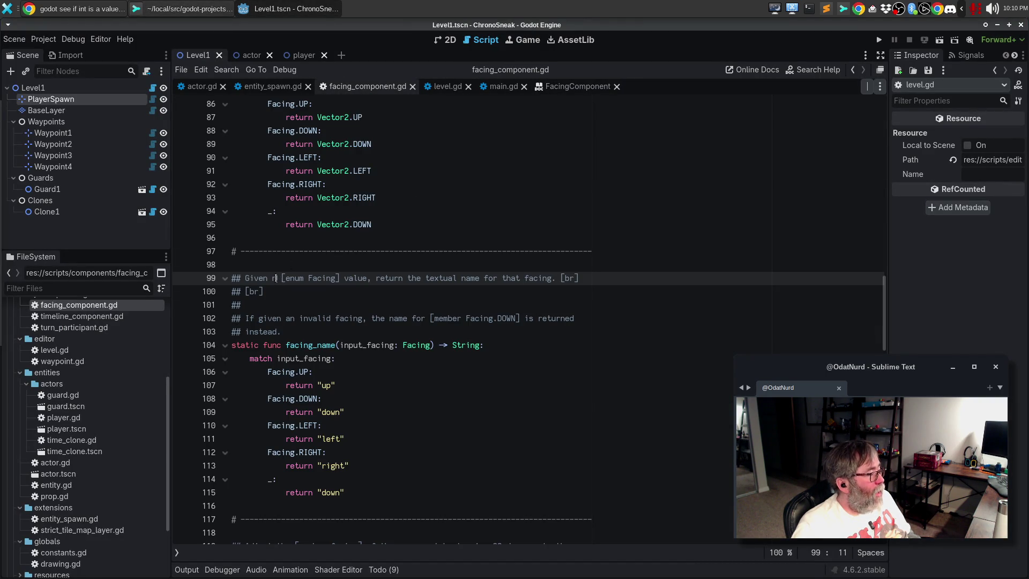
pyautogui.click(581, 88)
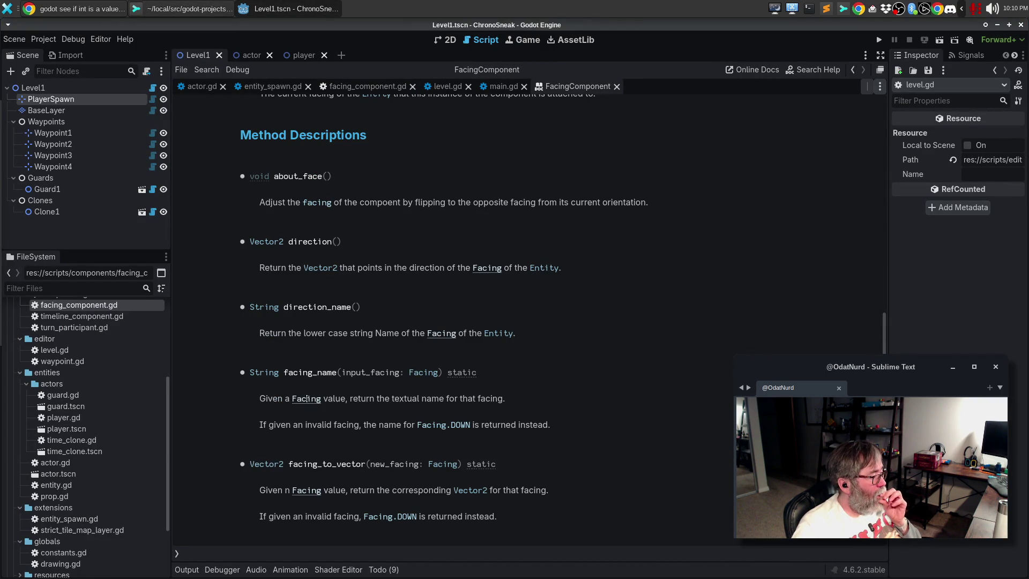
# - Read through FacingComponent's method descriptions, then switch to the chrono-sneak repository in Sublime Merge
pyautogui.scroll(5, 409, 368)
pyautogui.scroll(-4, 418, 364)
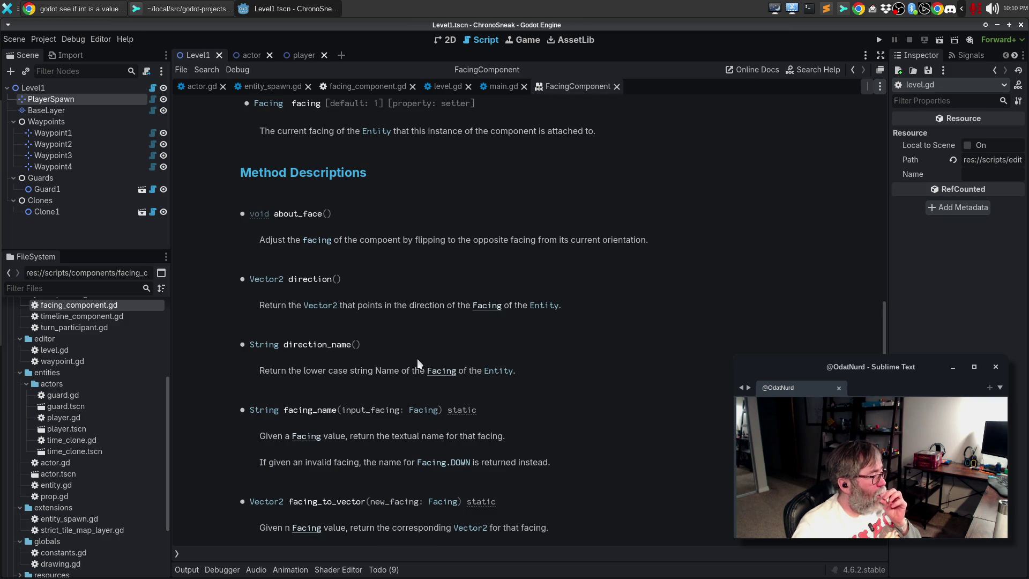
pyautogui.scroll(-3, 417, 364)
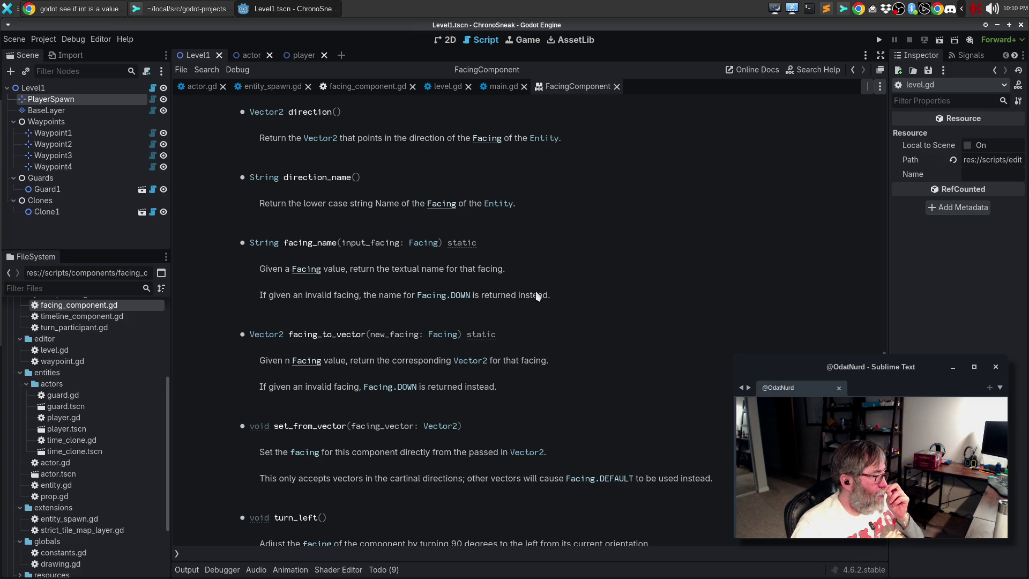
pyautogui.scroll(-3, 537, 296)
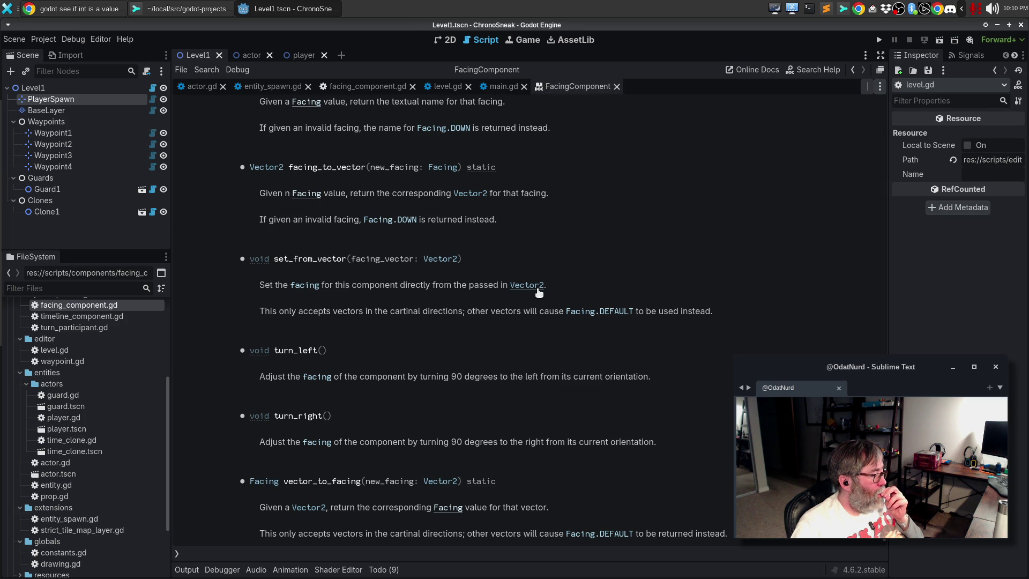
pyautogui.scroll(20, 539, 292)
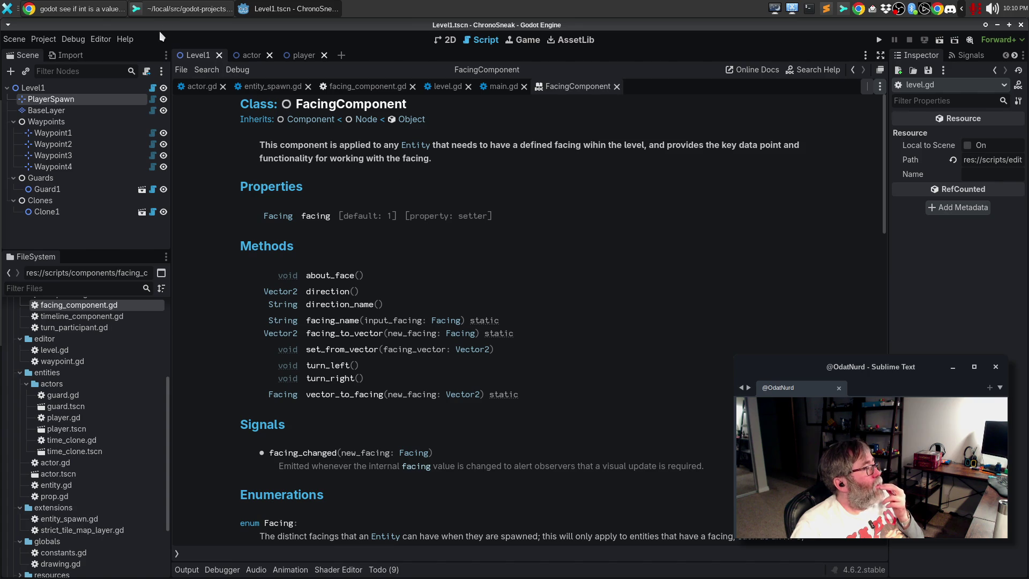
pyautogui.click(130, 7)
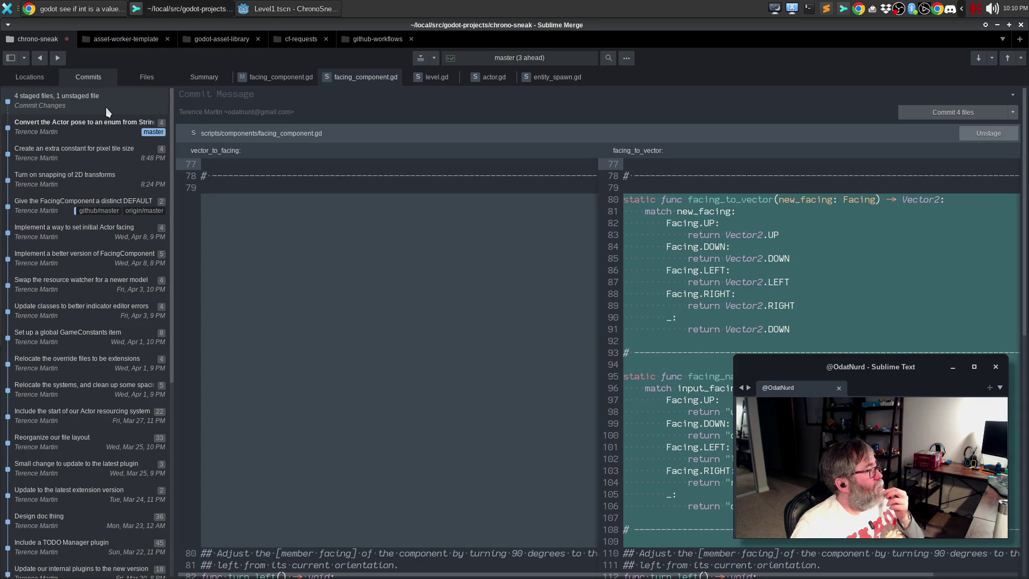
# - Stage facing_component.gd, begin the commit message, and review the staged level.gd, actor.gd and entity_spawn.gd diffs
pyautogui.click(274, 77)
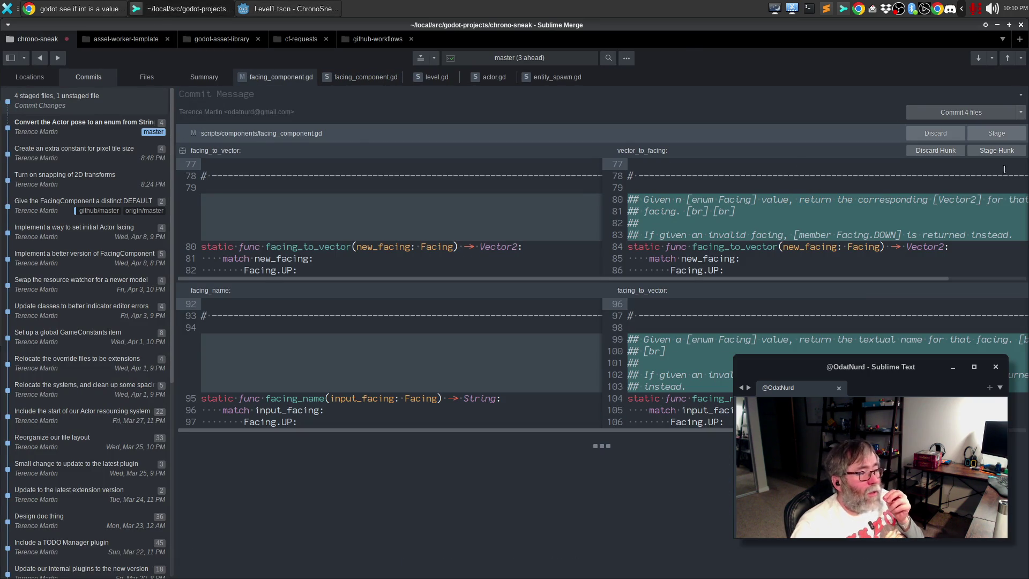
pyautogui.click(993, 133)
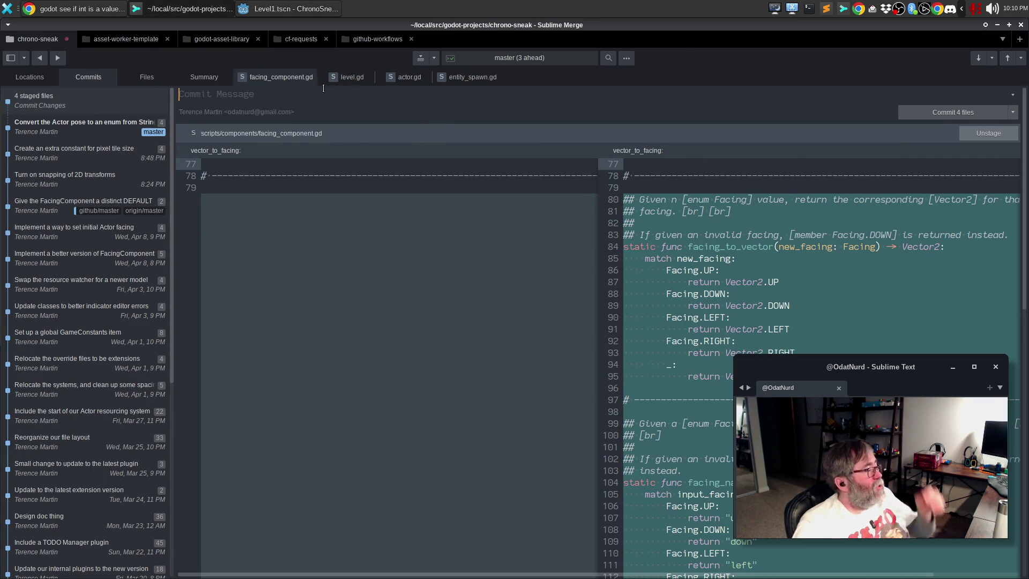
pyautogui.click(291, 98)
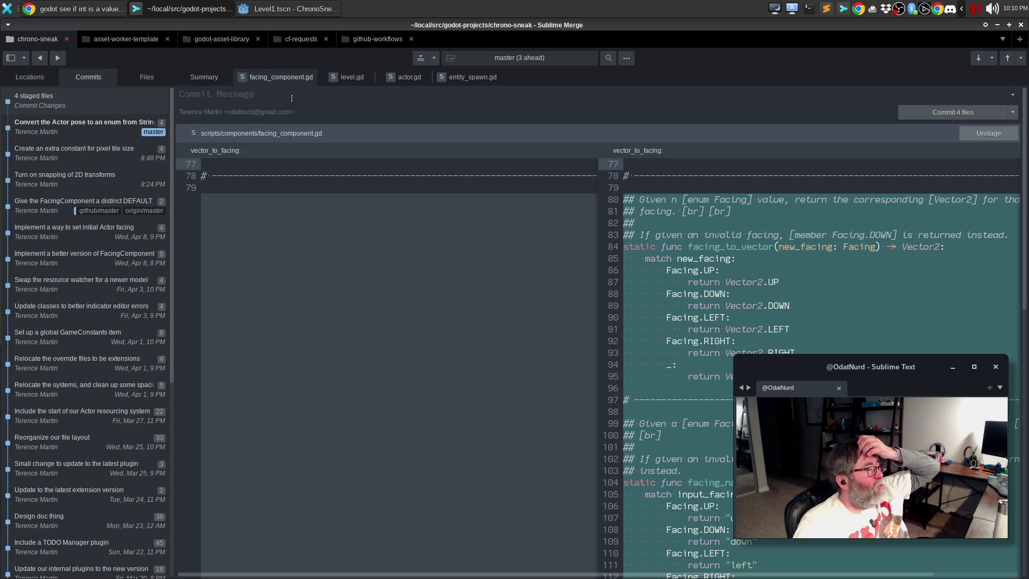
pyautogui.click(346, 80)
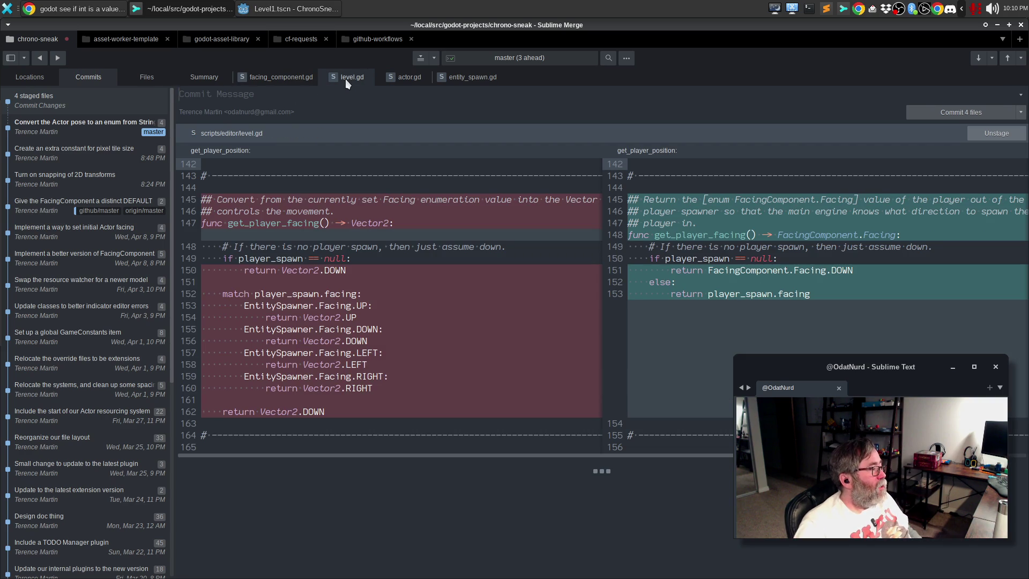
pyautogui.click(416, 80)
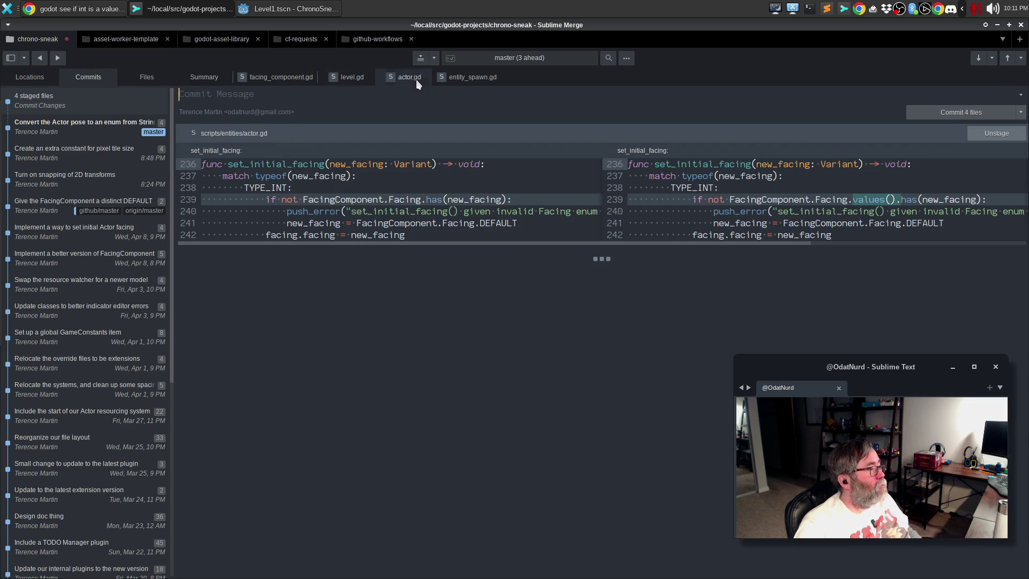
pyautogui.click(475, 81)
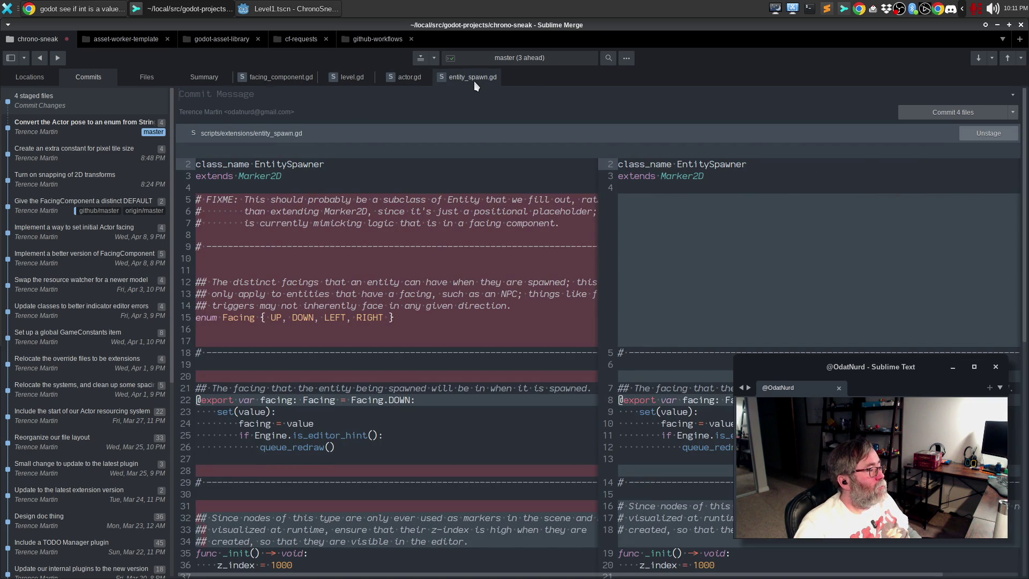
# - Title the commit message "Swap the EntitySpawner override's Facing code"
pyautogui.write('Fix the')
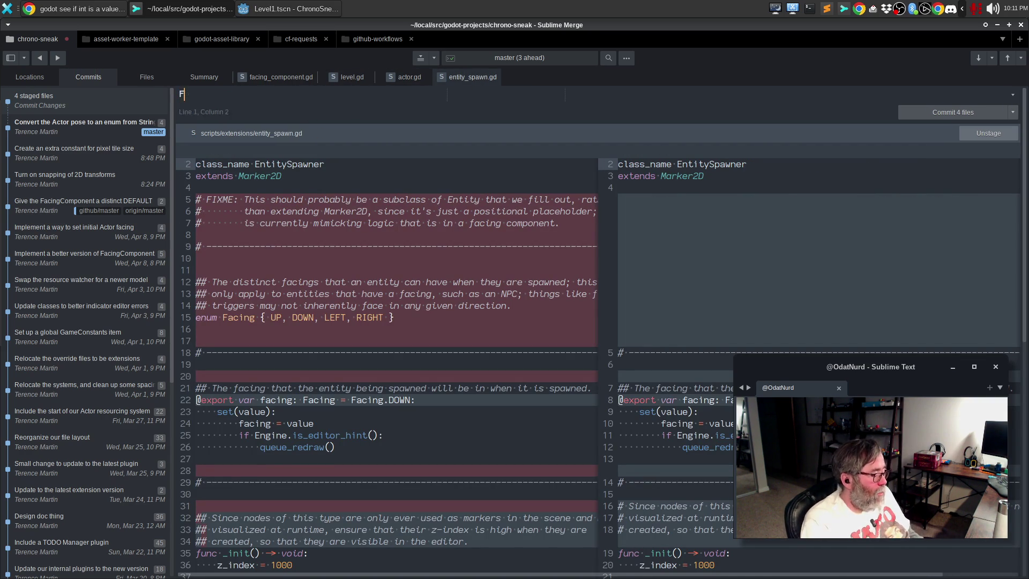
pyautogui.hotkey('ctrl', 'BackSpace')
pyautogui.hotkey('ctrl', 'BackSpace')
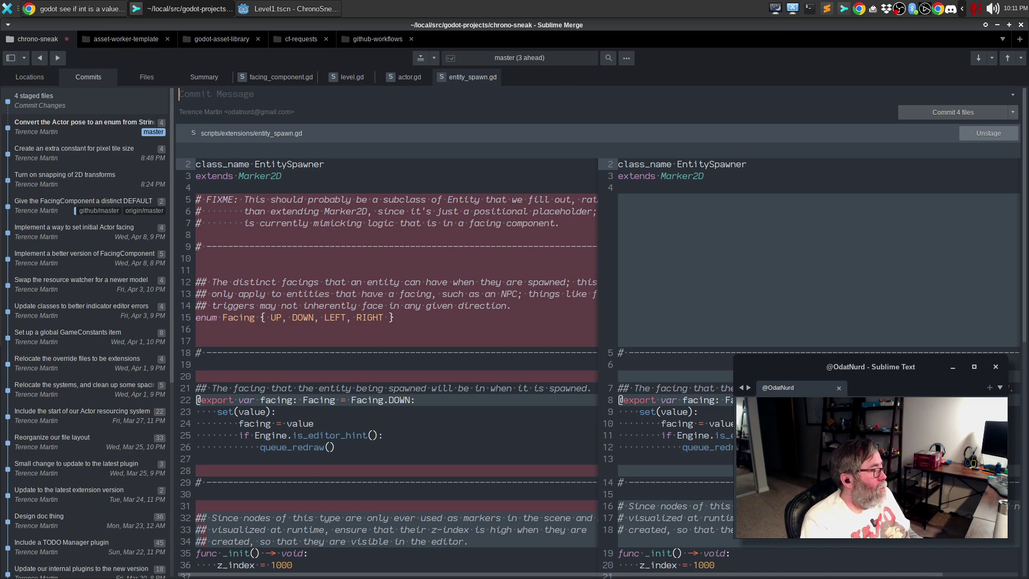
pyautogui.write('Swap the En')
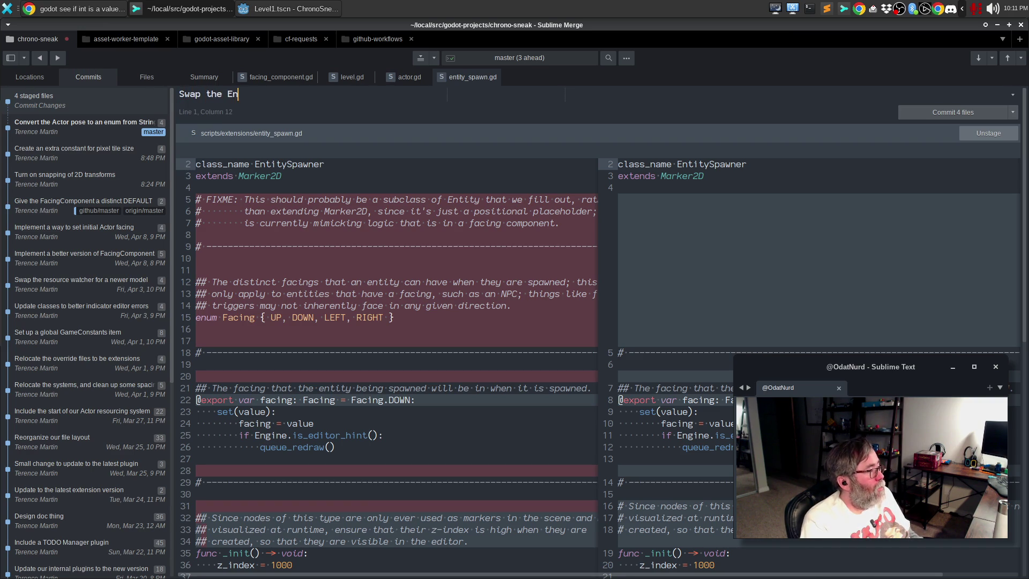
pyautogui.write('titySpa')
pyautogui.press('BackSpace')
pyautogui.press('BackSpace')
pyautogui.write('panw')
pyautogui.press('BackSpace')
pyautogui.press('BackSpace')
pyautogui.write('wner override')
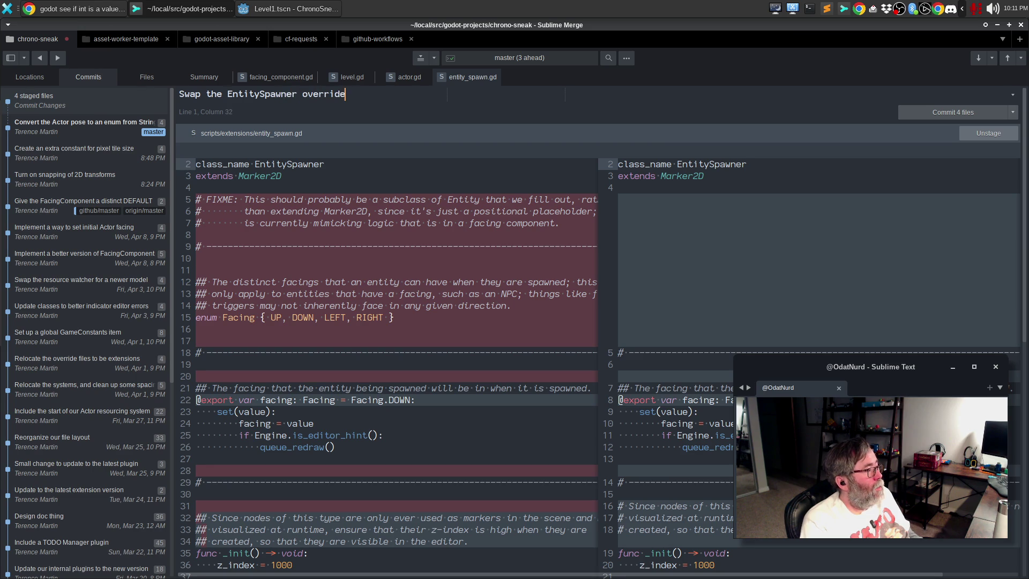
pyautogui.write(' to use Facing')
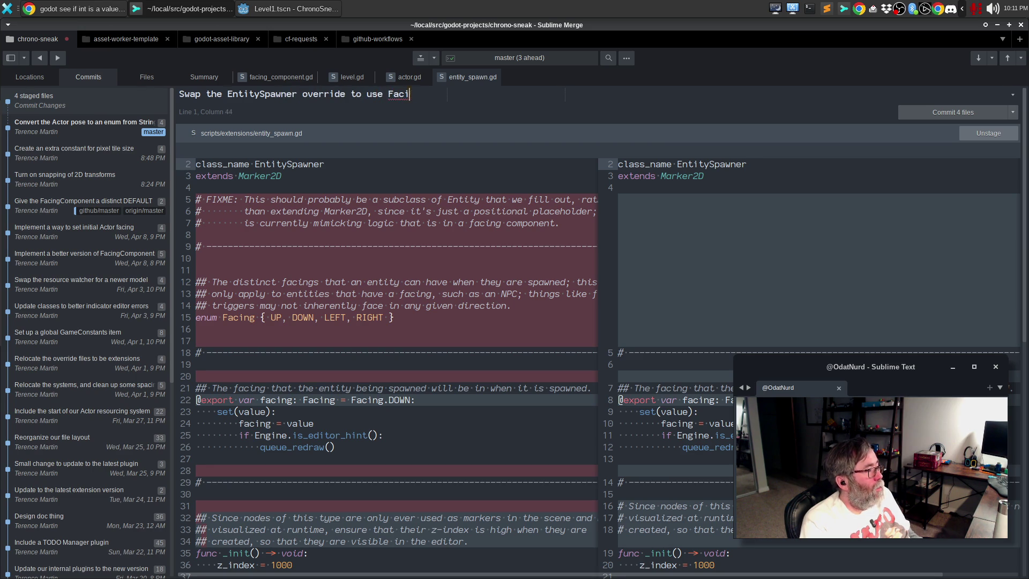
pyautogui.press('BackSpace')
pyautogui.press('BackSpace')
pyautogui.press('BackSpace')
pyautogui.write("'s Faci")
pyautogui.write('ng im')
pyautogui.press('BackSpace')
pyautogui.press('BackSpace')
pyautogui.write('code')
# - Write the first body paragraph: EntitySpawner had a duplicate facing implementation
pyautogui.press('Return')
pyautogui.press('Return')
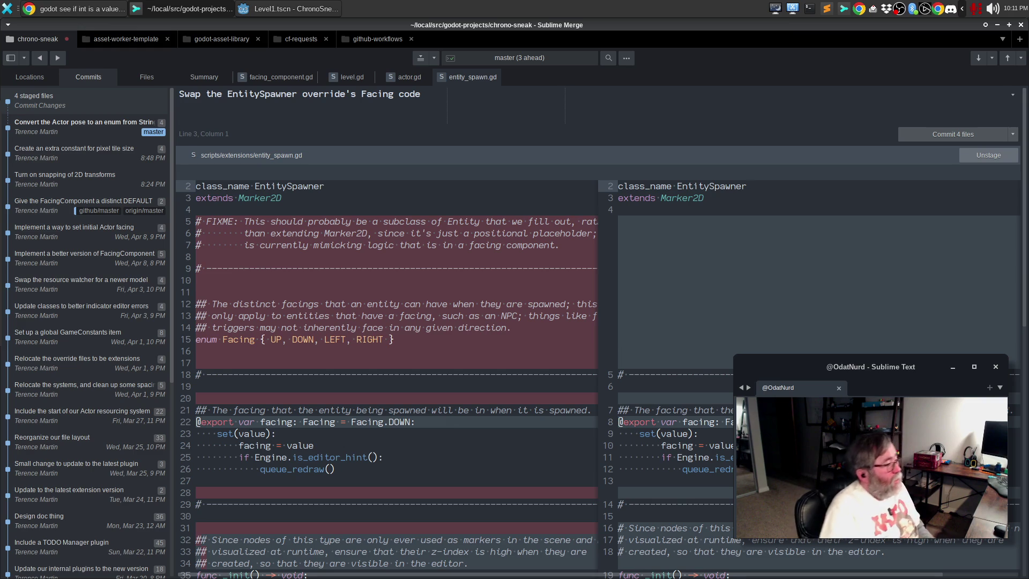
pyautogui.write('The EntitySpawner class that we use to extend Marker2D and dr')
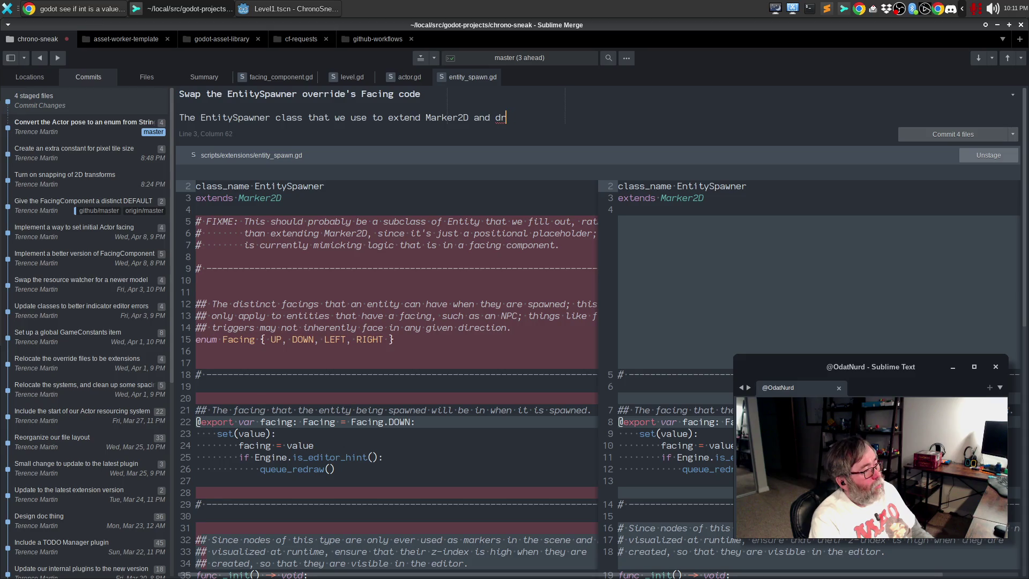
pyautogui.write('aw custom')
pyautogui.press('Return')
pyautogui.write('p')
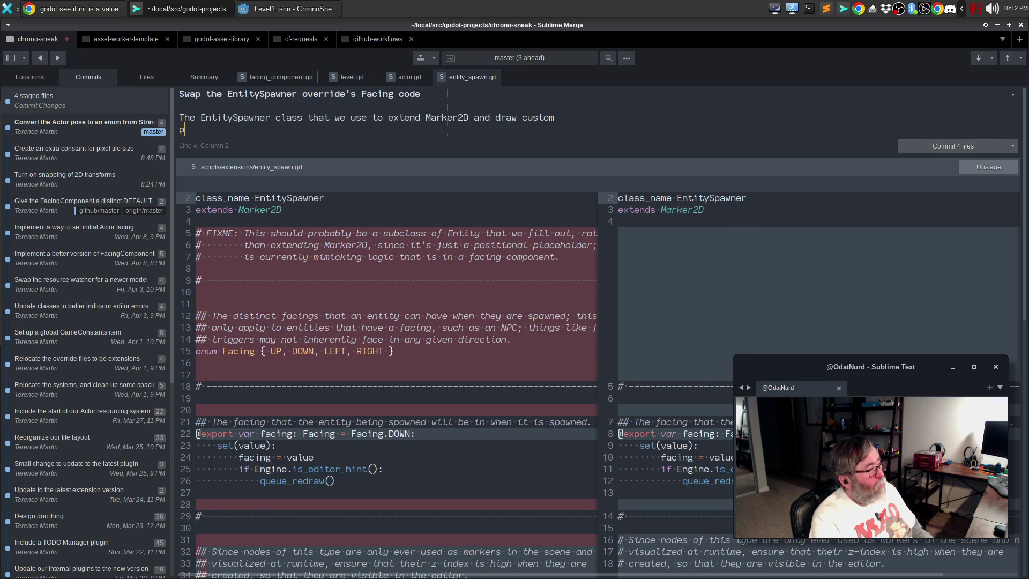
pyautogui.write('ositio')
pyautogui.hotkey('ctrl', 'BackSpace')
pyautogui.write('spawn positions on klev')
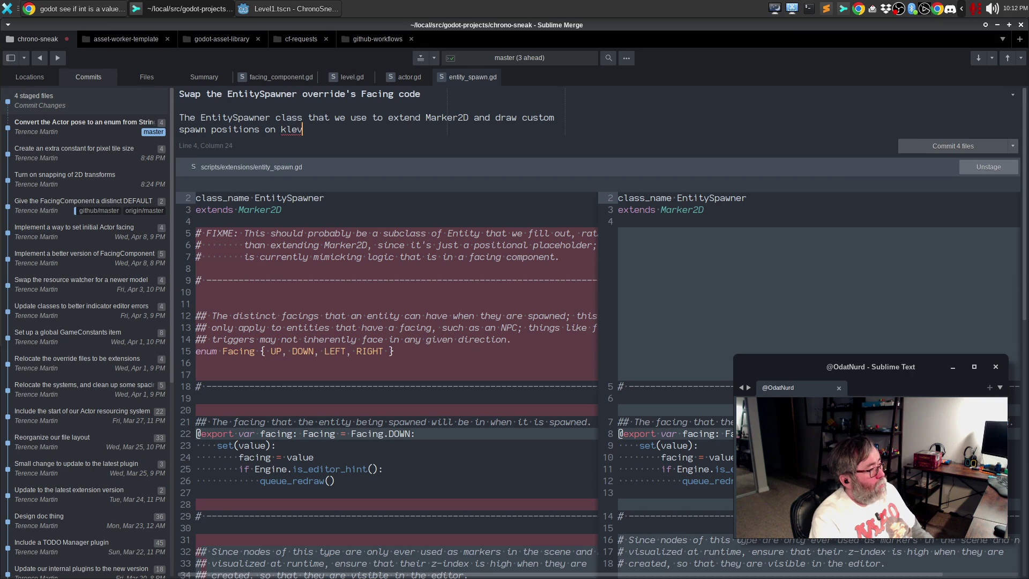
pyautogui.press('BackSpace')
pyautogui.press('BackSpace')
pyautogui.press('BackSpace')
pyautogui.press('BackSpace')
pyautogui.write('level maps had a')
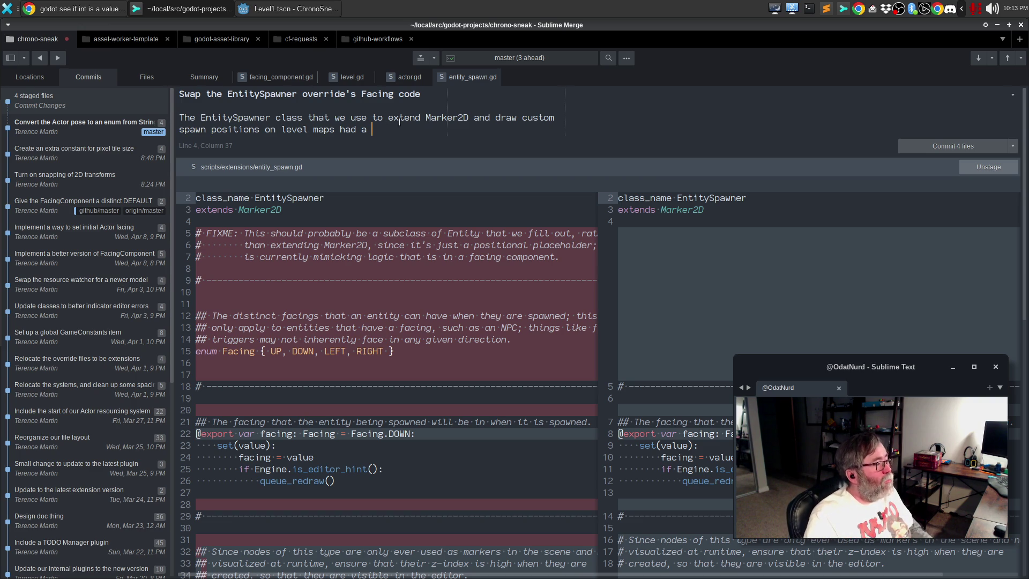
pyautogui.write('duplicate ')
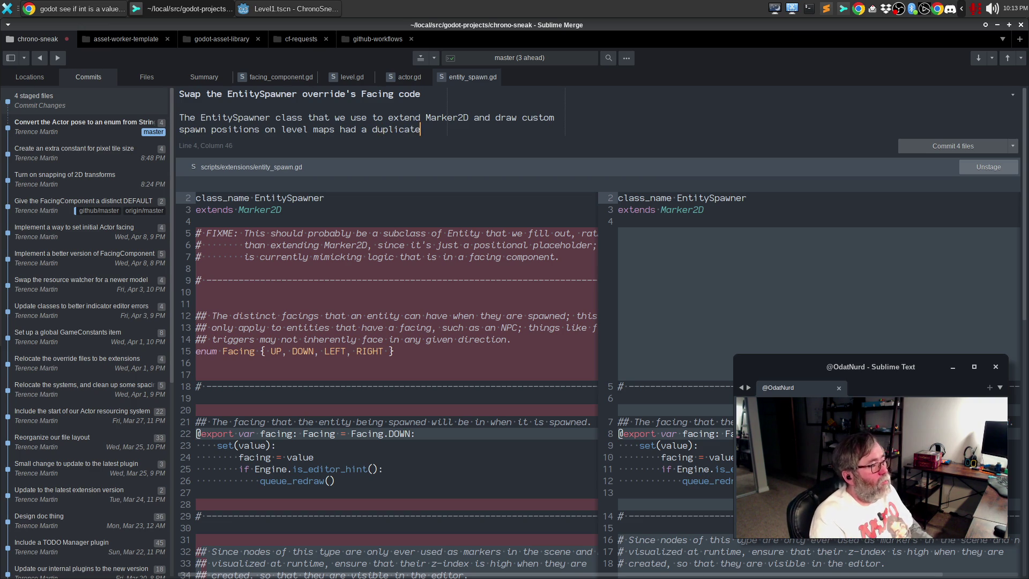
pyautogui.write('facing imoplem,en')
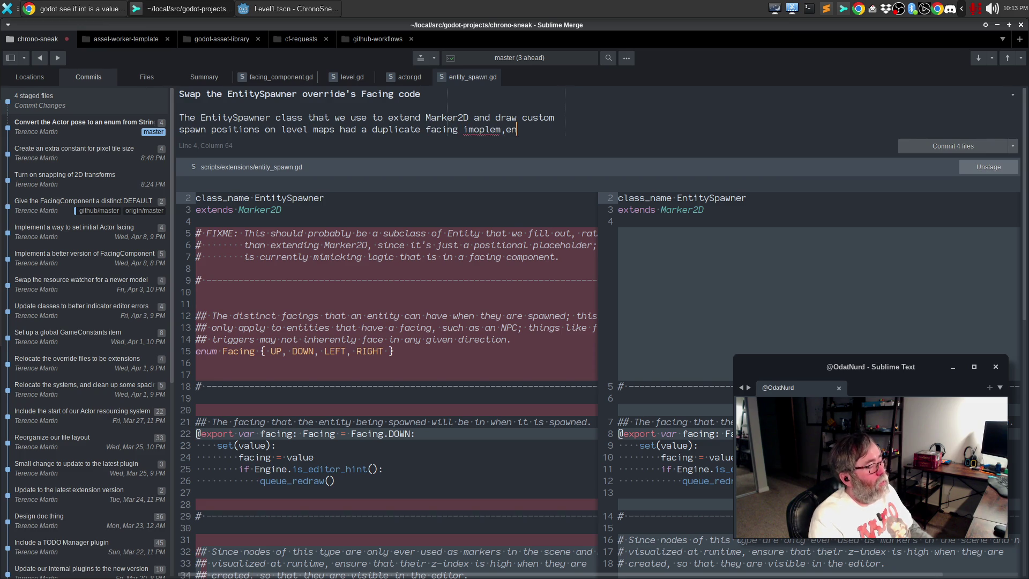
pyautogui.press('BackSpace')
pyautogui.press('BackSpace')
pyautogui.hotkey('ctrl', 'BackSpace')
pyautogui.write('implementation.')
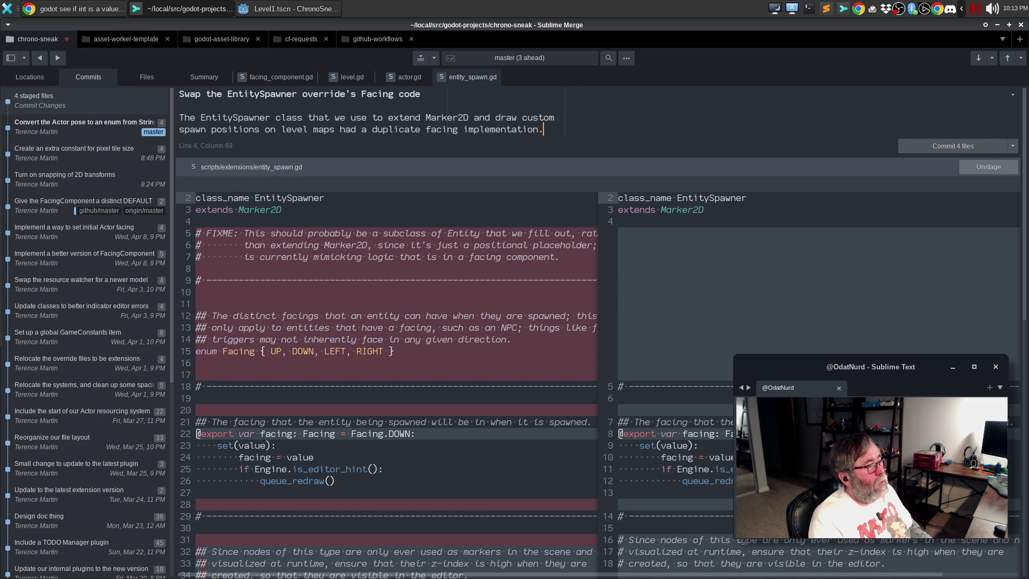
# - Begin a second paragraph: "This has been swapped to use the enumeration from the Facing component,"
pyautogui.press('Return')
pyautogui.press('Return')
pyautogui.write('This')
pyautogui.press('BackSpace')
pyautogui.press('BackSpace')
pyautogui.press('BackSpace')
pyautogui.write('his has been swapped to')
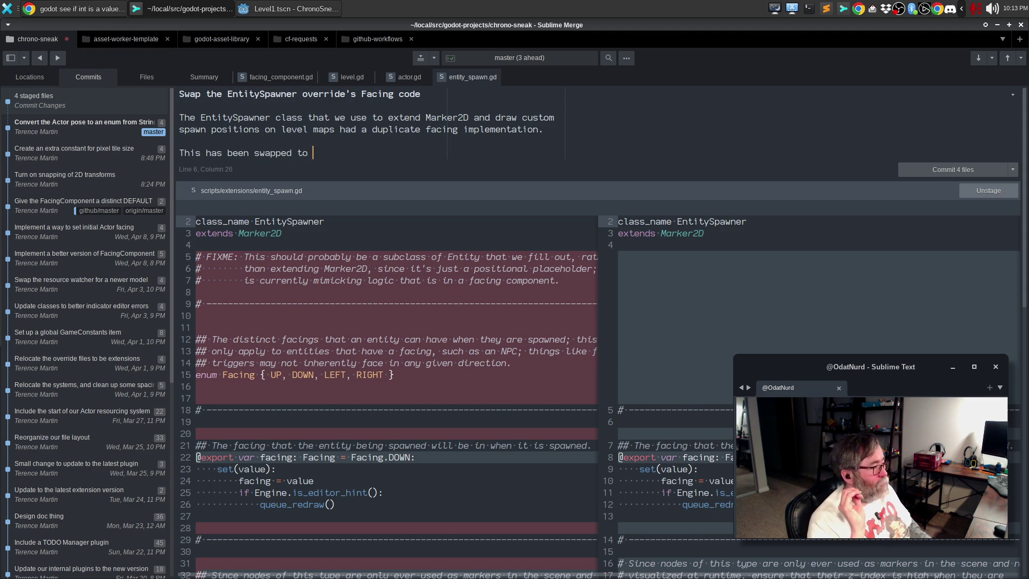
pyautogui.write('use the enuemration')
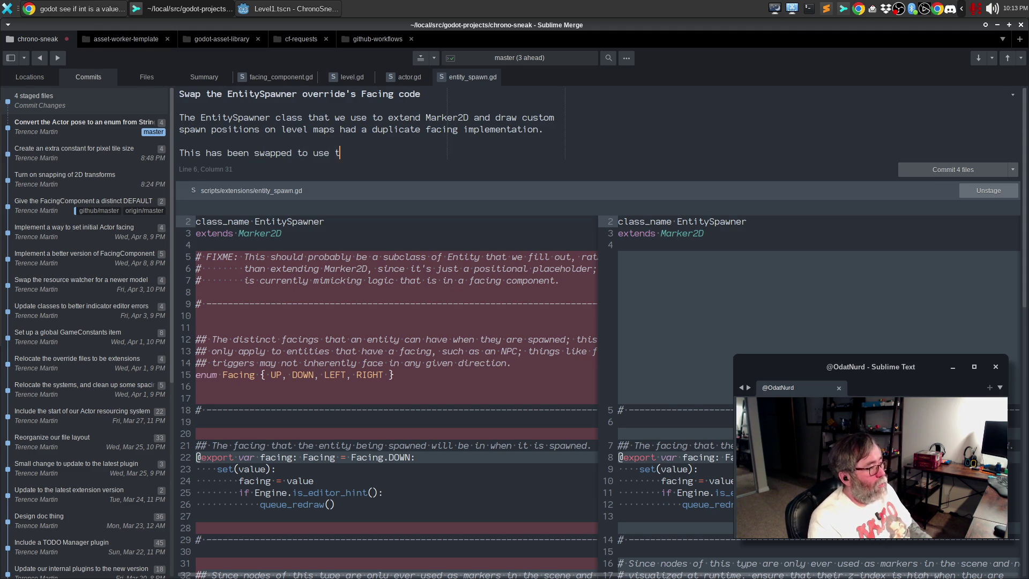
pyautogui.hotkey('ctrl', 'BackSpace')
pyautogui.write('enumeration from the Facing compo')
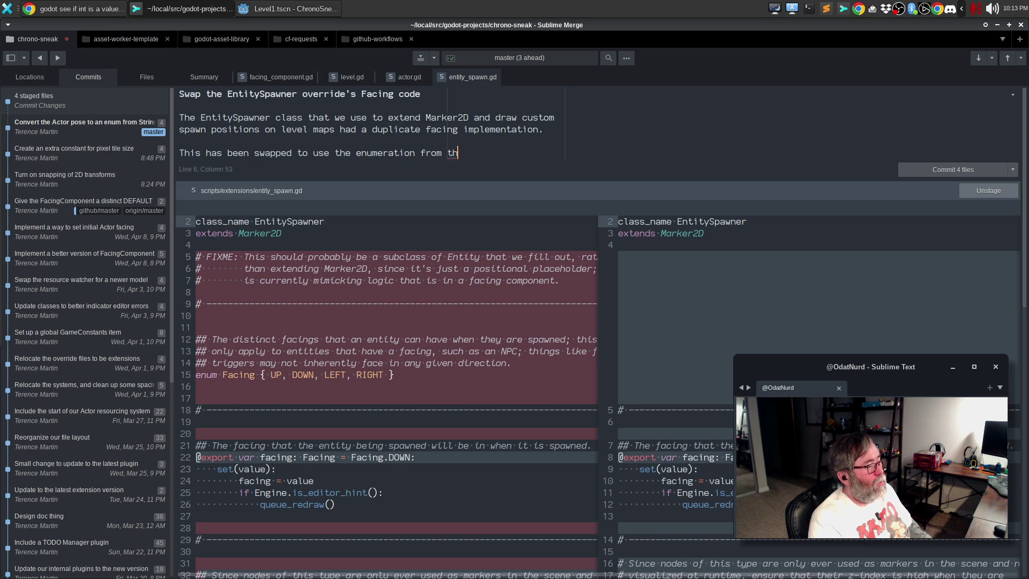
pyautogui.write('nent,')
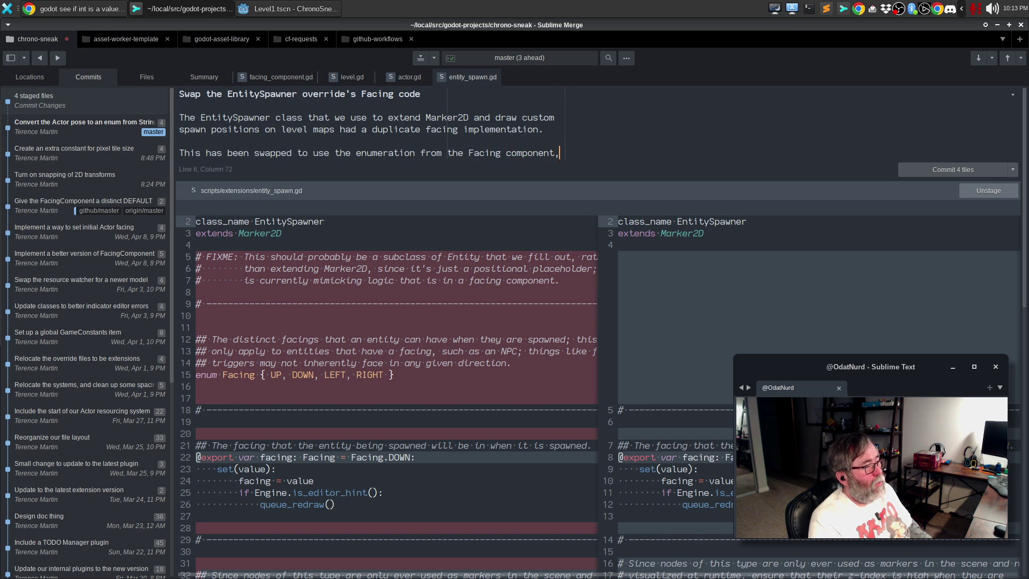
pyautogui.press('Return')
# - Add that static routines make FacingComponent "a one stop facing shop."
pyautogui.write('and static ')
pyautogui.write('route')
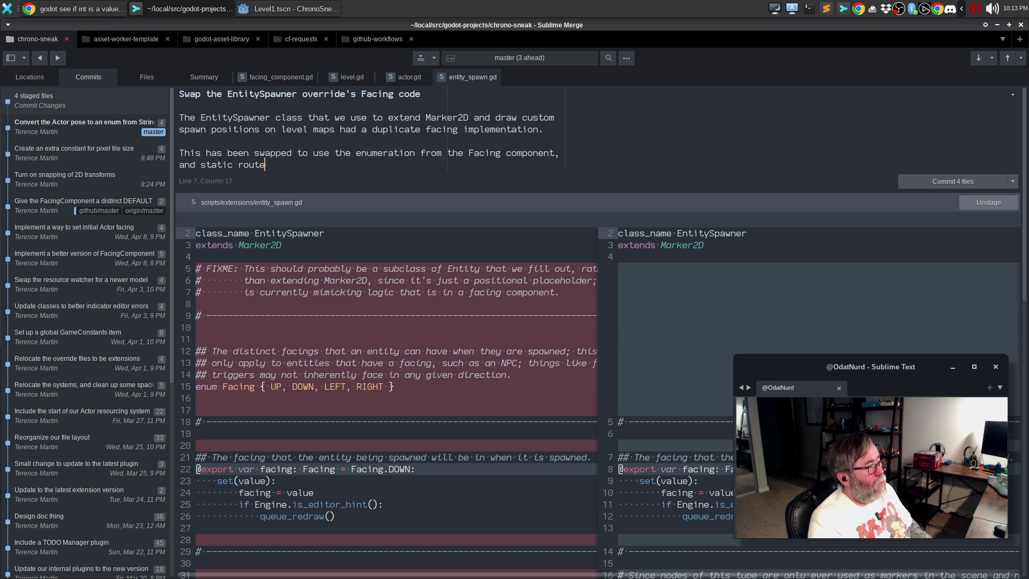
pyautogui.press('BackSpace')
pyautogui.write('ines were added to th')
pyautogui.press('BackSpace')
pyautogui.write('e Faving com')
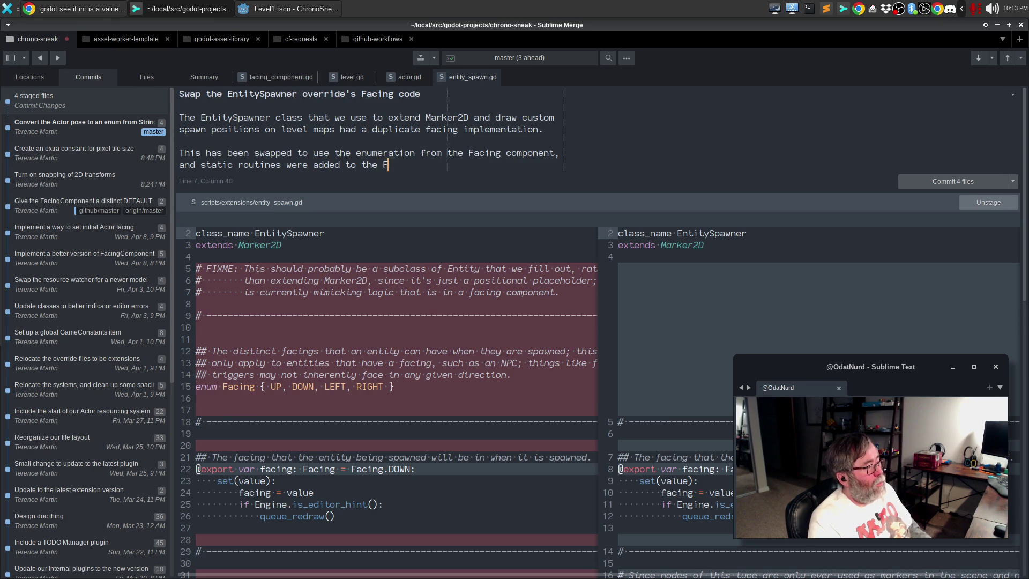
pyautogui.press('BackSpace')
pyautogui.press('BackSpace')
pyautogui.press('BackSpace')
pyautogui.press('BackSpace')
pyautogui.press('BackSpace')
pyautogui.write('FacingComponent to make iot a')
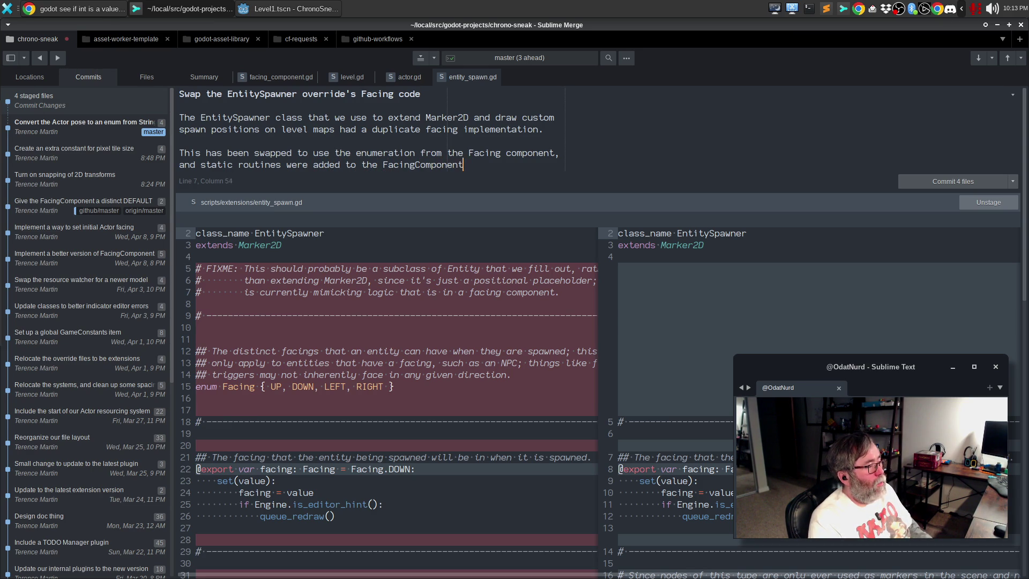
pyautogui.press('BackSpace')
pyautogui.press('BackSpace')
pyautogui.press('BackSpace')
pyautogui.write('t a one stop favorite')
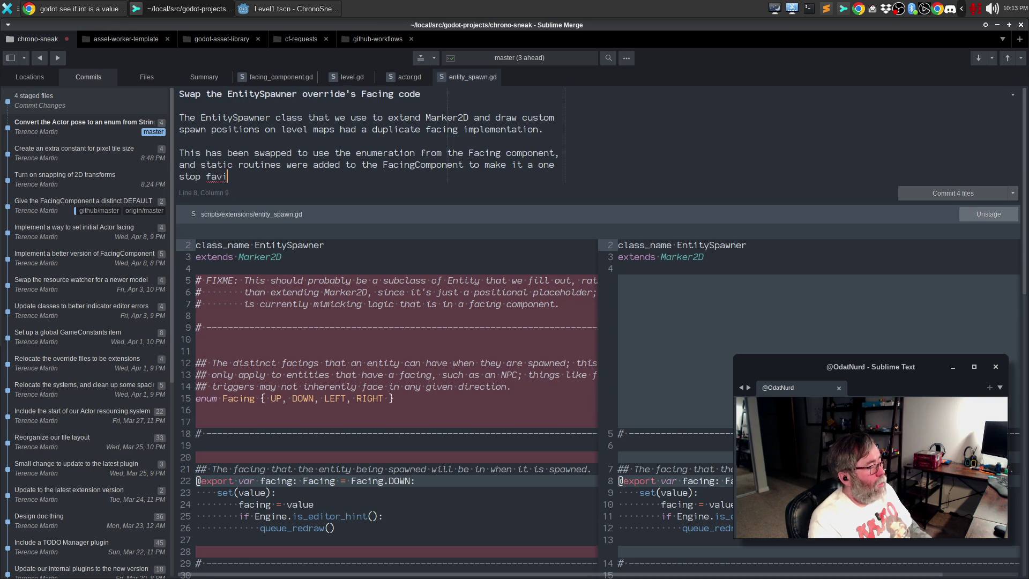
pyautogui.press('BackSpace')
pyautogui.press('BackSpace')
pyautogui.press('BackSpace')
pyautogui.press('BackSpace')
pyautogui.write('acing shop.')
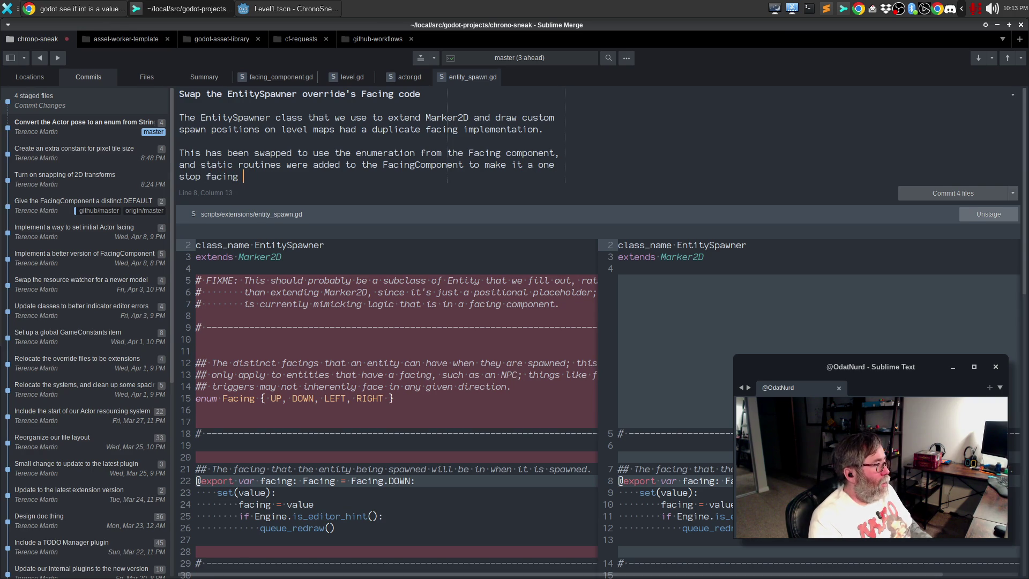
# - Start a third paragraph: "We also discovered a horrible bug in the Actor code related"
pyautogui.press('Return')
pyautogui.press('Return')
pyautogui.write('W')
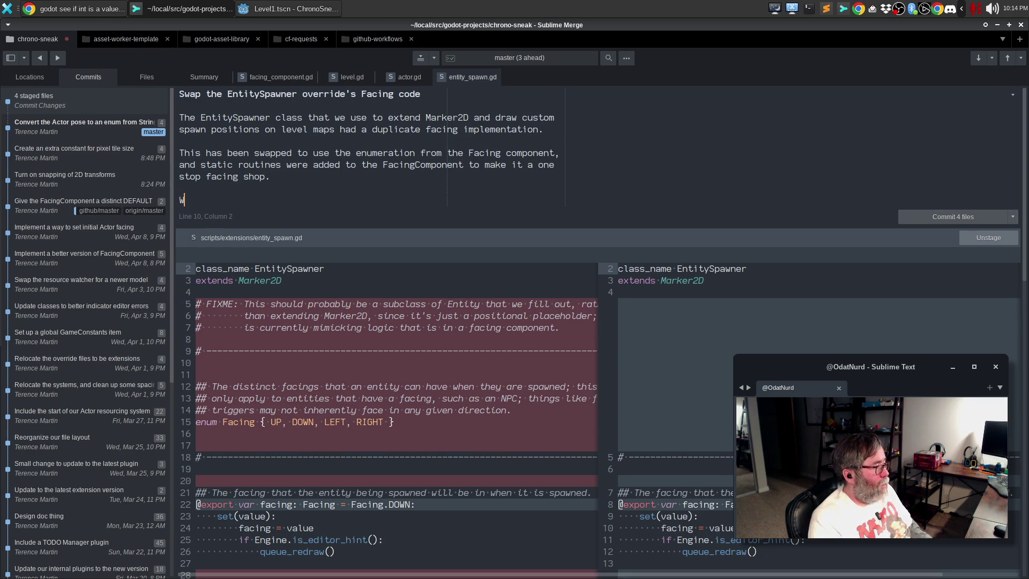
pyautogui.write('e also discvovere')
pyautogui.hotkey('ctrl', 'BackSpace')
pyautogui.write('discovered a horrible bug ')
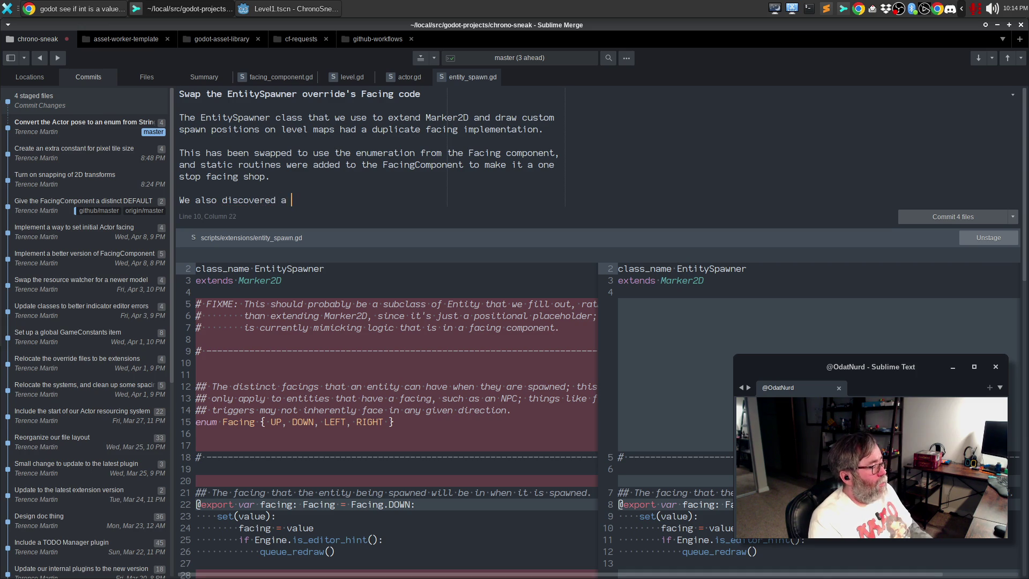
pyautogui.write('in the ')
pyautogui.write('A')
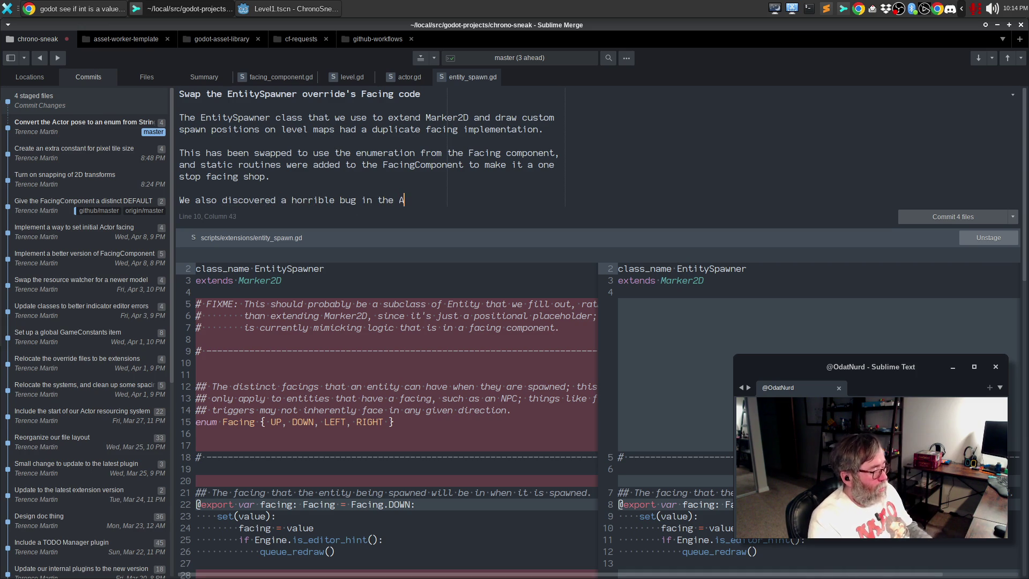
pyautogui.write('ctor code related')
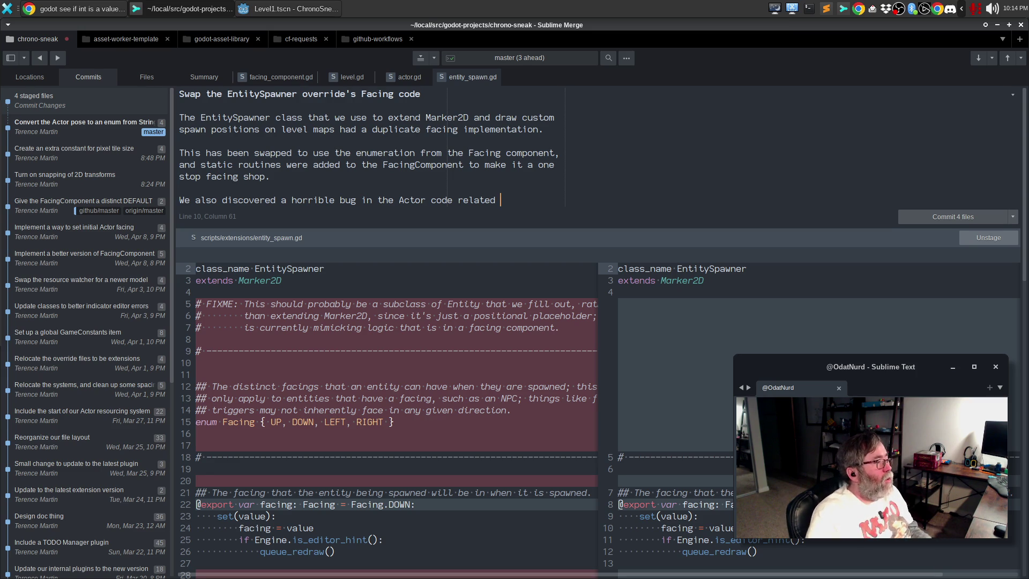
# - With actor.gd's diff shown, explain set_initial_facing() wasn't properly checking the Enum, then commit
pyautogui.click(407, 84)
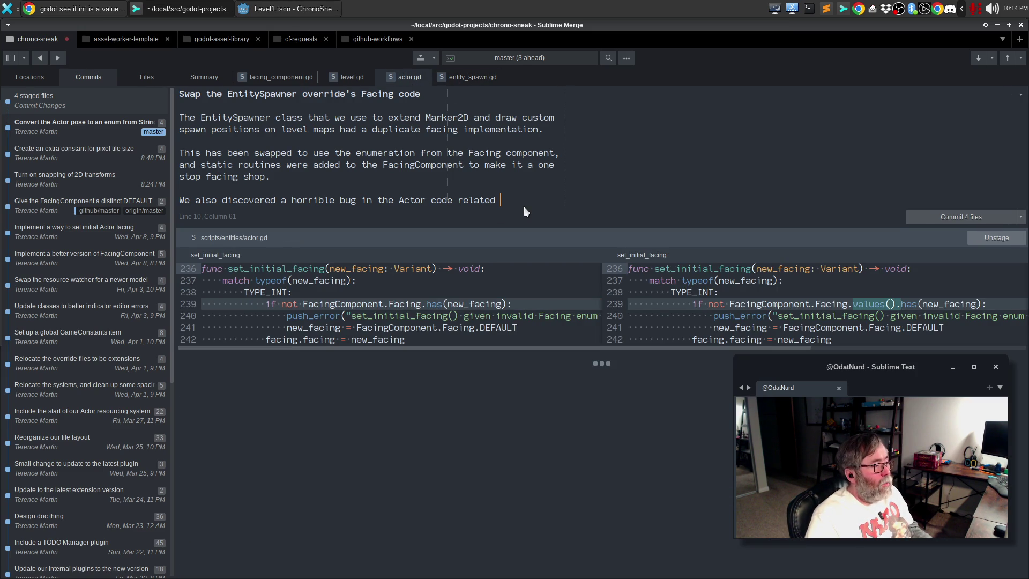
pyautogui.write('to its')
pyautogui.press('Return')
pyautogui.write('se')
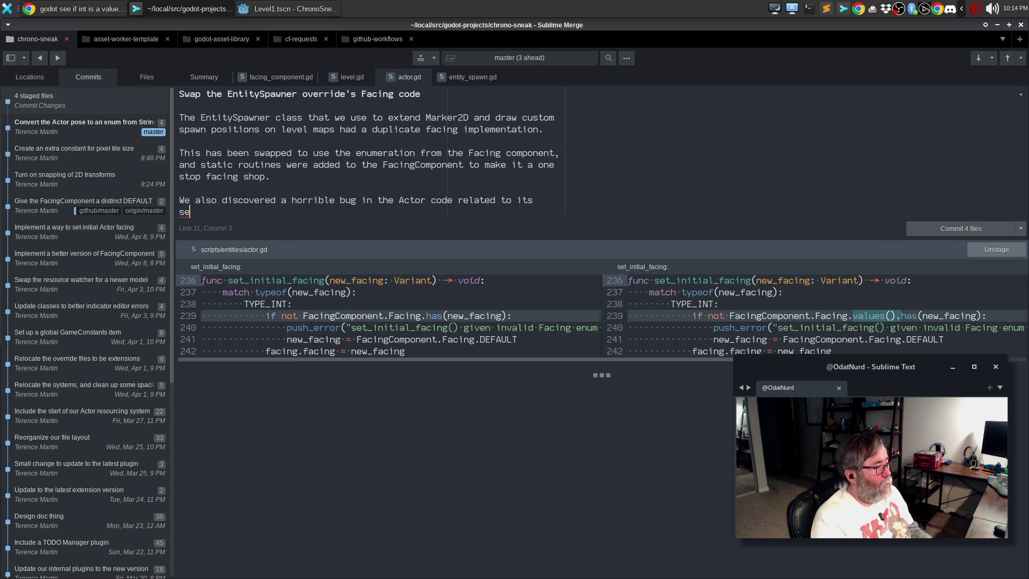
pyautogui.write('t_initial_fac')
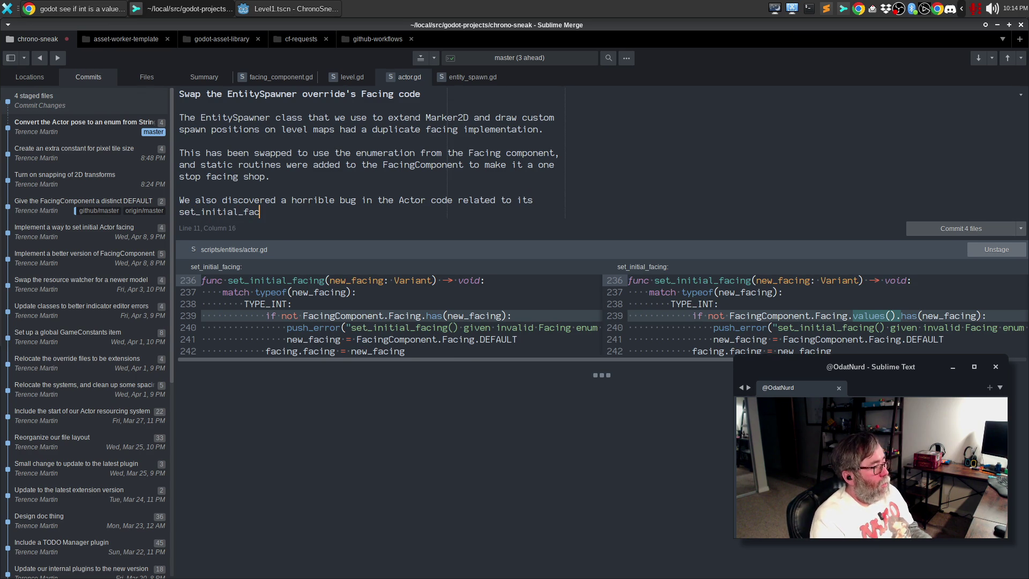
pyautogui.write('ing() method tha')
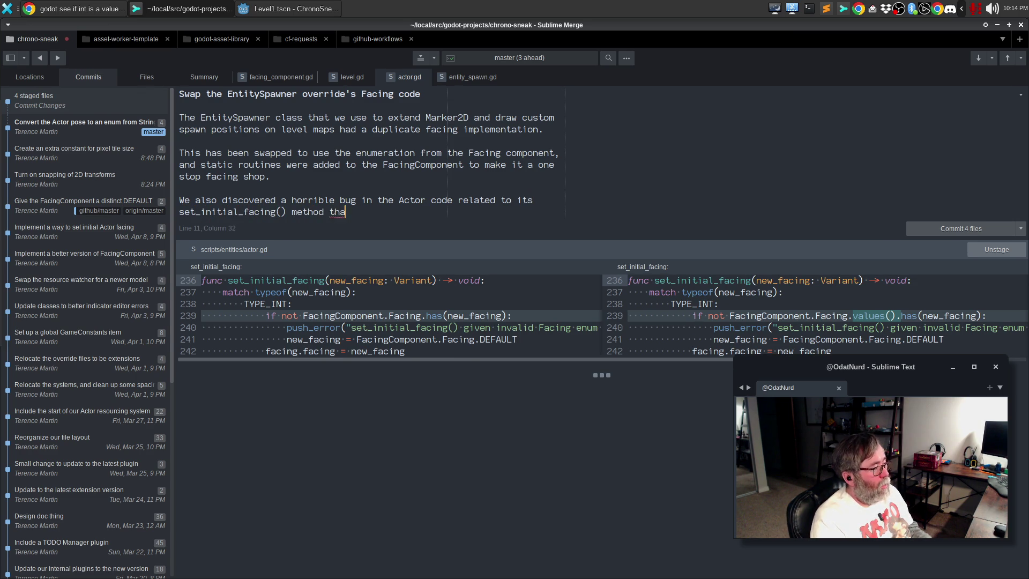
pyautogui.write('t was not property')
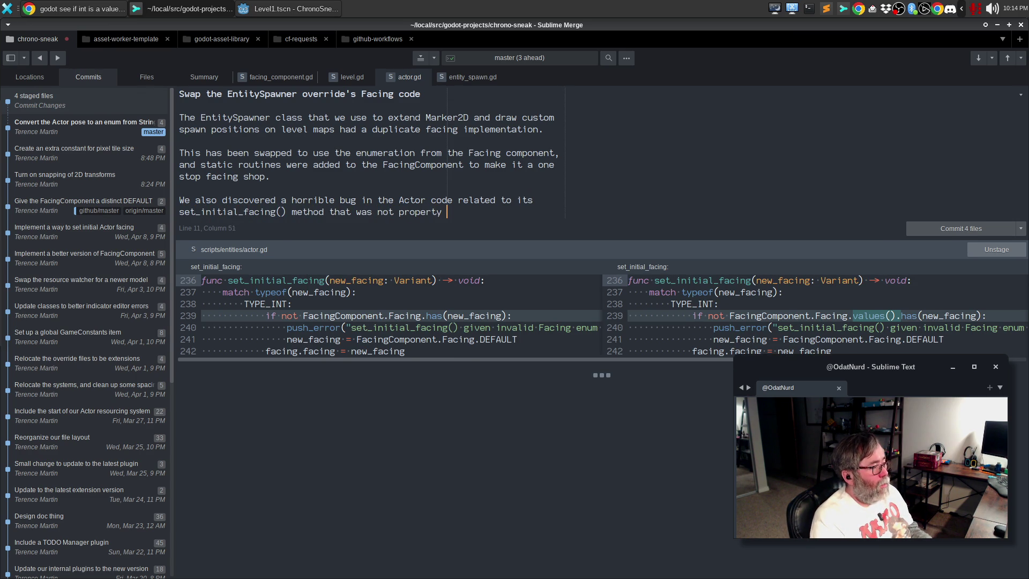
pyautogui.press('BackSpace')
pyautogui.press('BackSpace')
pyautogui.write('ly checking the')
pyautogui.write(' dict')
pyautogui.hotkey('ctrl', 'BackSpace')
pyautogui.write('Enum to')
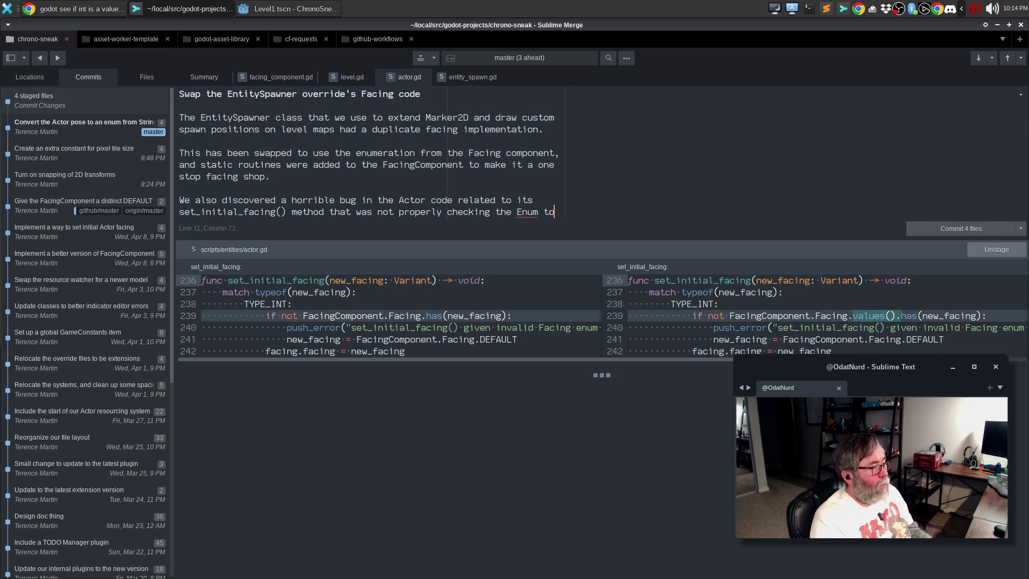
pyautogui.press('Return')
pyautogui.write('see if it had a value.')
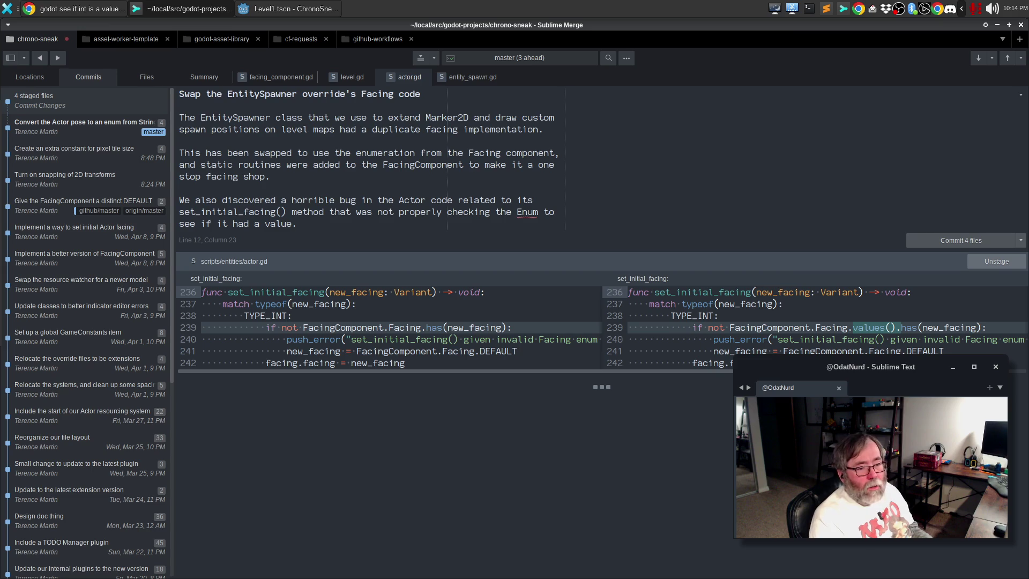
pyautogui.hotkey('ctrl', 'Return')
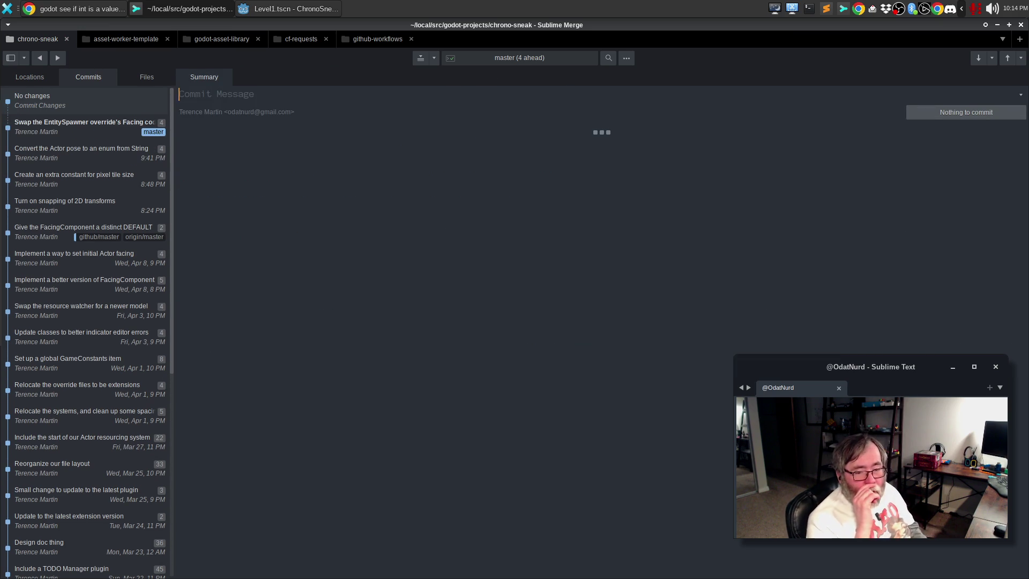
# - In Godot, open the Todo bottom panel and look over its Settings tab
pyautogui.click(277, 13)
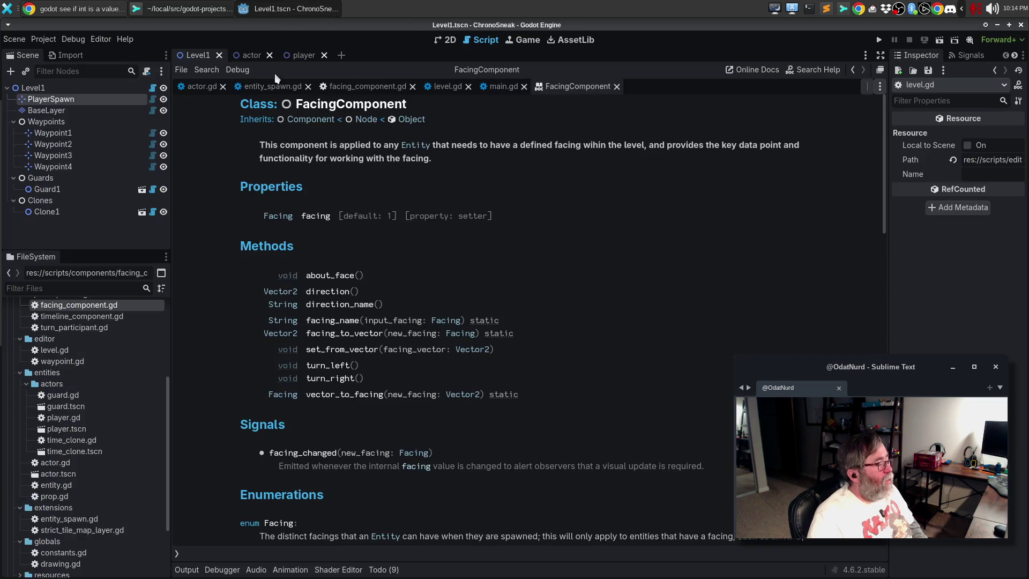
pyautogui.click(378, 570)
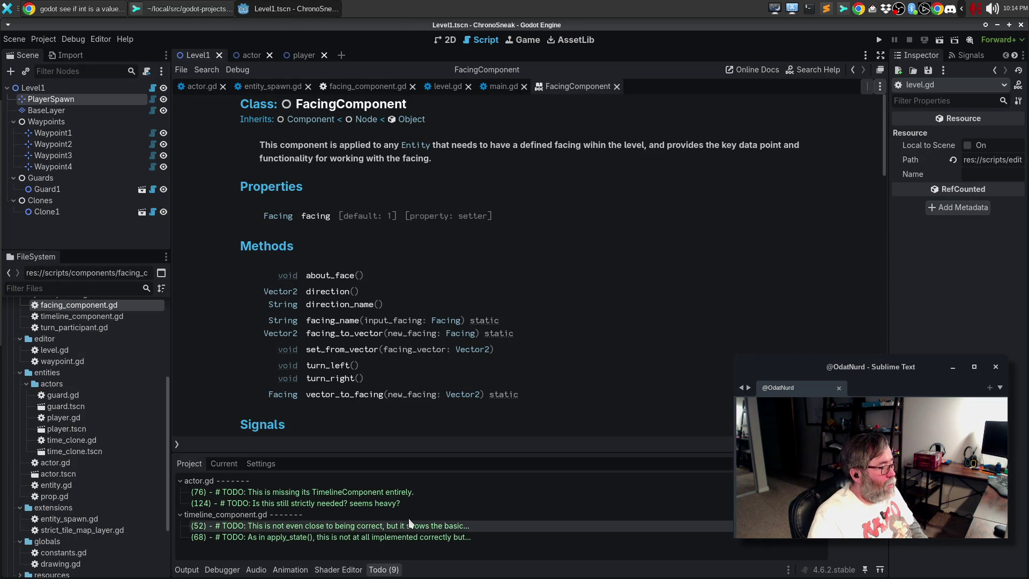
pyautogui.click(267, 466)
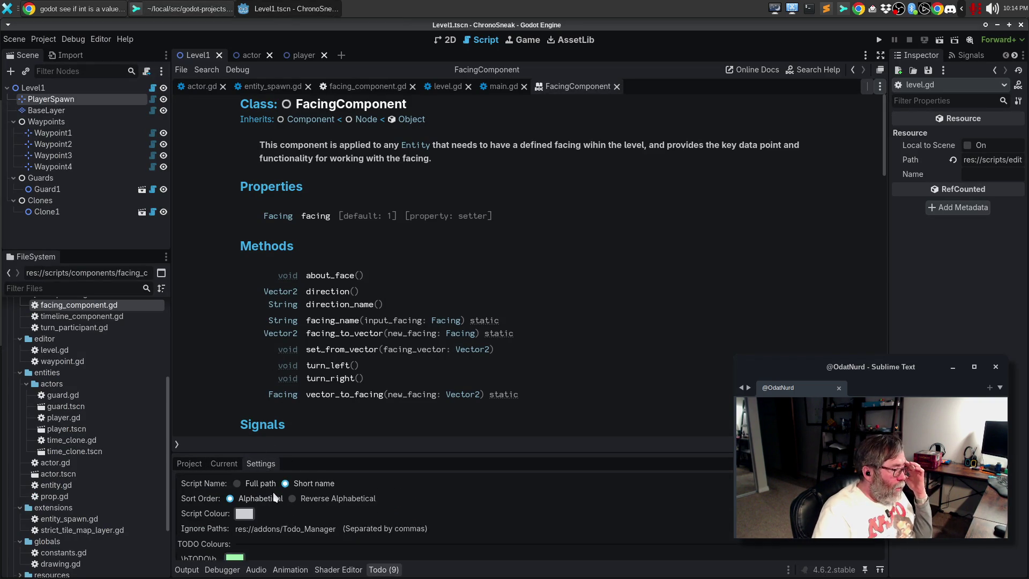
pyautogui.click(198, 464)
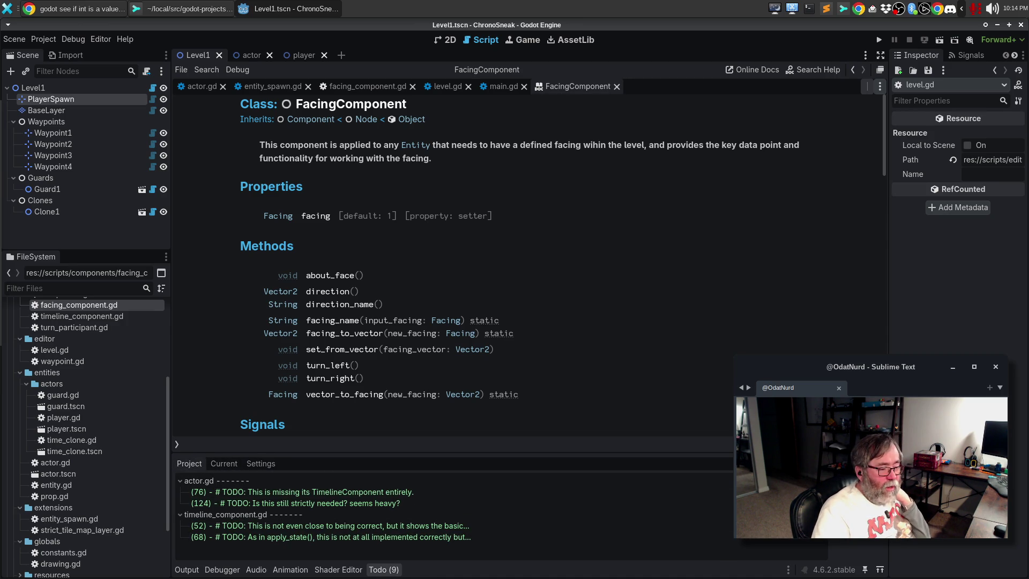
pyautogui.click(256, 464)
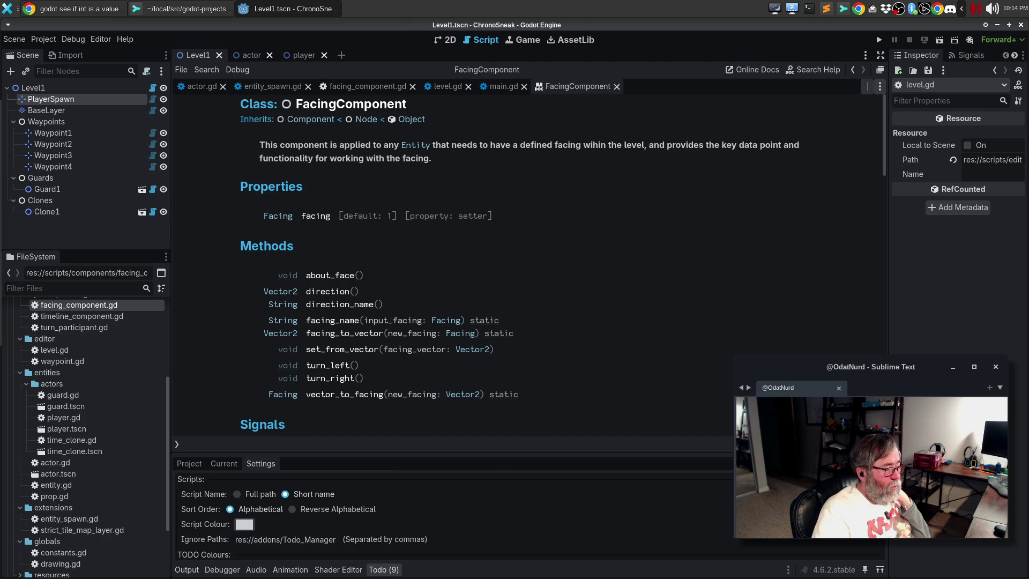
pyautogui.scroll(-3, 335, 506)
pyautogui.scroll(-5, 342, 507)
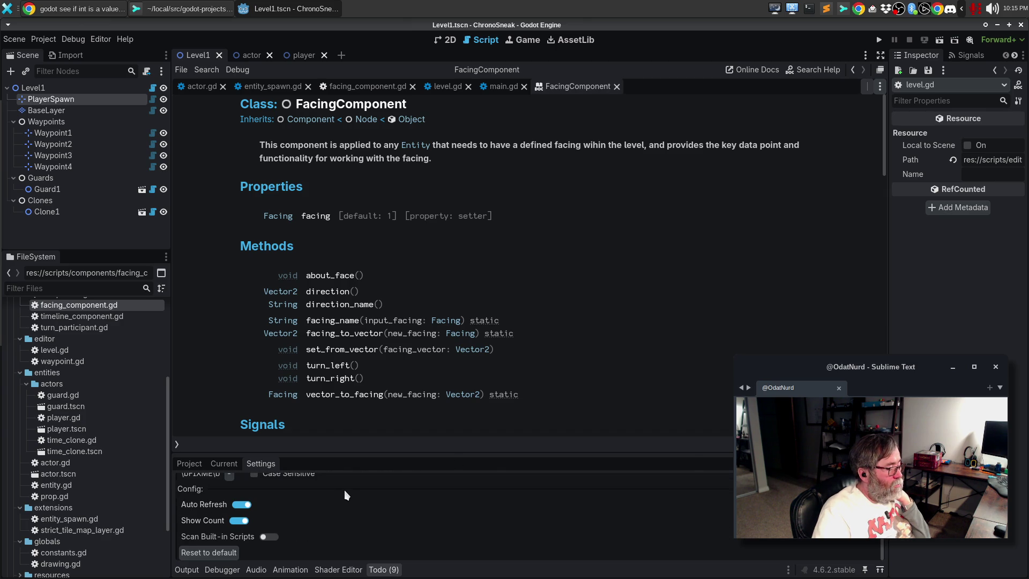
pyautogui.click(194, 465)
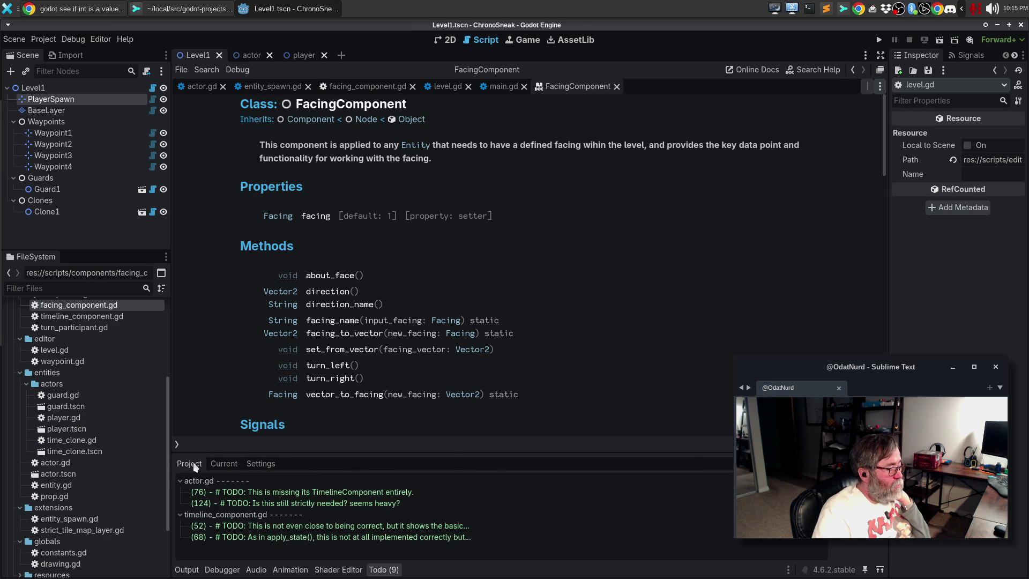
# - Visit the TODOs at actor.gd lines 76 and 124, and timeline_component.gd lines 52 and 68
pyautogui.click(232, 492)
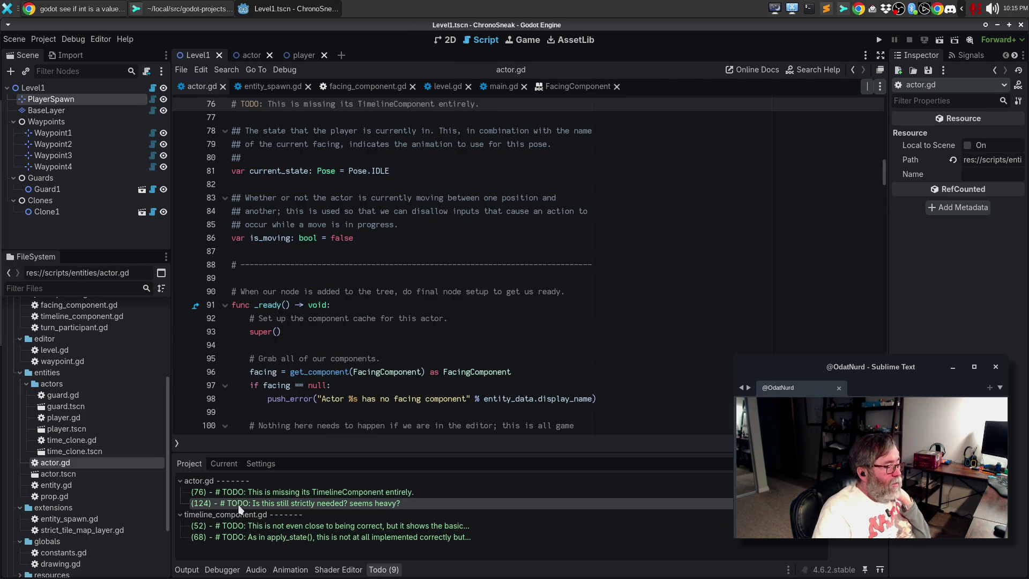
pyautogui.click(239, 505)
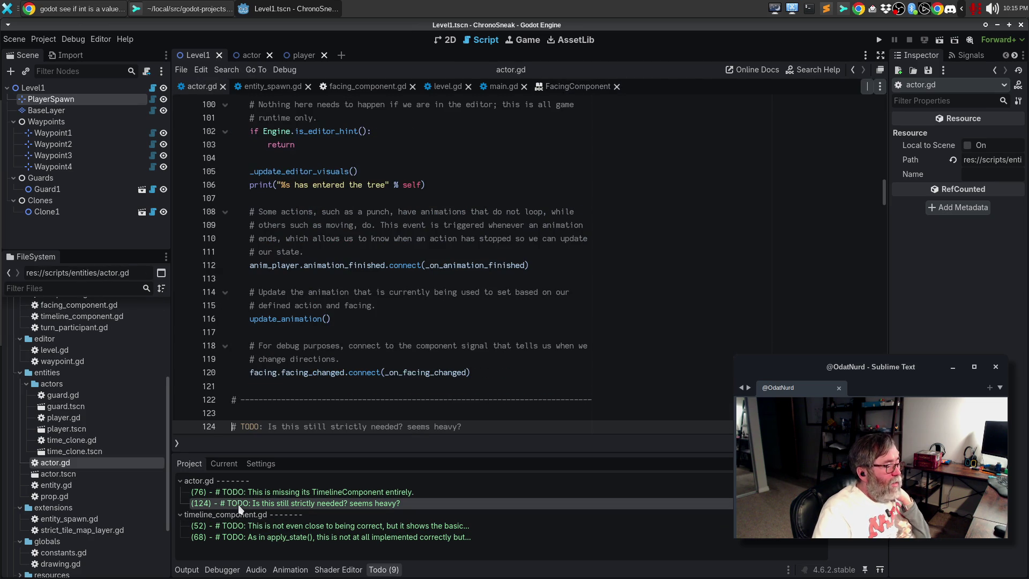
pyautogui.click(259, 526)
pyautogui.click(257, 541)
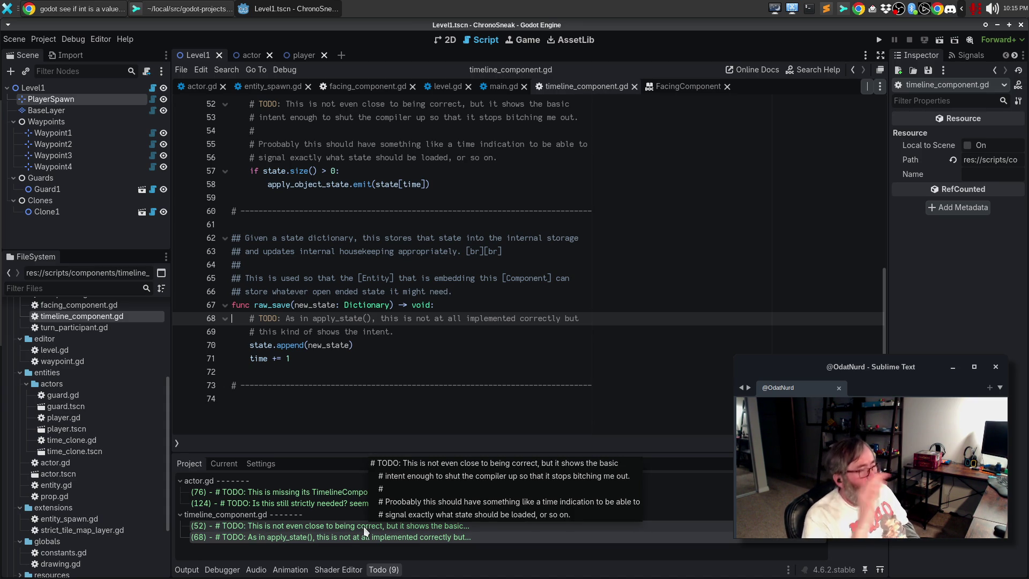
# - Run ChronoSneak, walk the player down and right to log facing changes, then stop
pyautogui.click(444, 346)
pyautogui.press('F5')
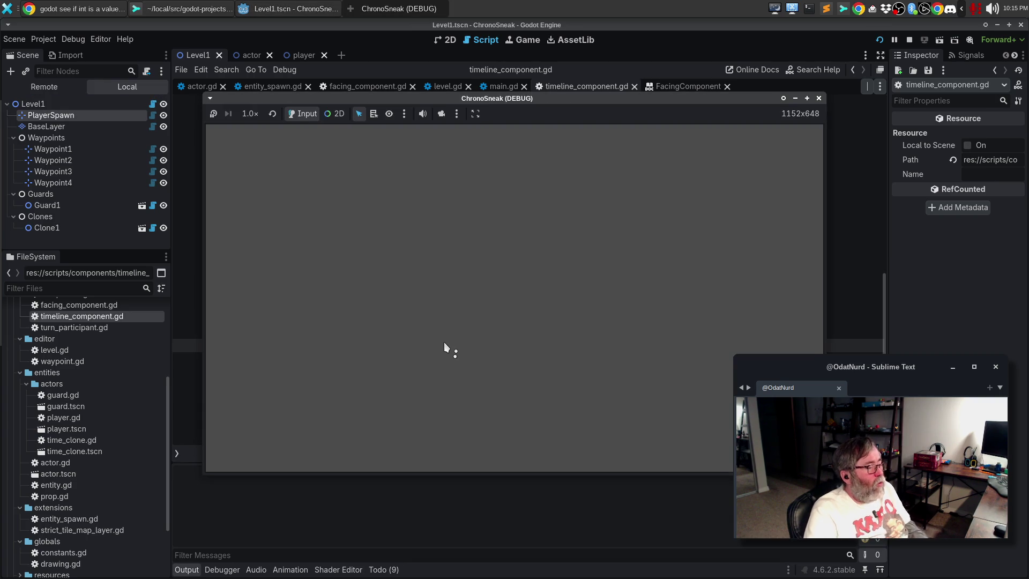
pyautogui.press('Down')
pyautogui.press('Right')
pyautogui.press('Right')
pyautogui.press('Right')
pyautogui.press('Right')
pyautogui.press('Down')
pyautogui.press('Right')
pyautogui.press('Right')
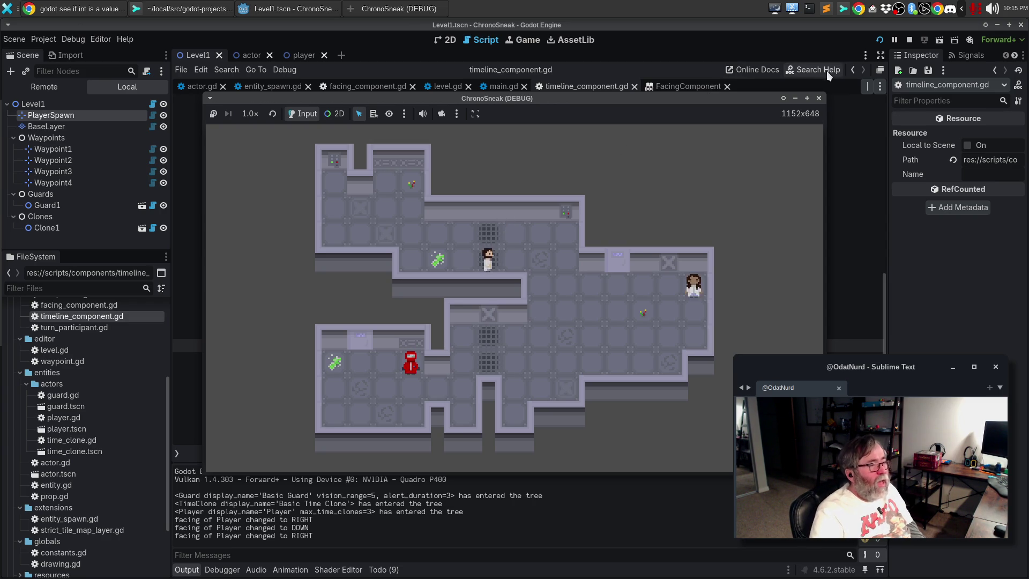
pyautogui.click(818, 98)
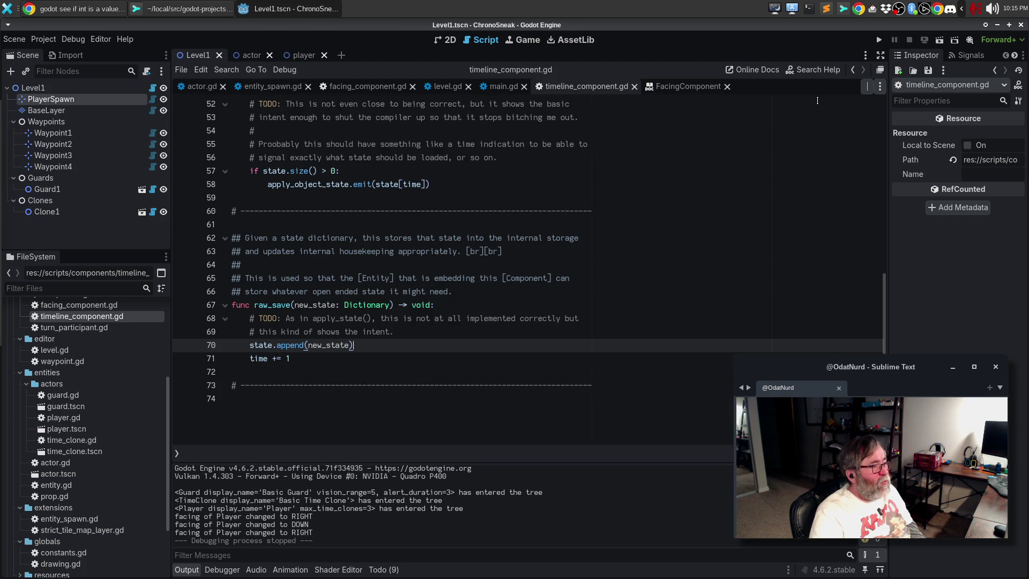